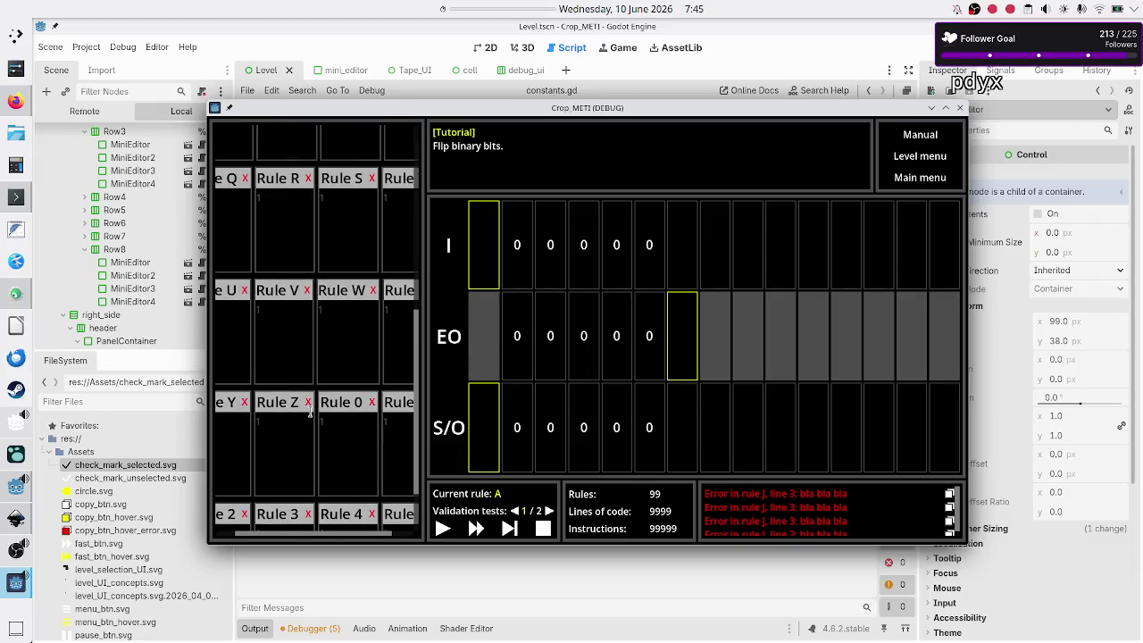
# Browse the rules grid, click into Rule A's code box, then close the Crop_METI (DEBUG) window.
pyautogui.scroll(-2, 310, 411)
pyautogui.hscroll(2, 310, 411)
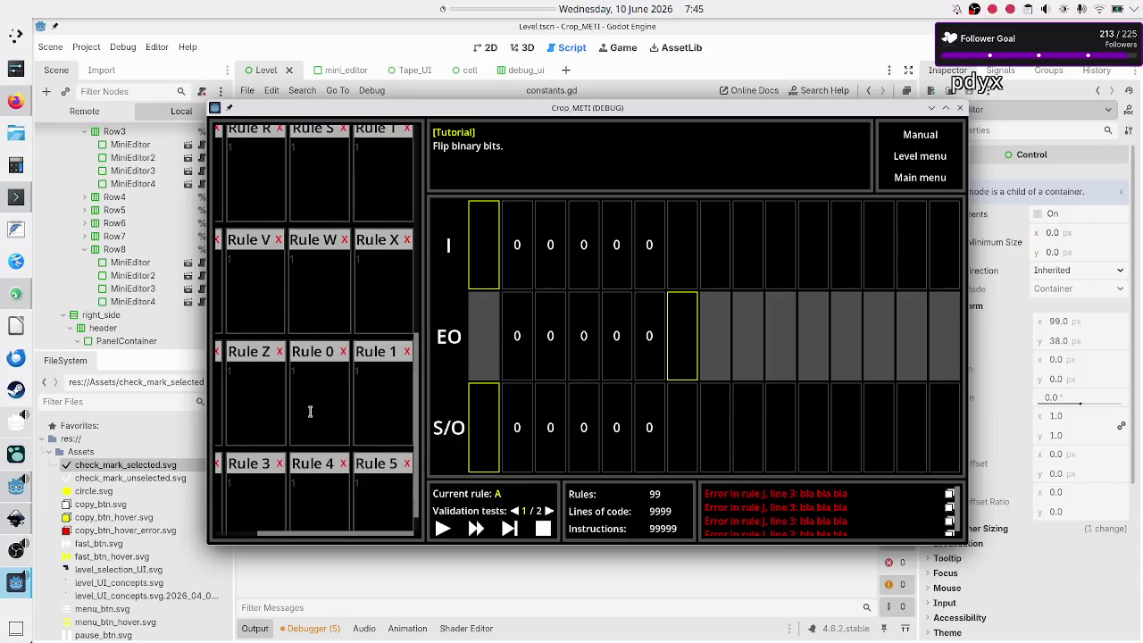
pyautogui.hscroll(-3, 309, 411)
pyautogui.hscroll(1, 310, 411)
pyautogui.hscroll(1, 309, 411)
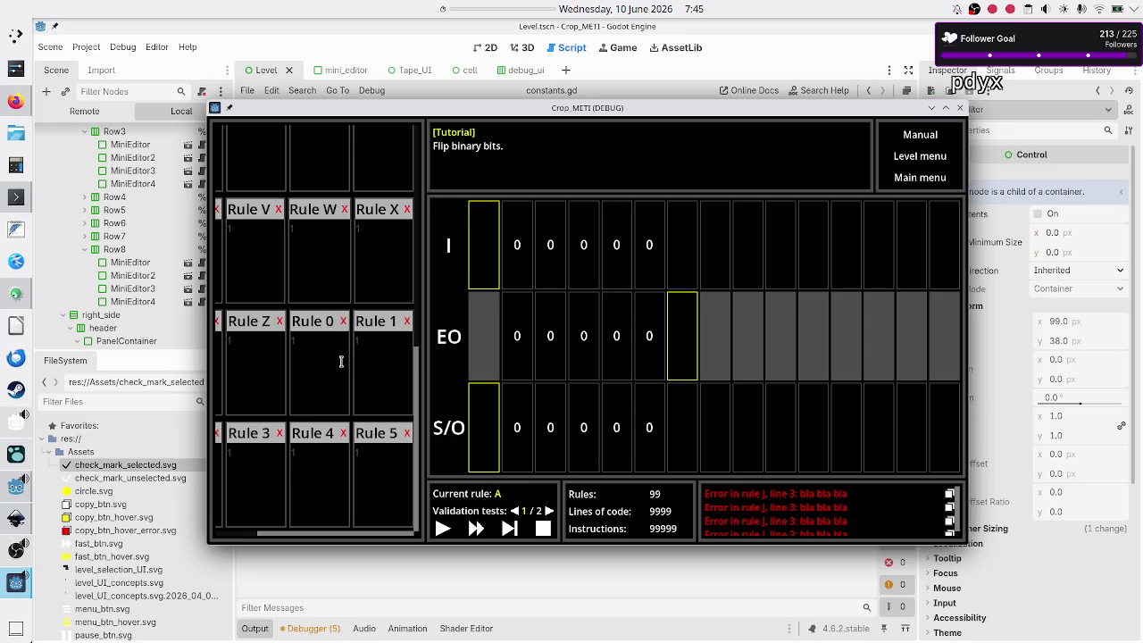
pyautogui.scroll(5, 344, 360)
pyautogui.hscroll(-2, 342, 360)
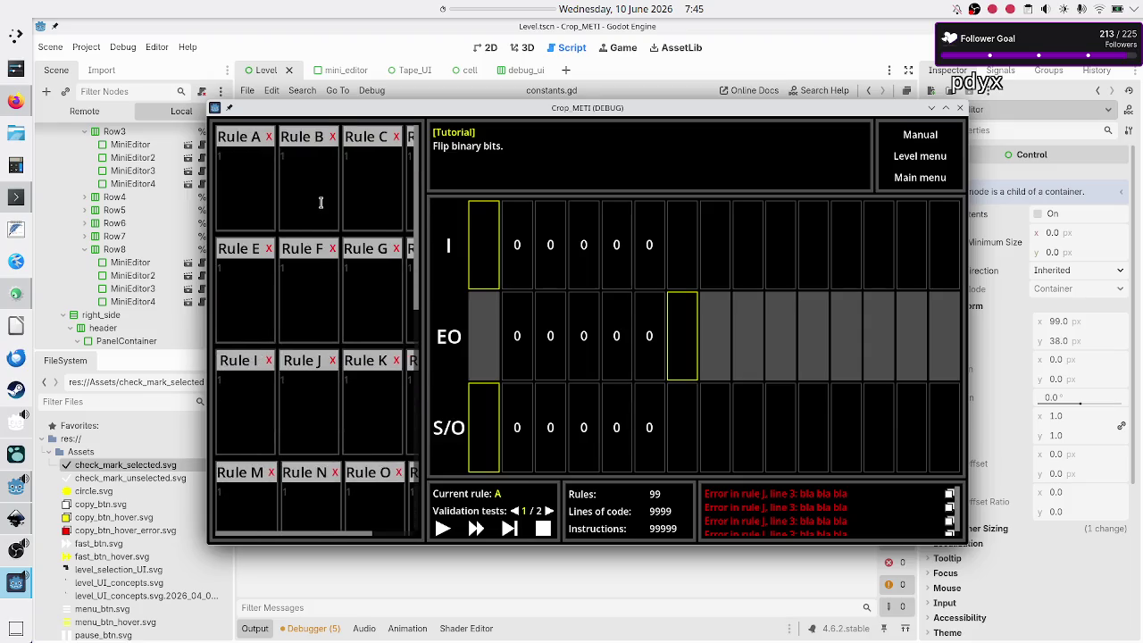
pyautogui.click(263, 169)
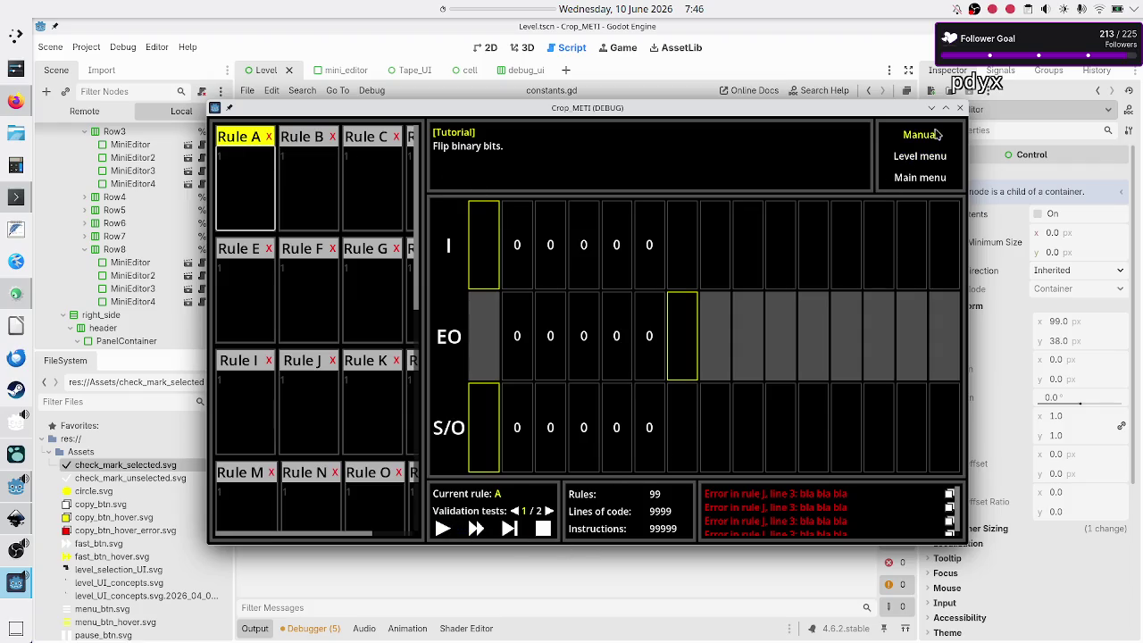
pyautogui.click(960, 107)
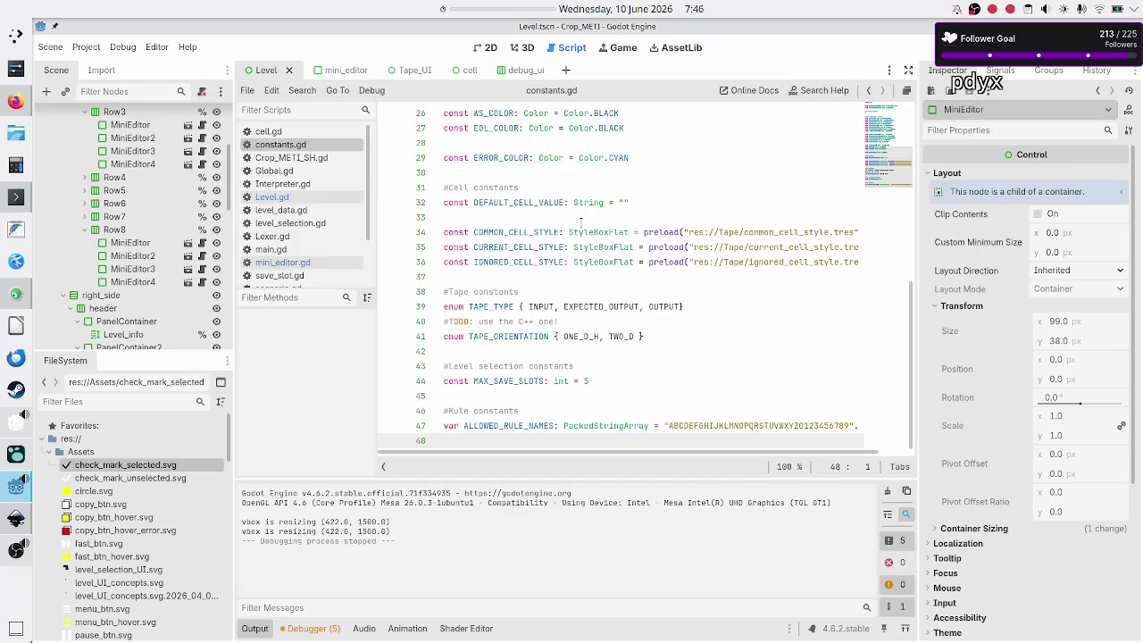
pyautogui.click(327, 201)
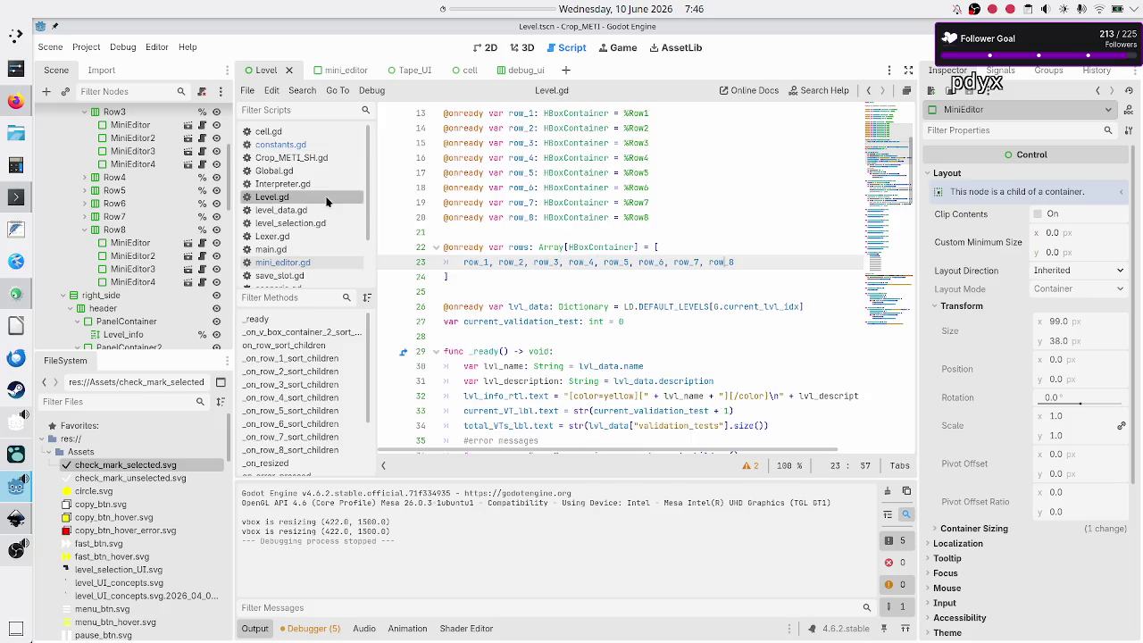
pyautogui.click(131, 243)
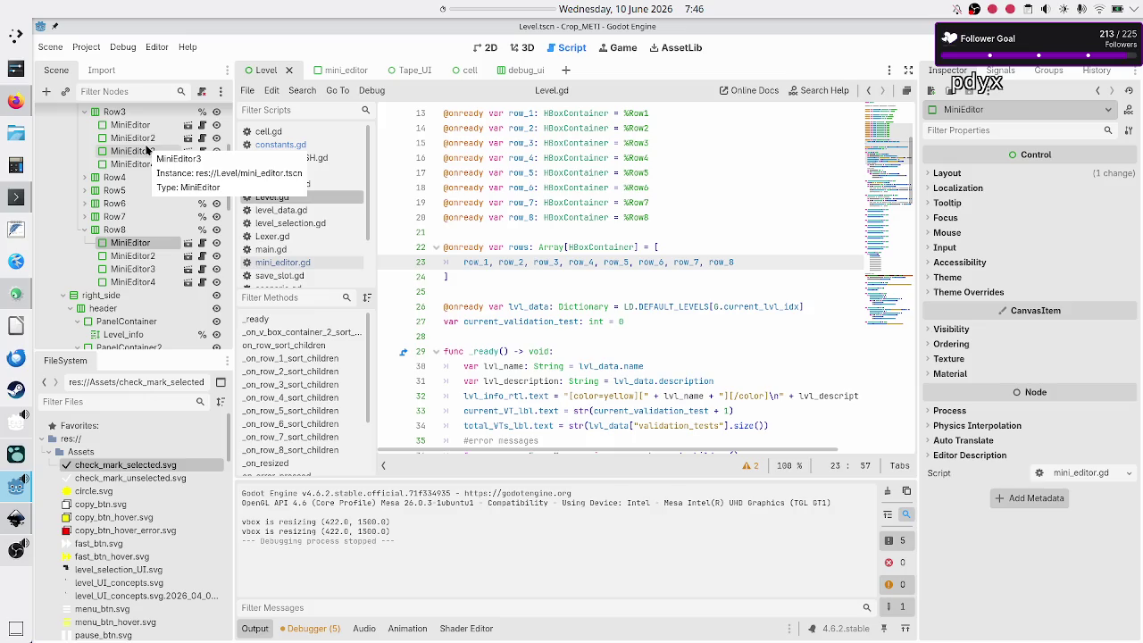
pyautogui.click(518, 278)
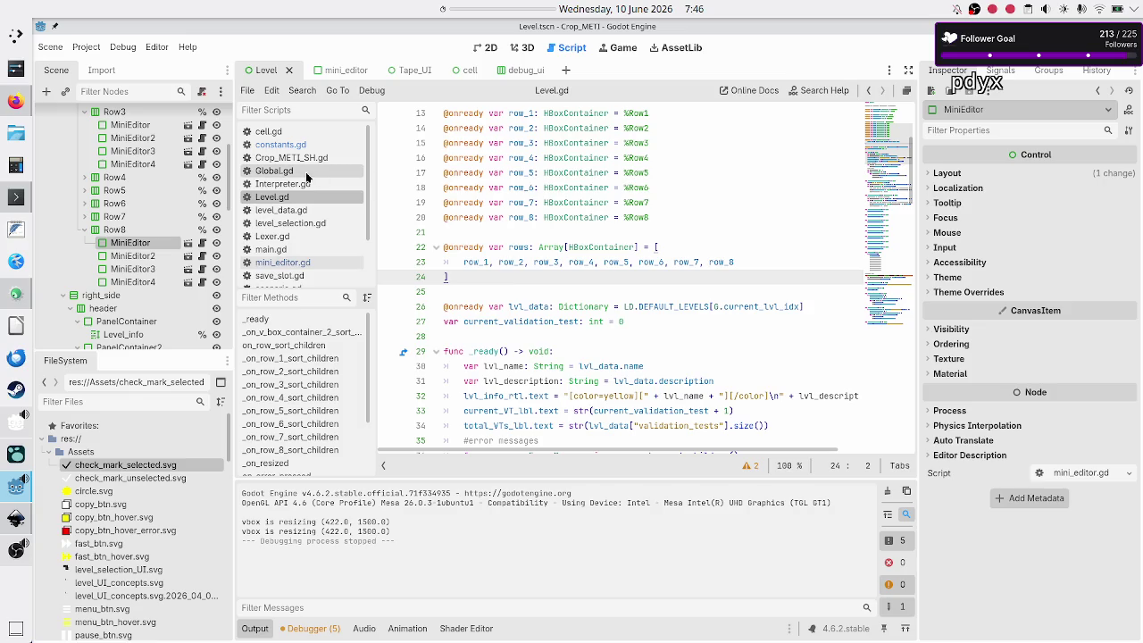
pyautogui.scroll(5, 171, 192)
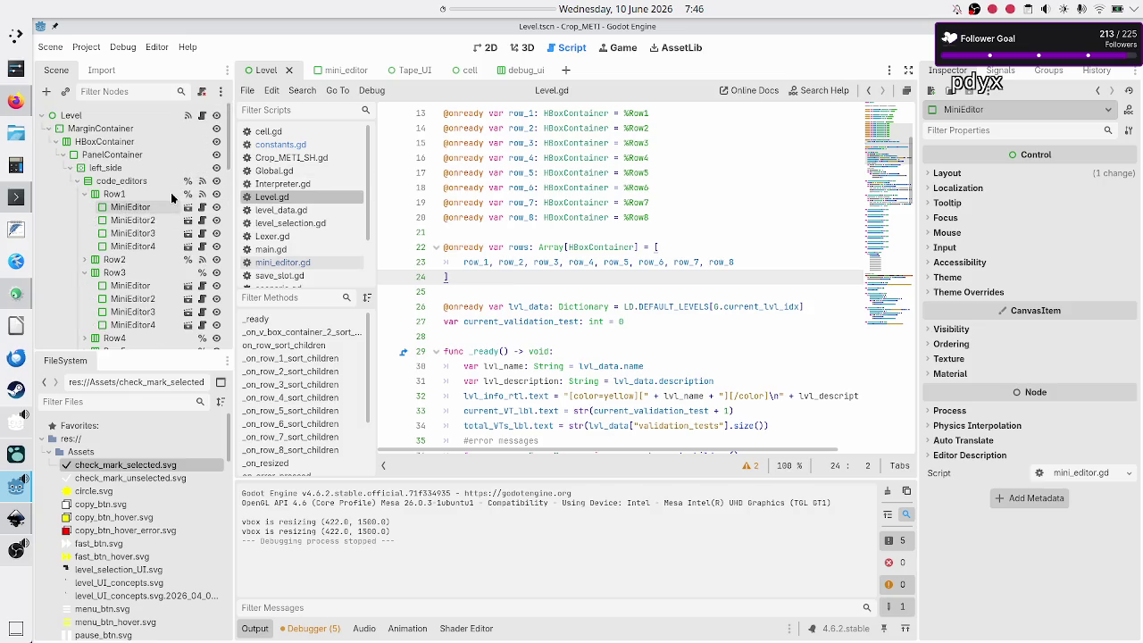
pyautogui.click(203, 117)
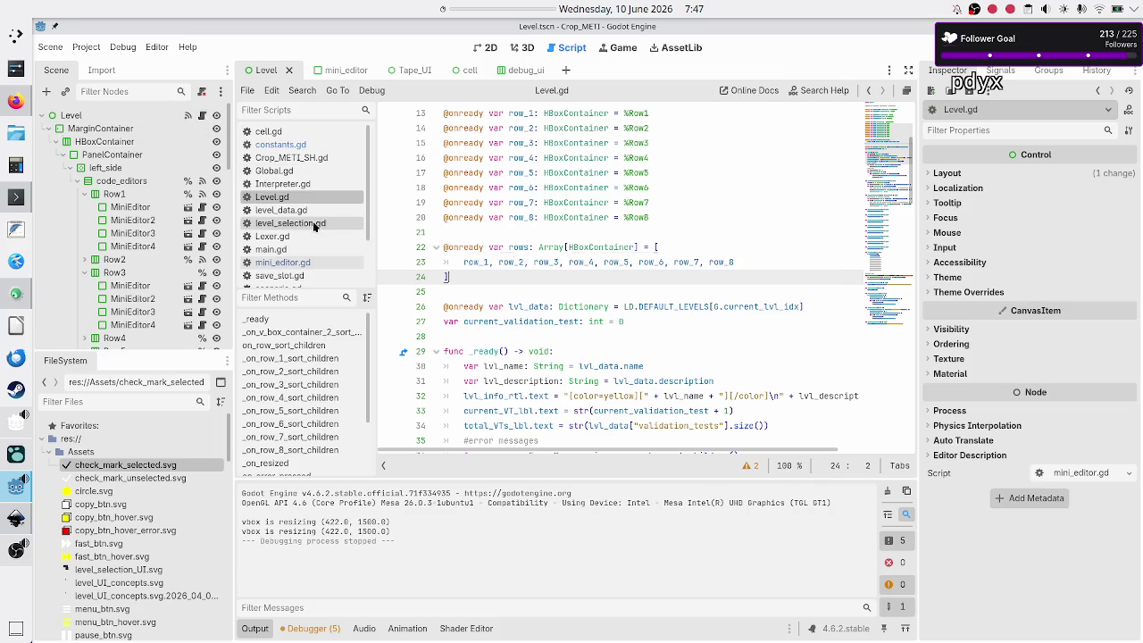
pyautogui.click(280, 147)
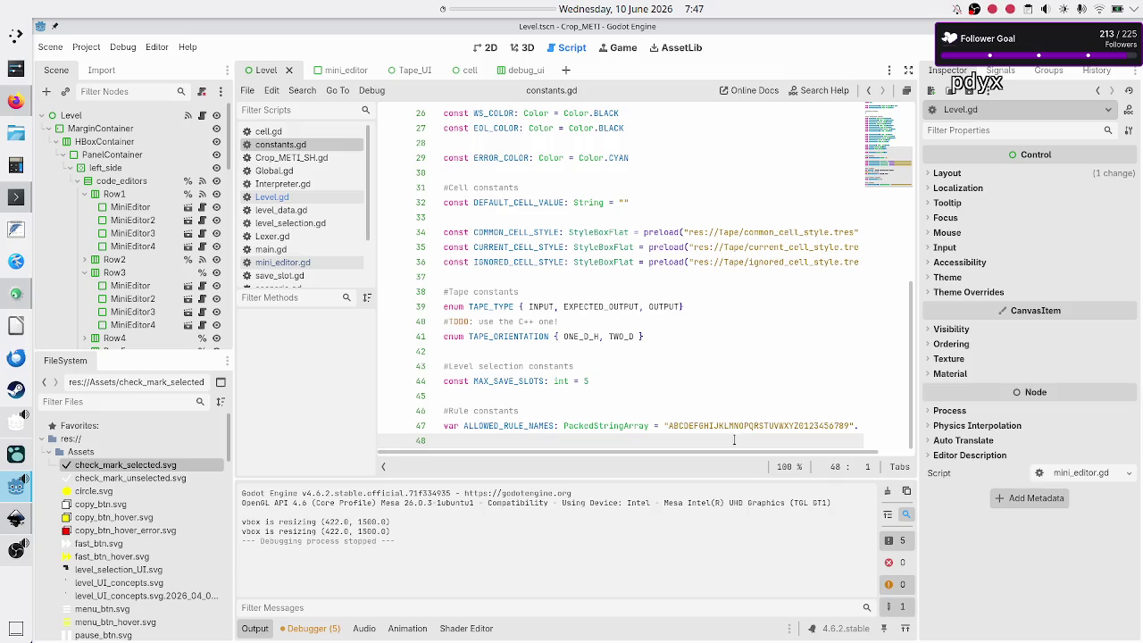
pyautogui.click(690, 426)
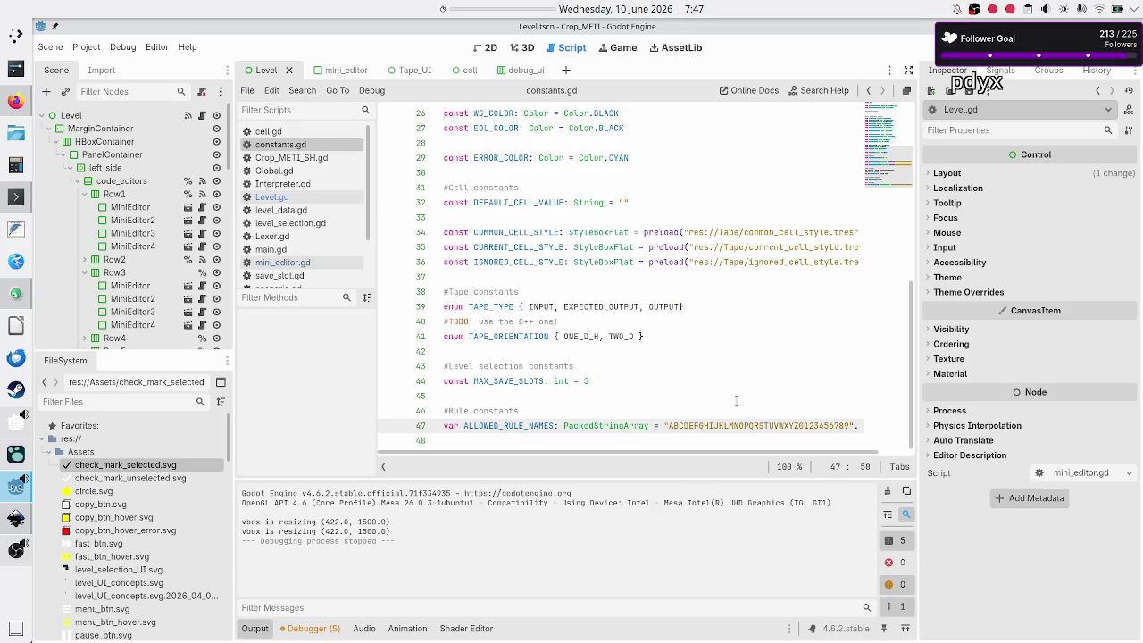
pyautogui.hotkey('shift', 'Left')
pyautogui.press('Left')
pyautogui.hotkey('shift', 'Right')
pyautogui.hotkey('shift', 'Right')
pyautogui.hotkey('shift', 'Right')
pyautogui.hotkey('shift', 'Right')
pyautogui.press('Right')
pyautogui.hotkey('shift', 'Left')
pyautogui.press('F5')
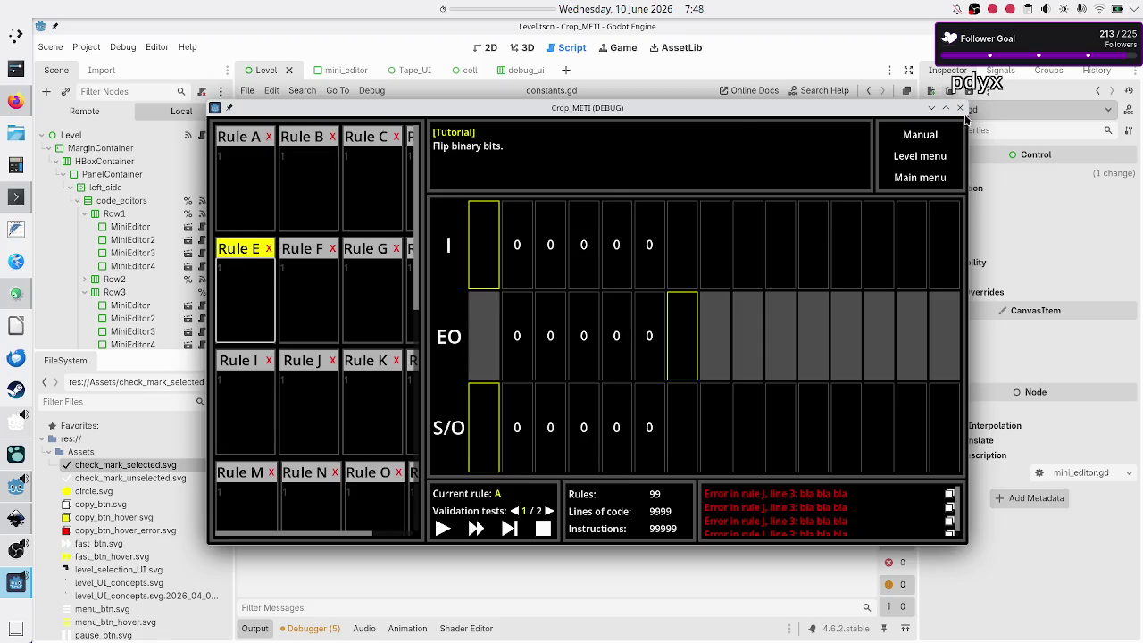
pyautogui.click(959, 107)
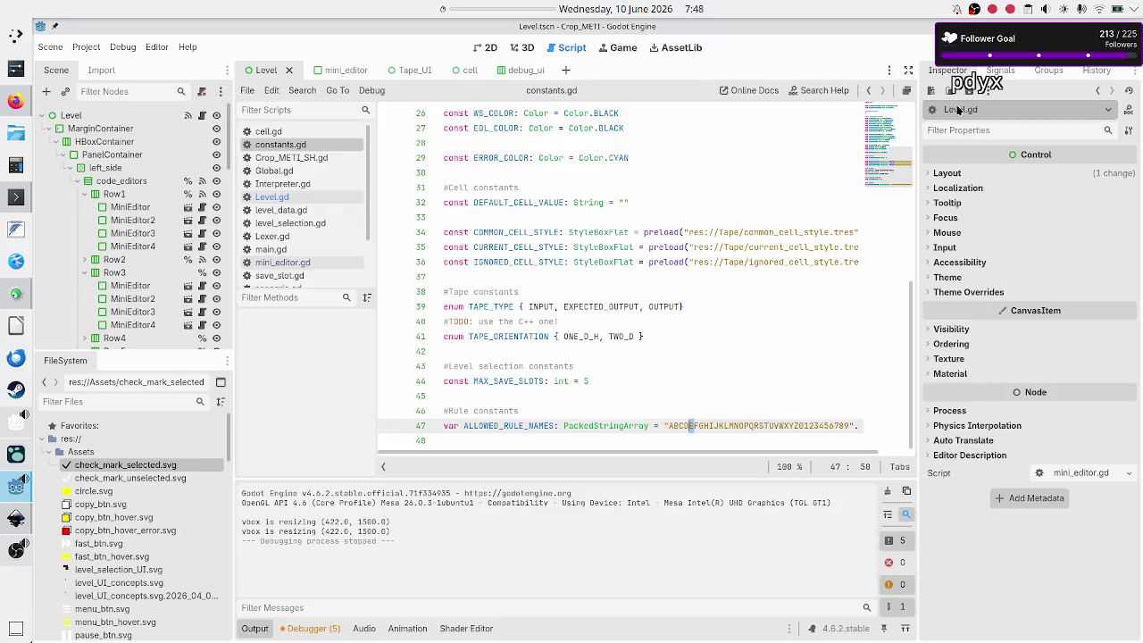
# Open Level.gd and place the caret after the rule-name loop in _ready.
pyautogui.click(593, 438)
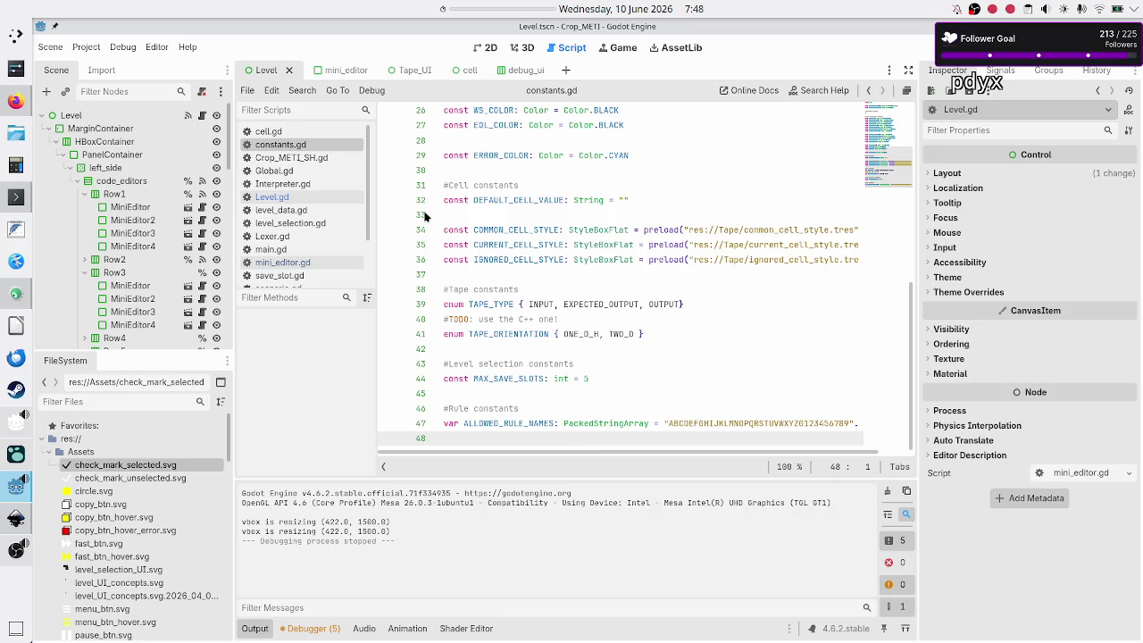
pyautogui.click(270, 197)
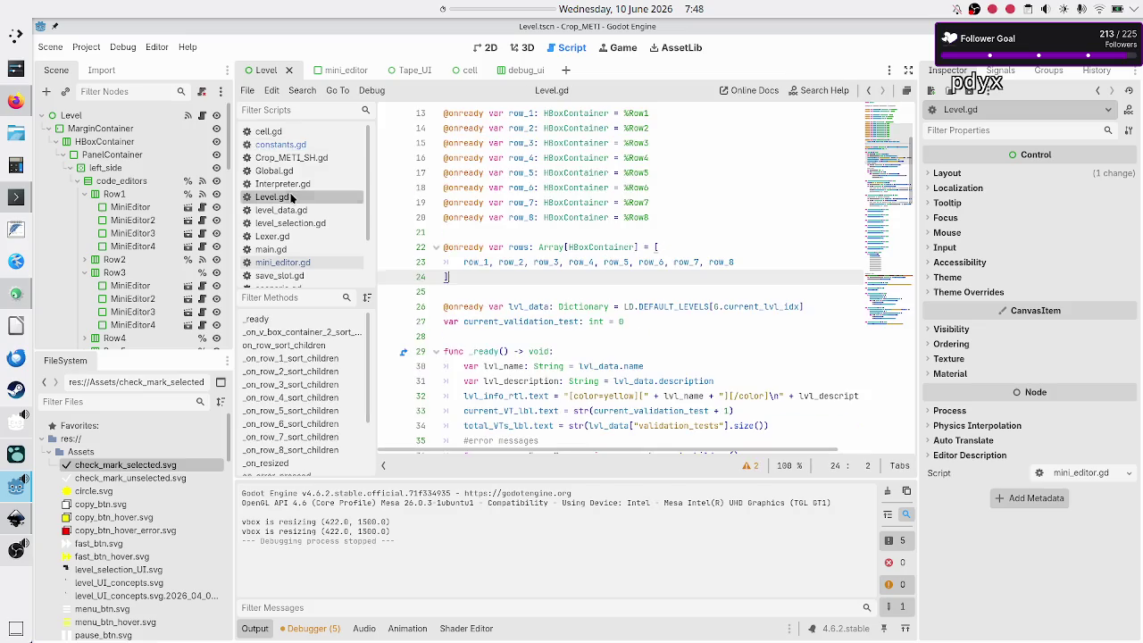
pyautogui.click(539, 322)
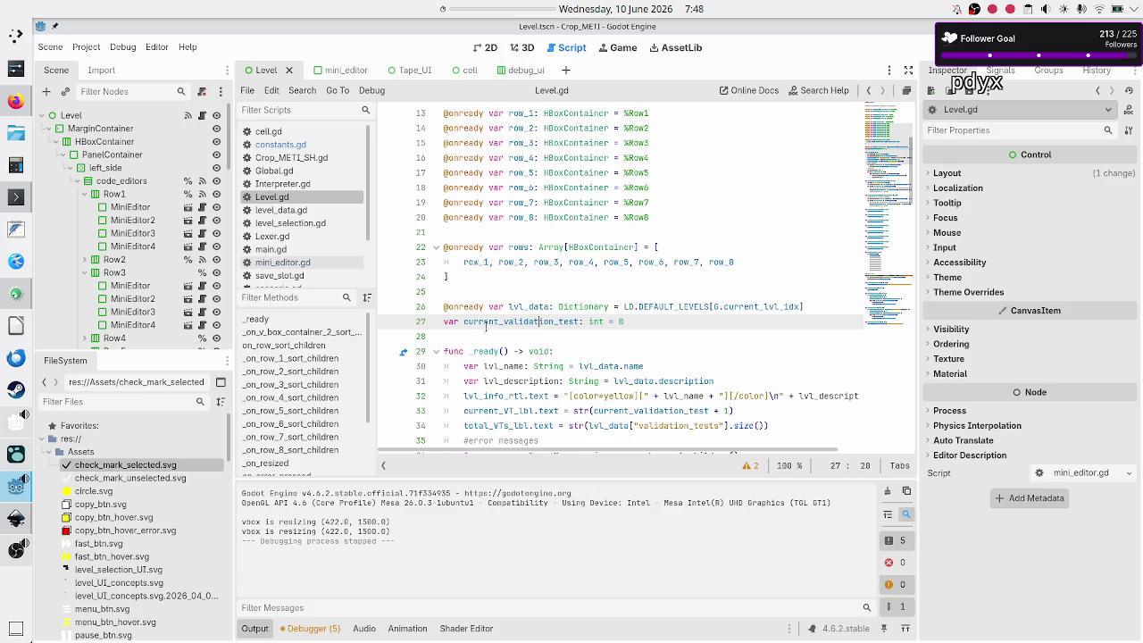
pyautogui.scroll(-4, 526, 344)
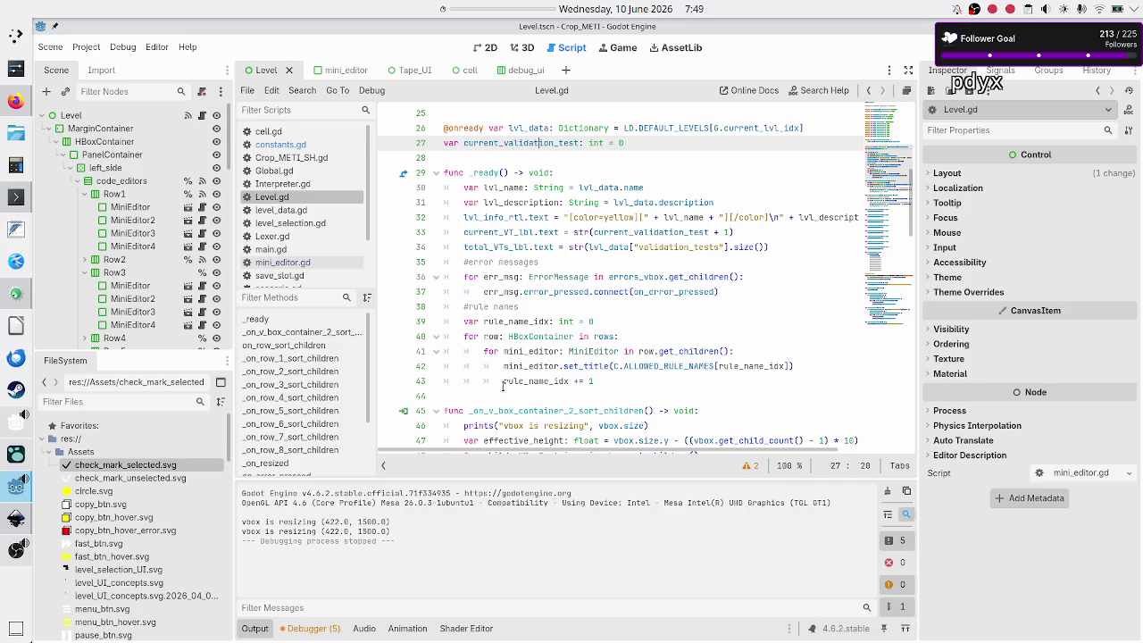
pyautogui.scroll(-6, 503, 400)
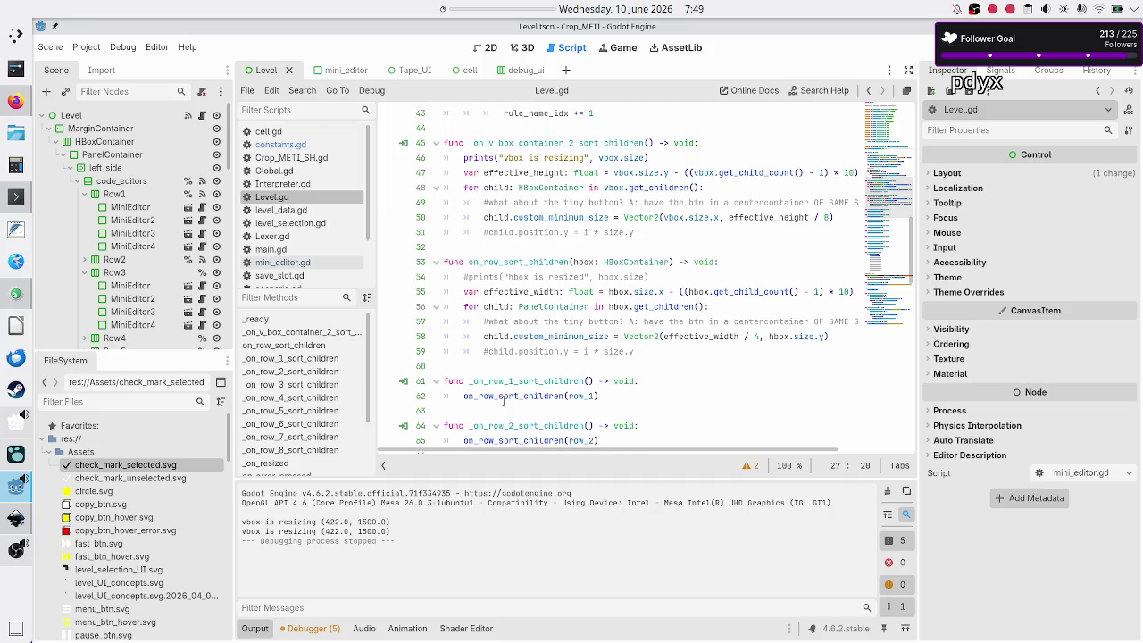
pyautogui.scroll(4, 503, 402)
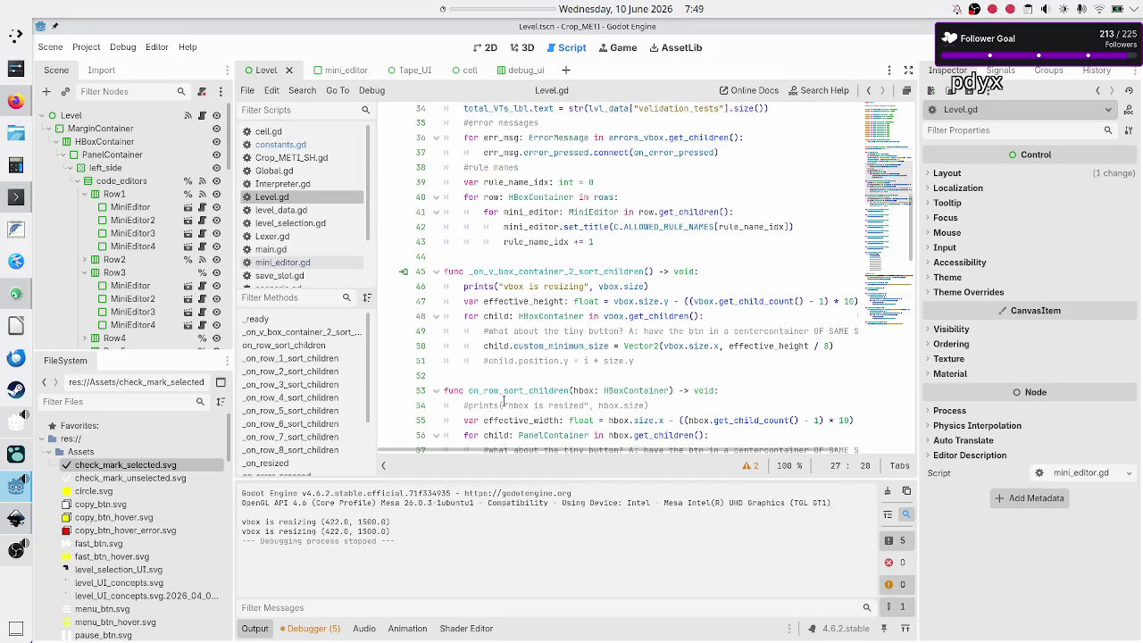
pyautogui.scroll(1, 502, 402)
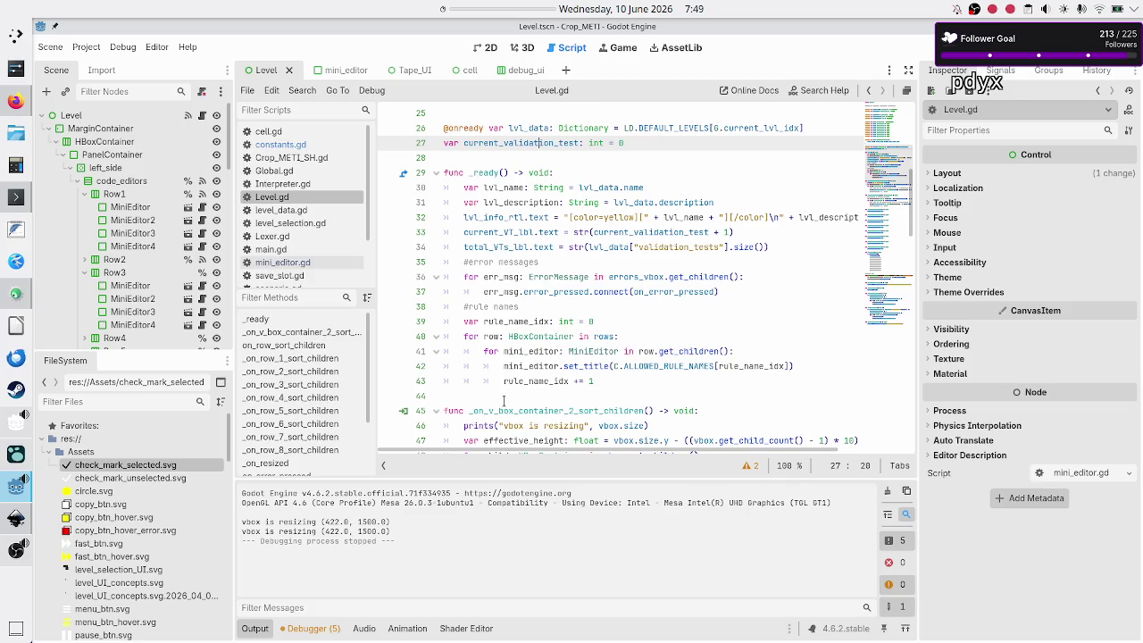
pyautogui.click(503, 395)
# Declare func get_mini_editor(rule: String) -> MiniEditor: on a new line after _ready.
pyautogui.press('Return')
pyautogui.press('Return')
pyautogui.press('Up')
pyautogui.write('func get_')
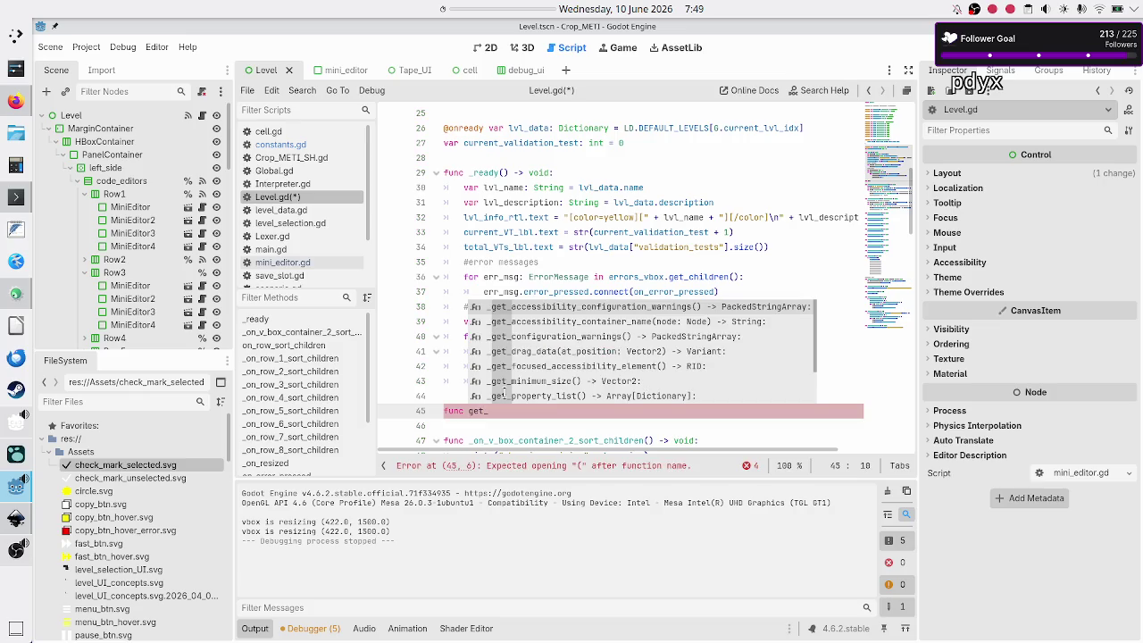
pyautogui.write('mini_e')
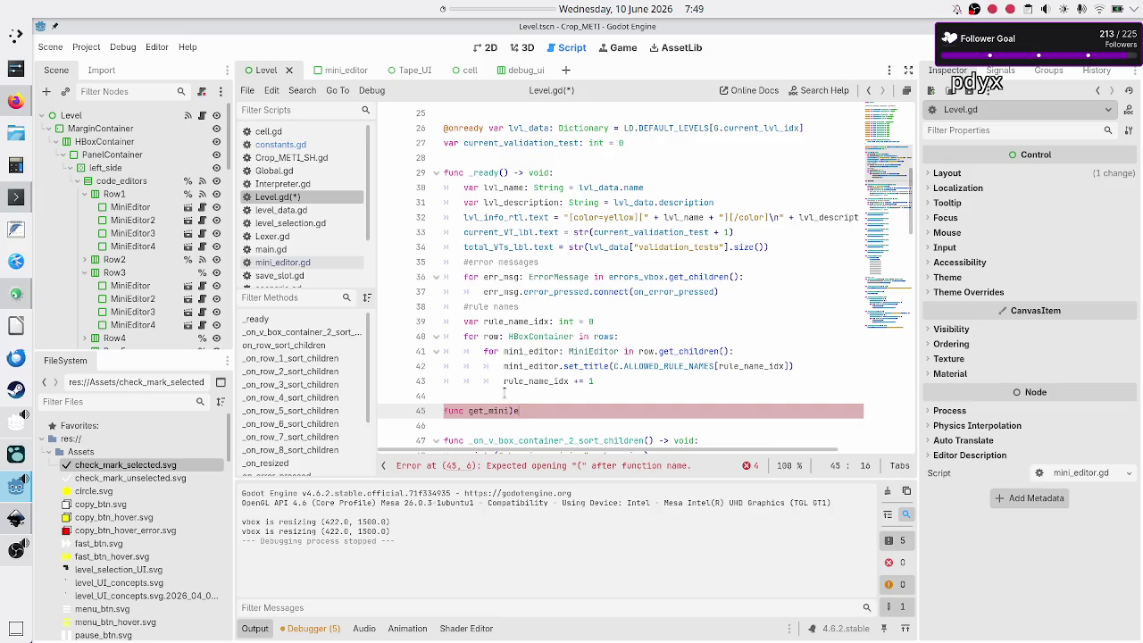
pyautogui.write('ditor(')
pyautogui.write('rule: S')
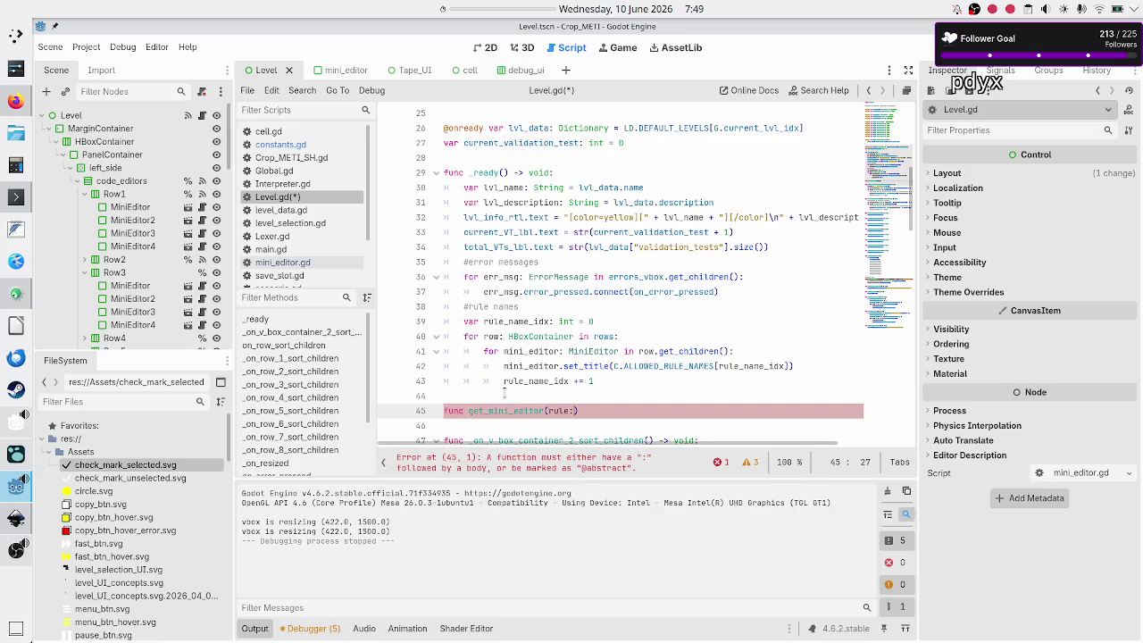
pyautogui.write('tring) -> ')
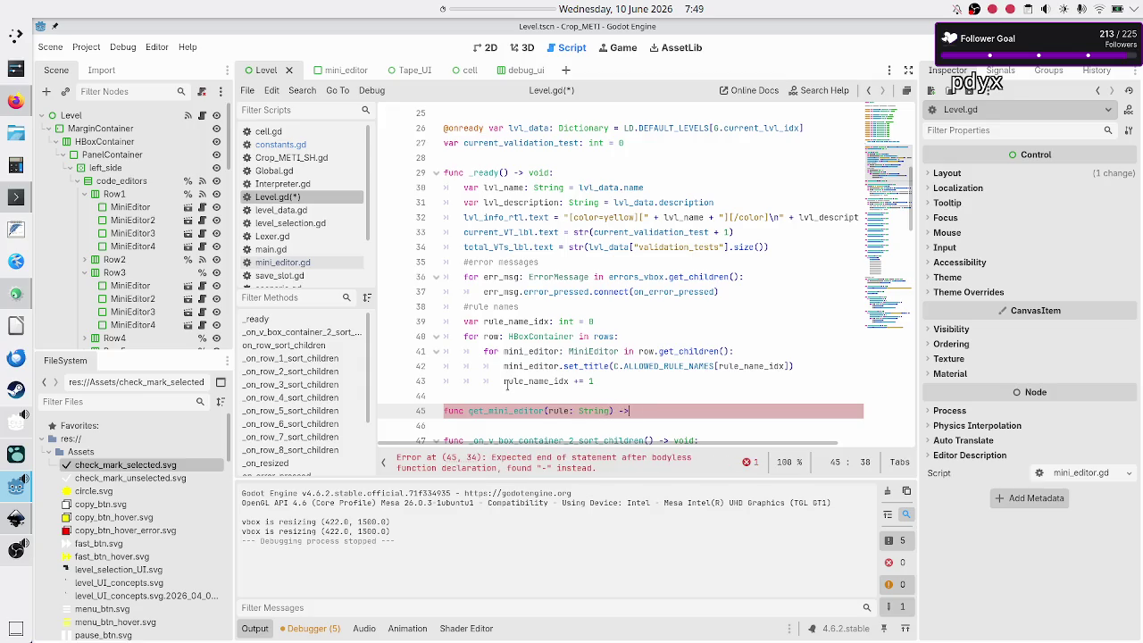
pyautogui.write('Mini')
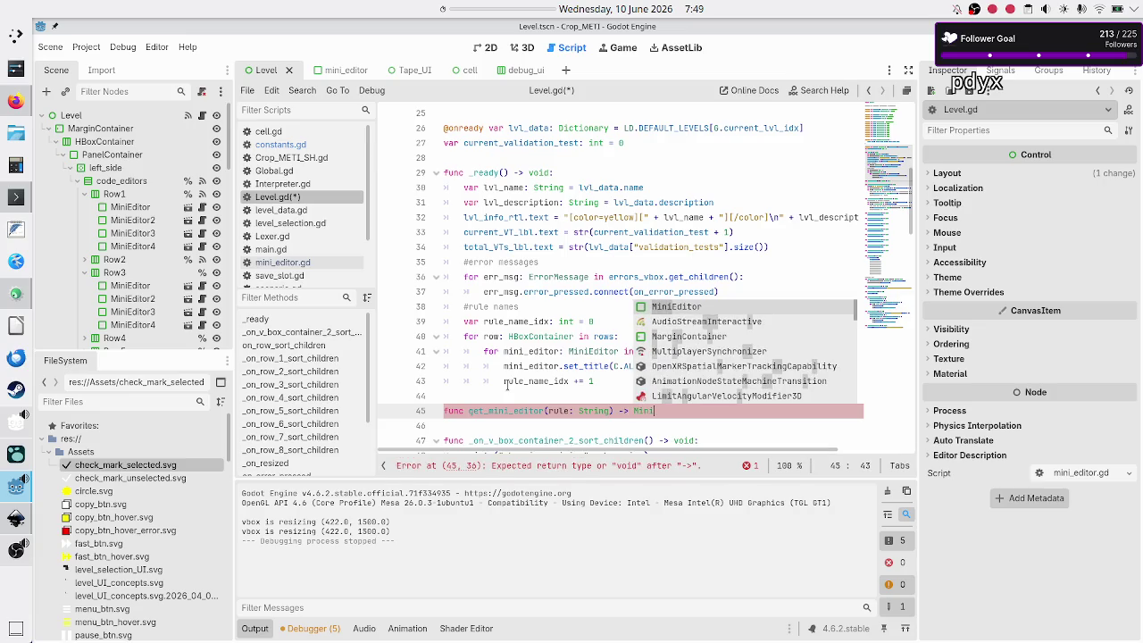
pyautogui.press('Return')
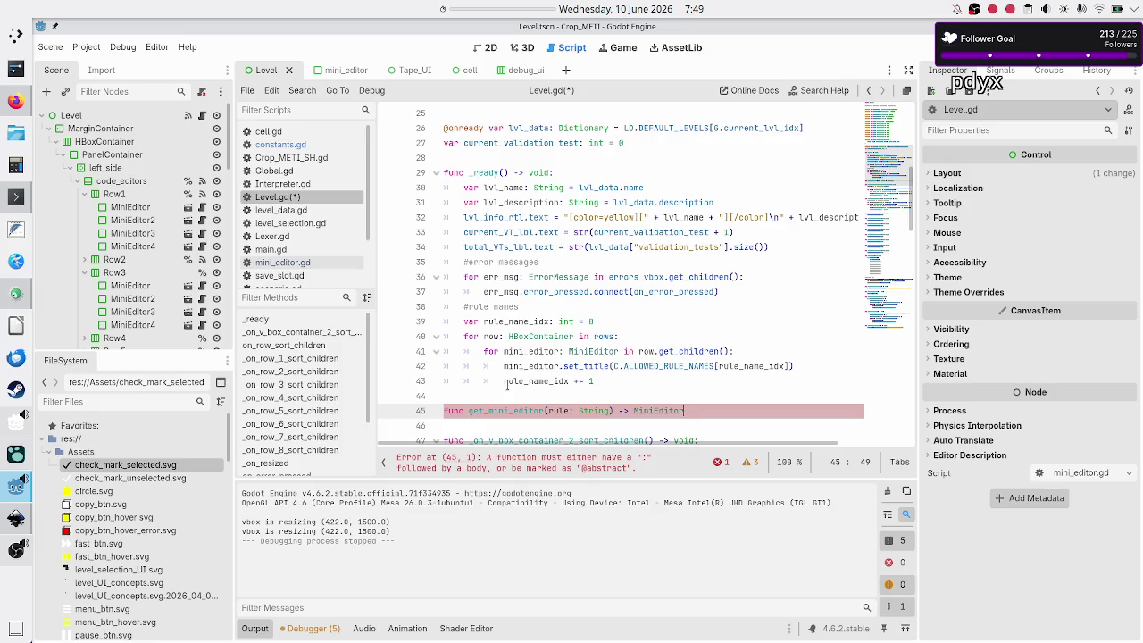
pyautogui.write(':')
pyautogui.press('Return')
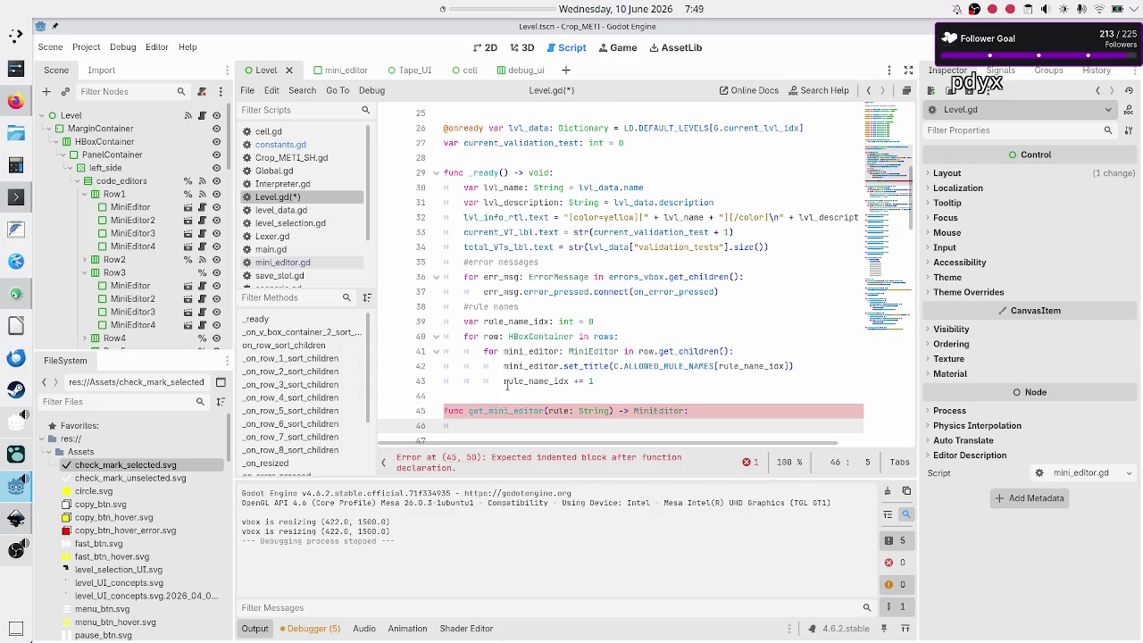
# Set var rule_name_idx: int = C.ALLOWED_RULE_NAMES.find(rule) as the first body line.
pyautogui.write('var rul')
pyautogui.write('e_')
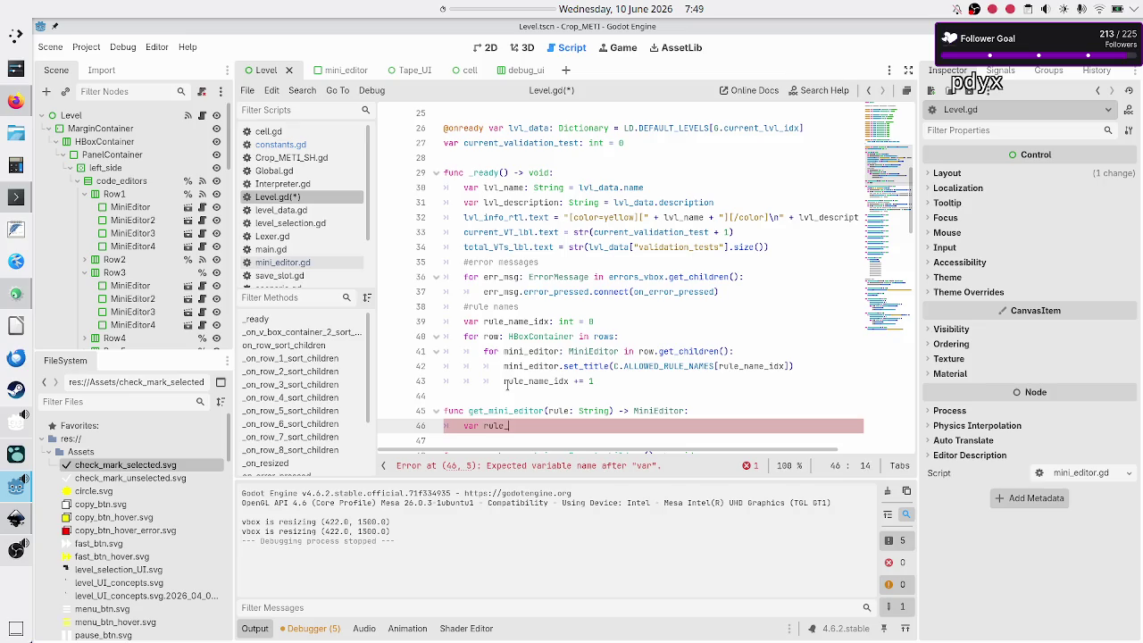
pyautogui.write('name_idx: int ')
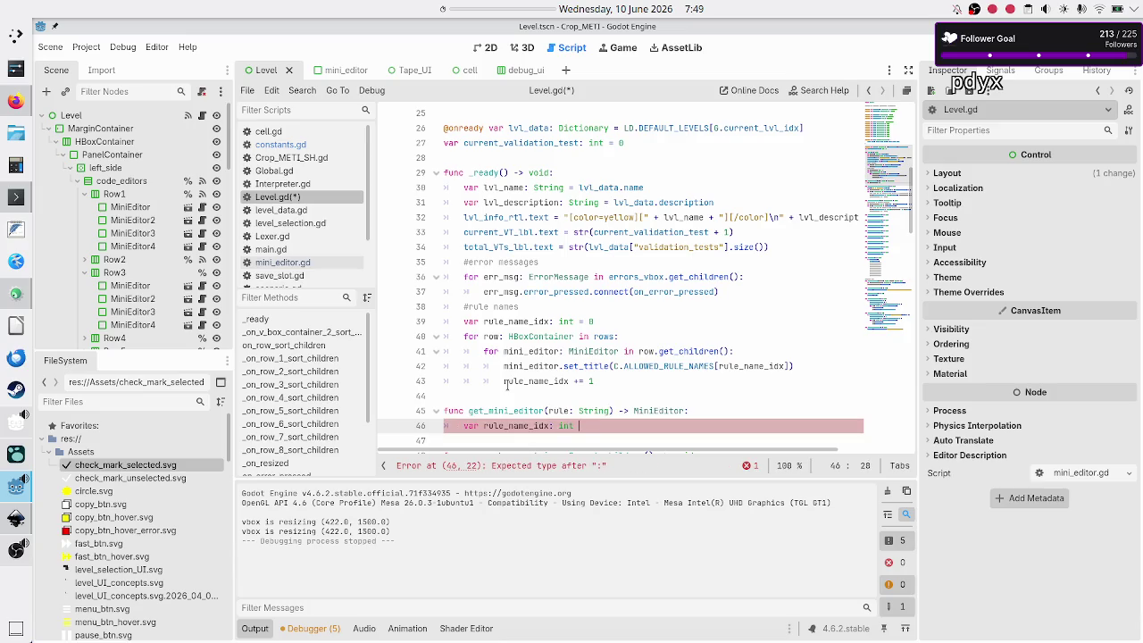
pyautogui.write('= ')
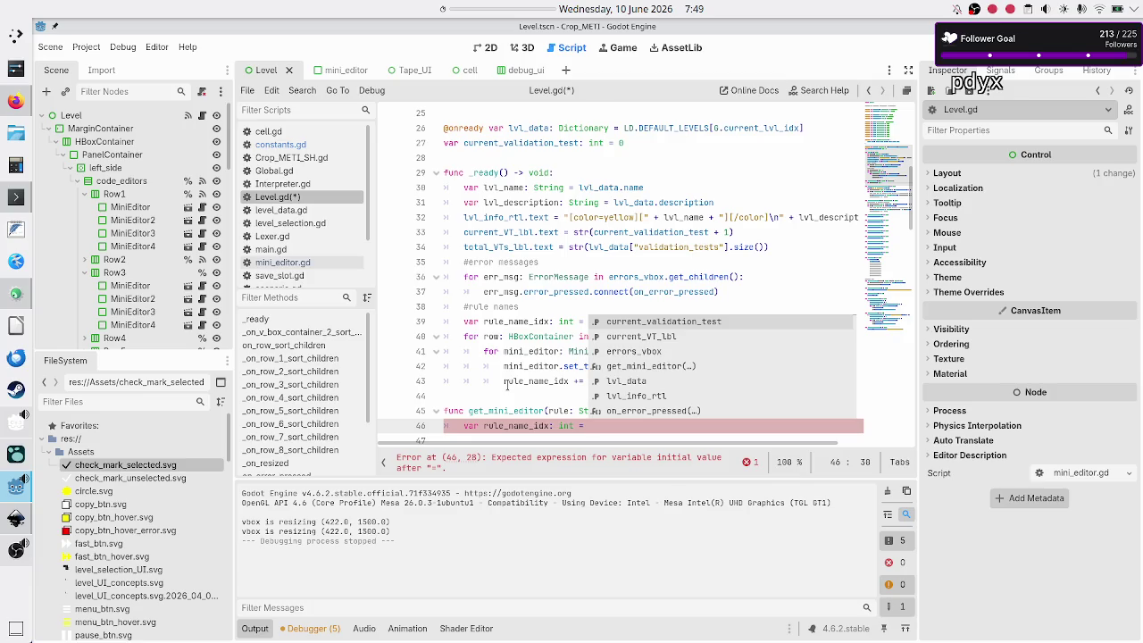
pyautogui.write('C.ALLOWED_RULE_NAMES')
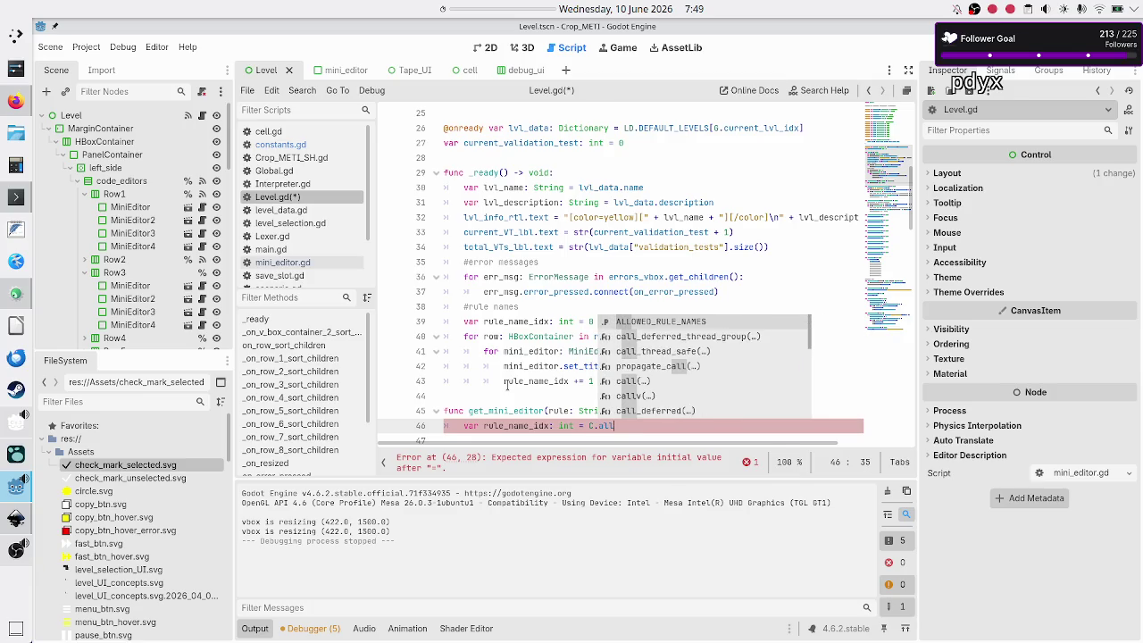
pyautogui.write('.find')
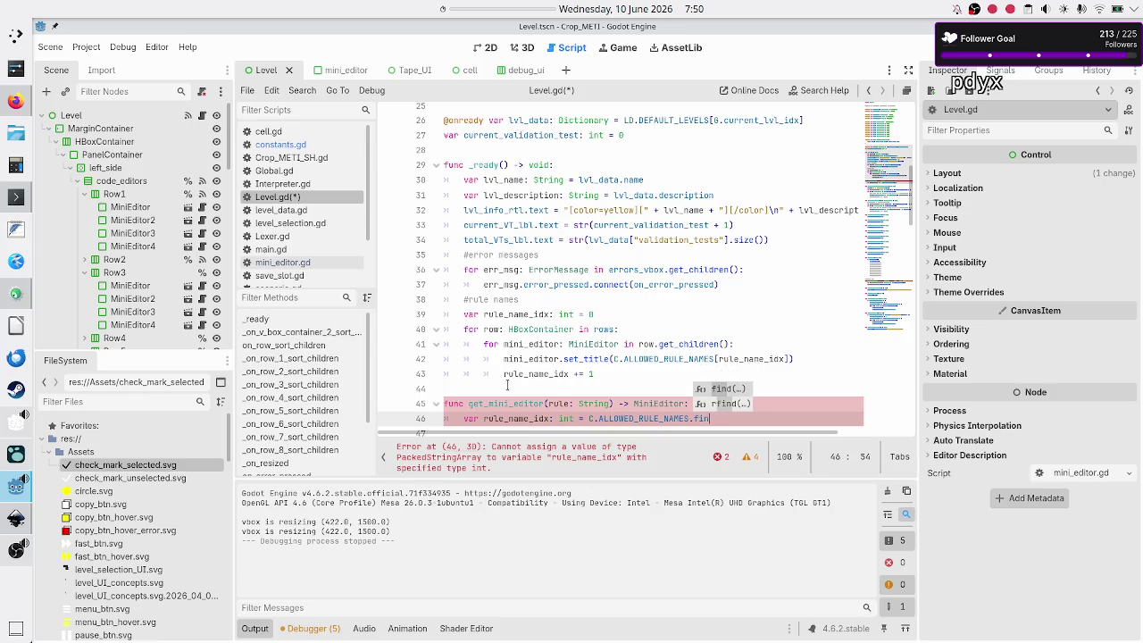
pyautogui.press('Return')
pyautogui.write('rule)')
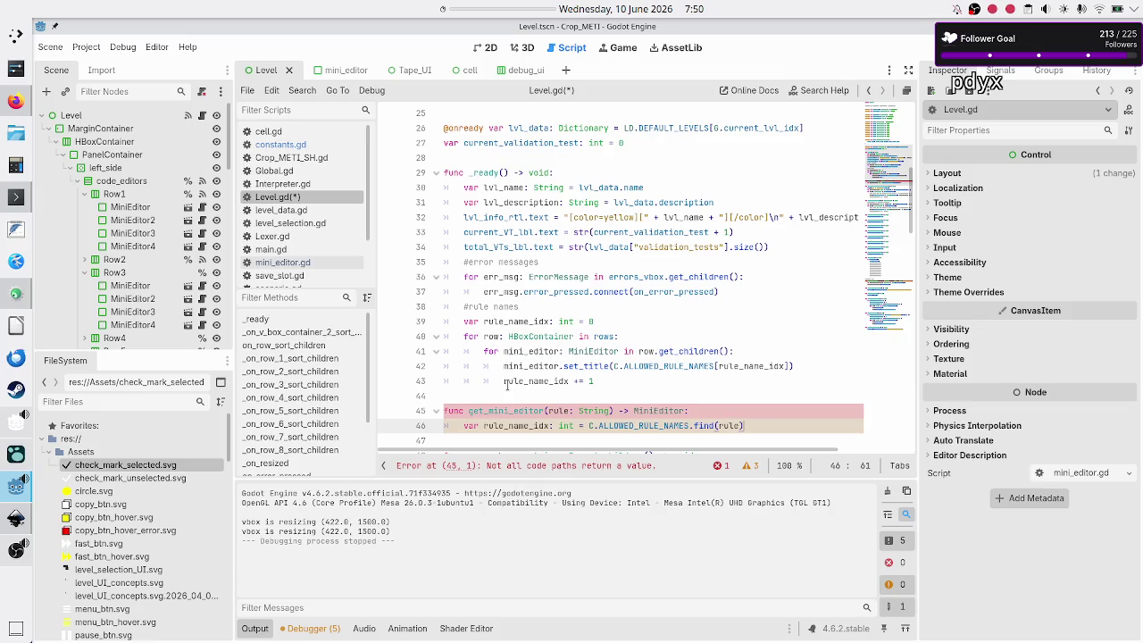
# Look up the Array class in the built-in documentation.
pyautogui.click(823, 90)
pyautogui.write('Array')
pyautogui.press('Escape')
pyautogui.hotkey('ctrl', 'f')
pyautogui.write('find')
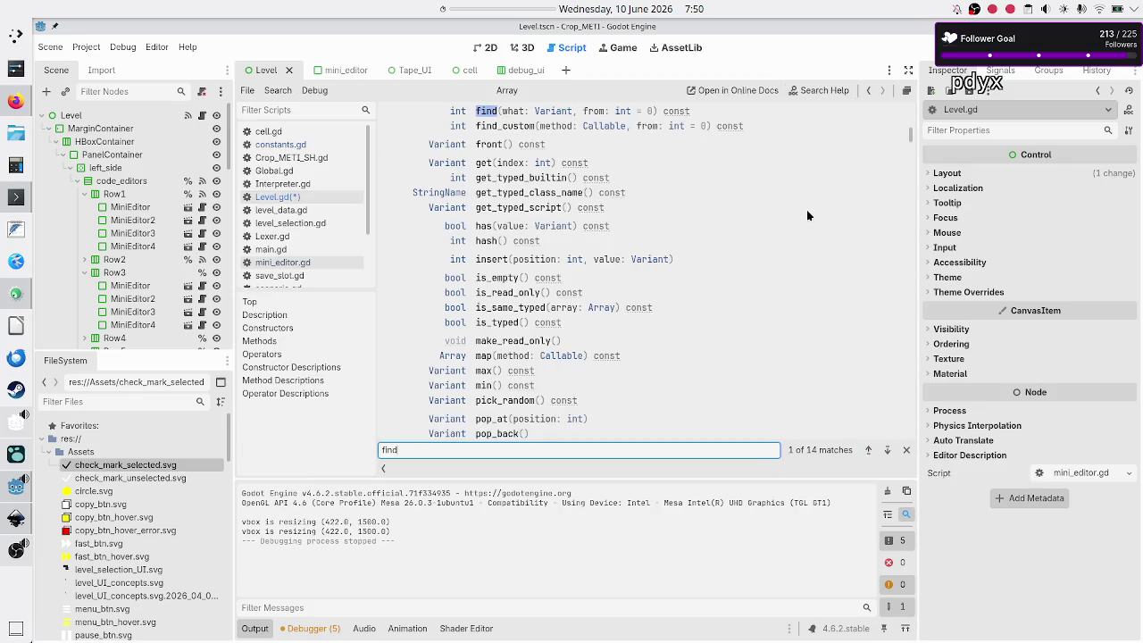
pyautogui.click(487, 111)
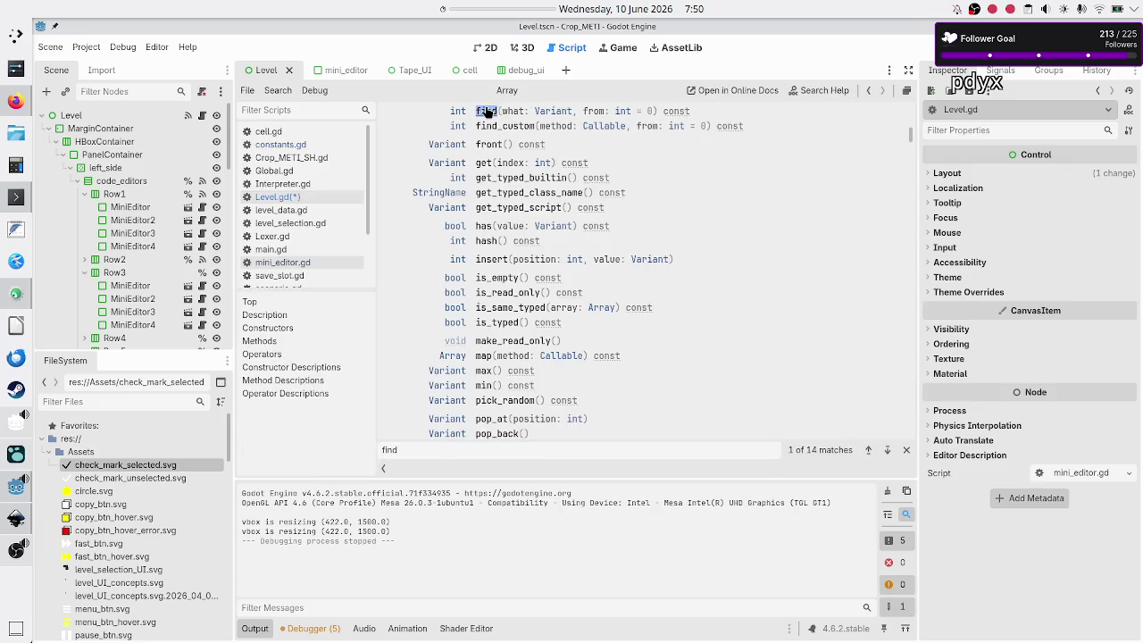
pyautogui.click(486, 111)
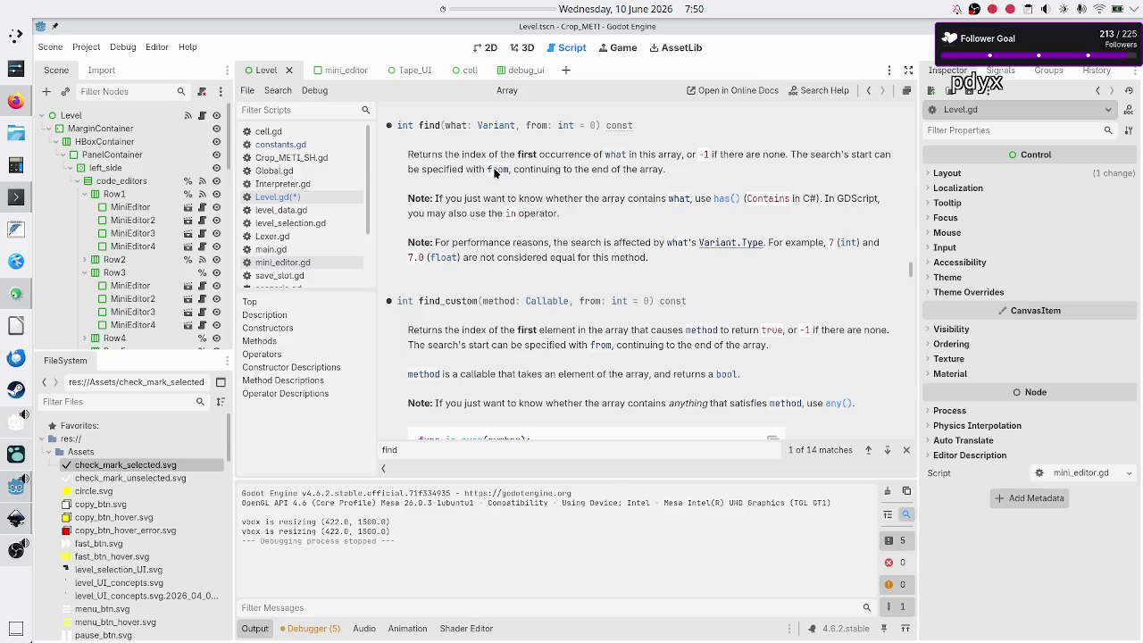
pyautogui.click(303, 197)
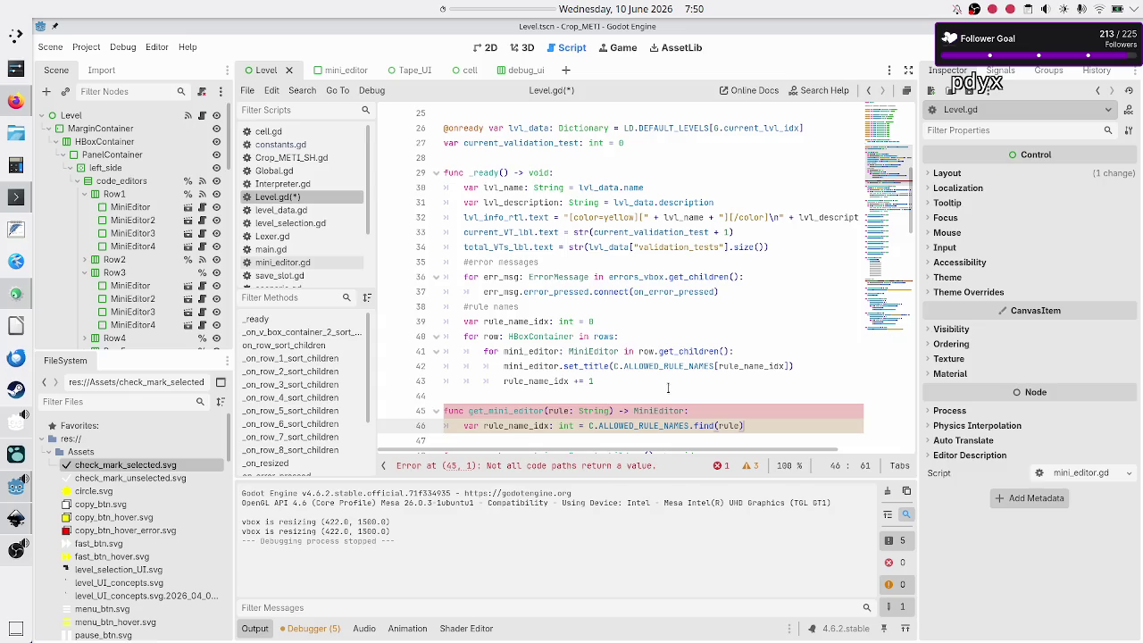
# Add var total_columns: int = row_1.get_child_count() after the index lookup.
pyautogui.scroll(-2, 668, 387)
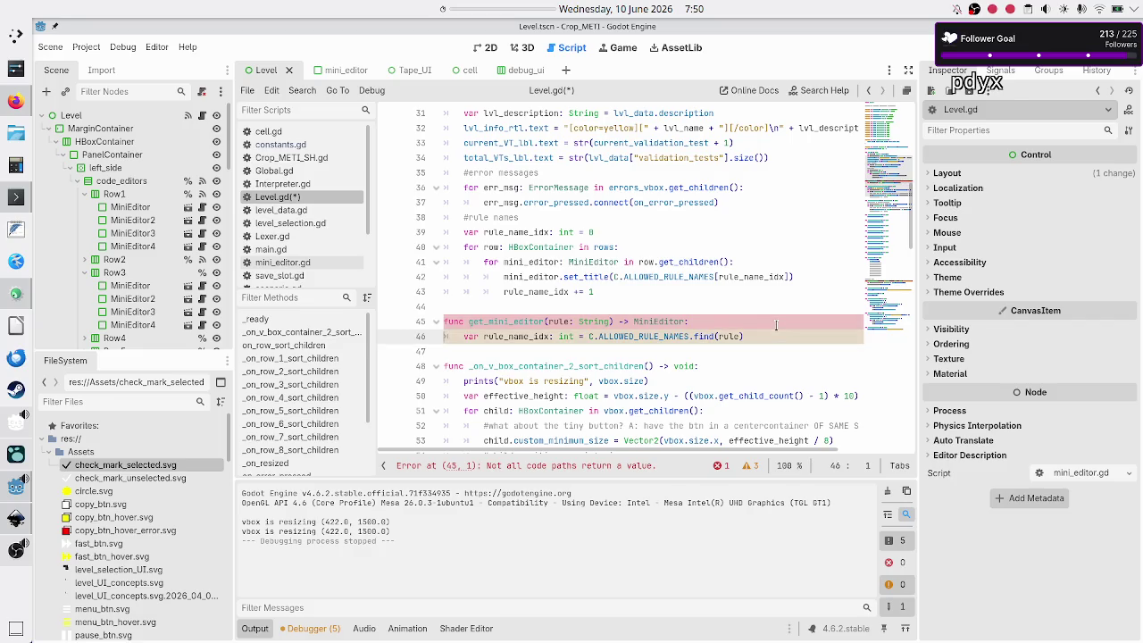
pyautogui.press('Return')
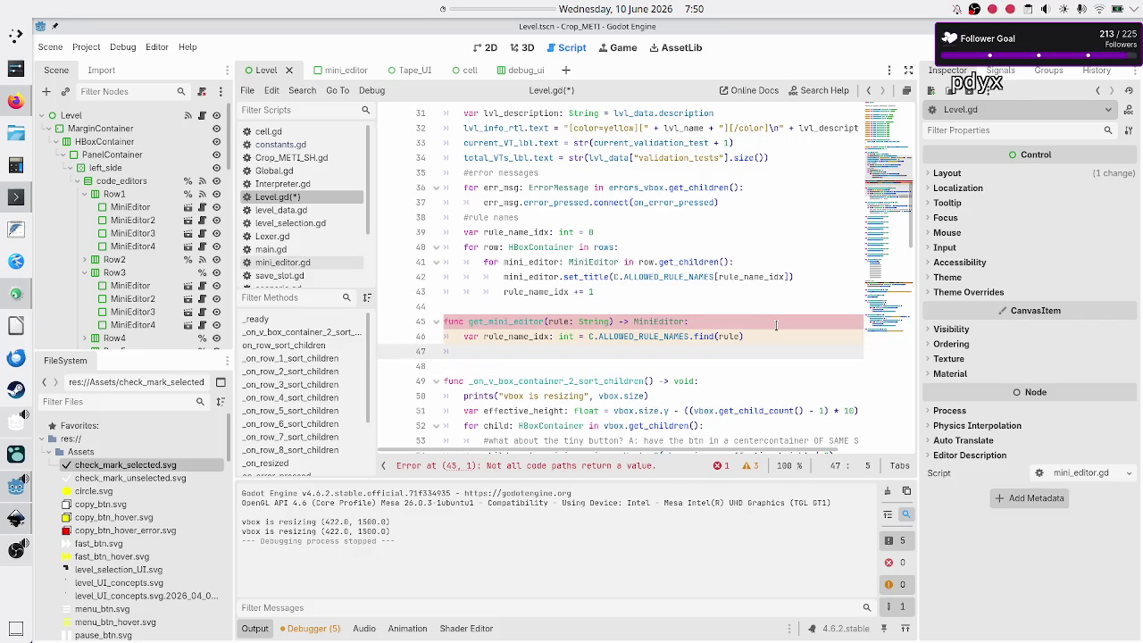
pyautogui.write('var ')
pyautogui.write('rule_')
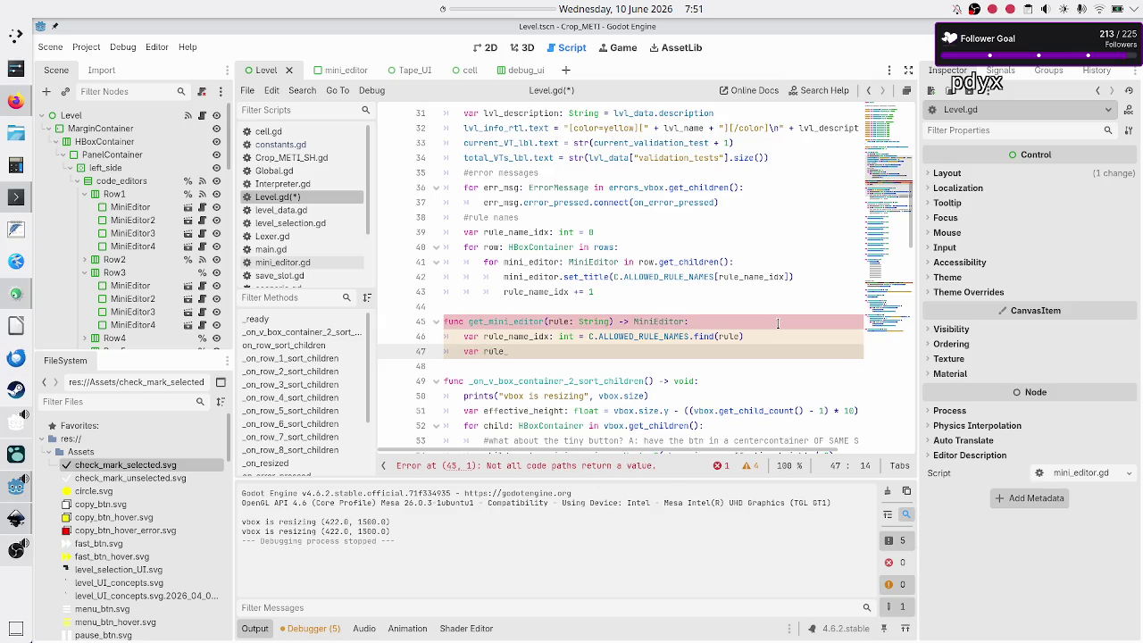
pyautogui.write('col:')
pyautogui.write(' int =')
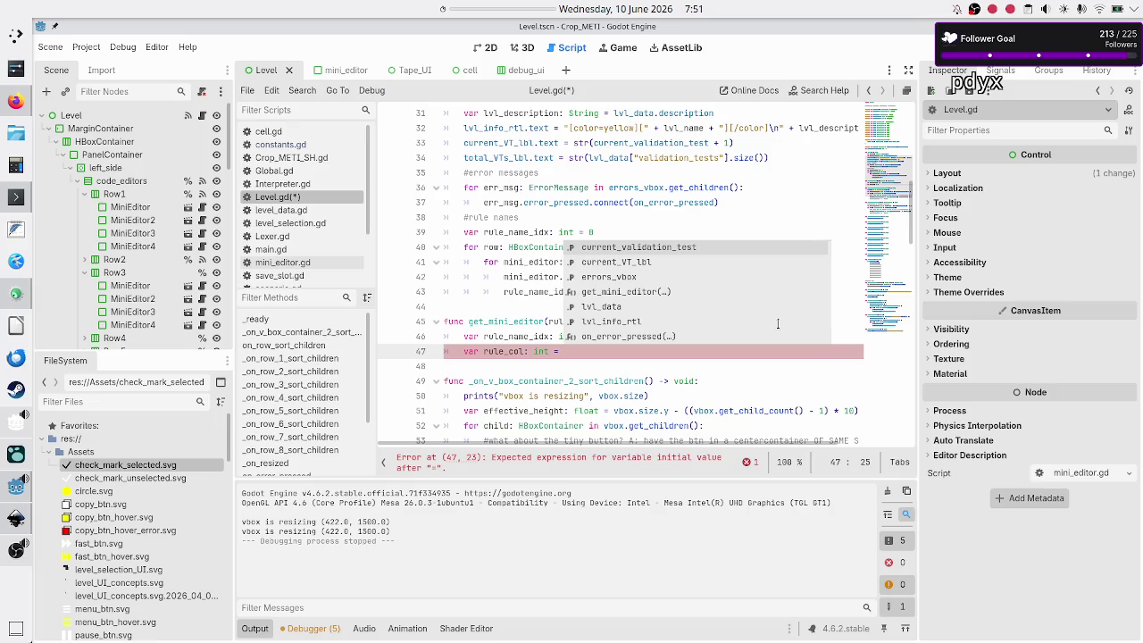
pyautogui.press('BackSpace')
pyautogui.press('BackSpace')
pyautogui.press('BackSpace')
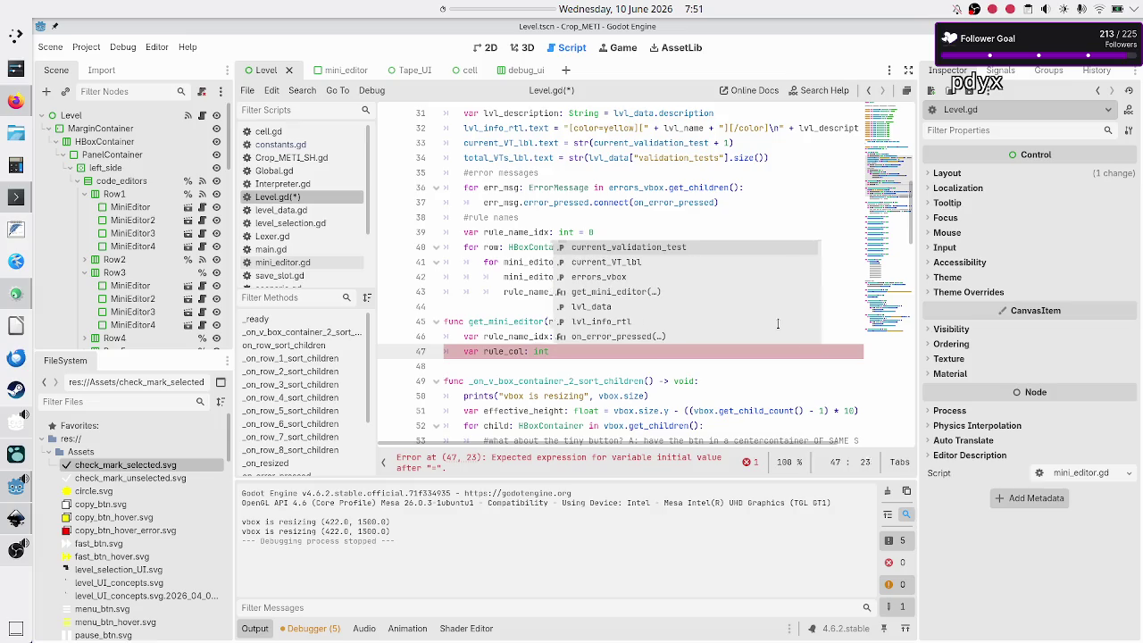
pyautogui.write('total_')
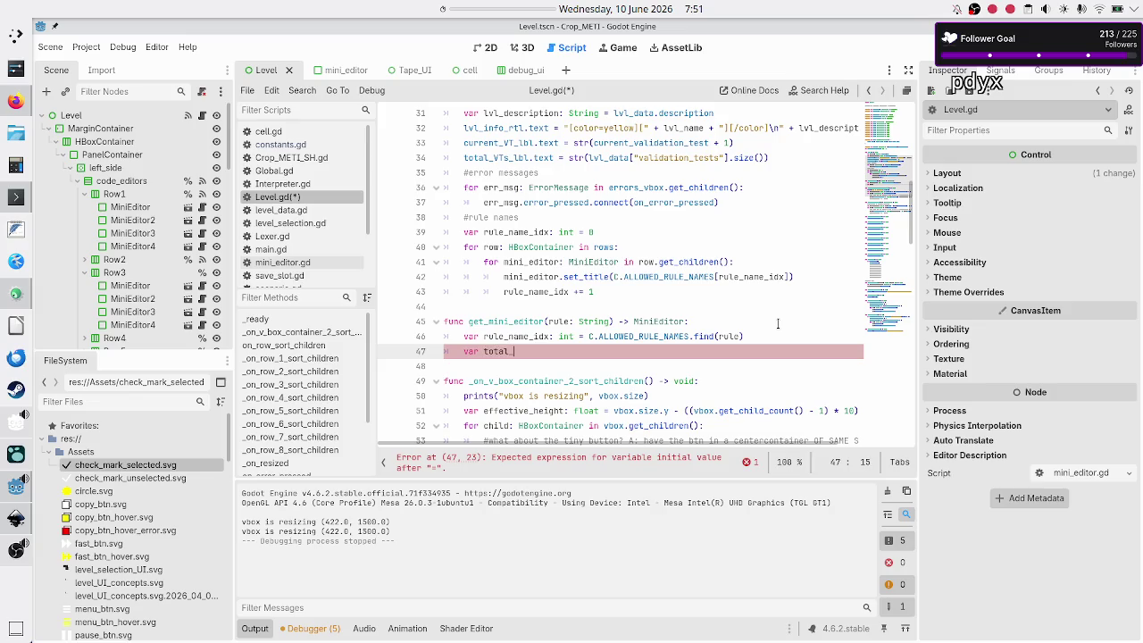
pyautogui.write('columns: int = ')
pyautogui.write('row')
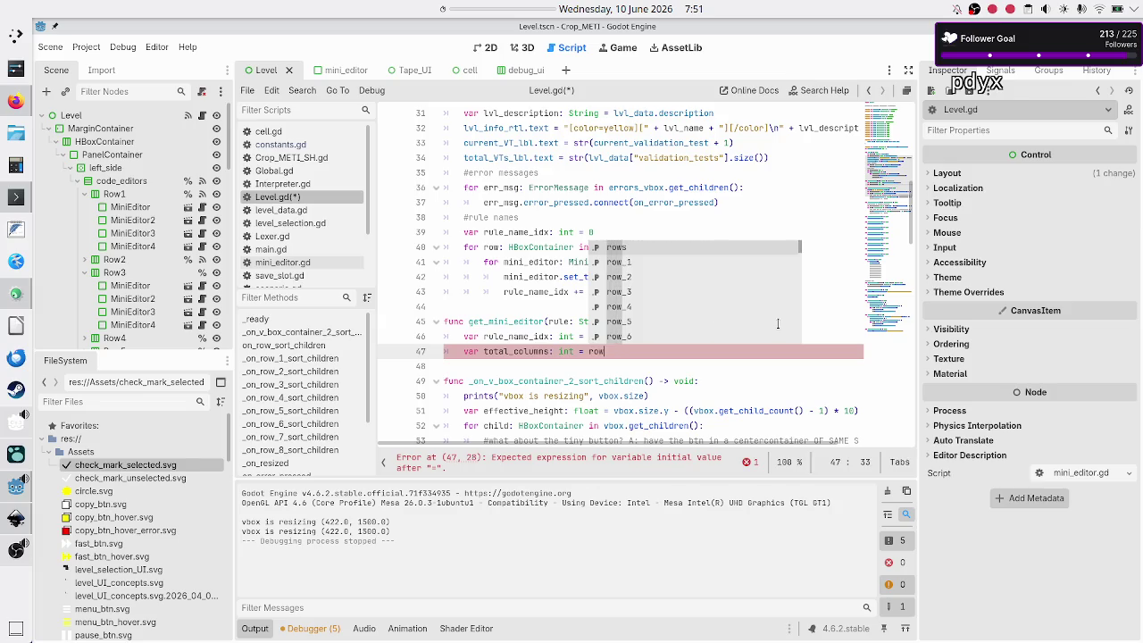
pyautogui.press('Down')
pyautogui.press('Return')
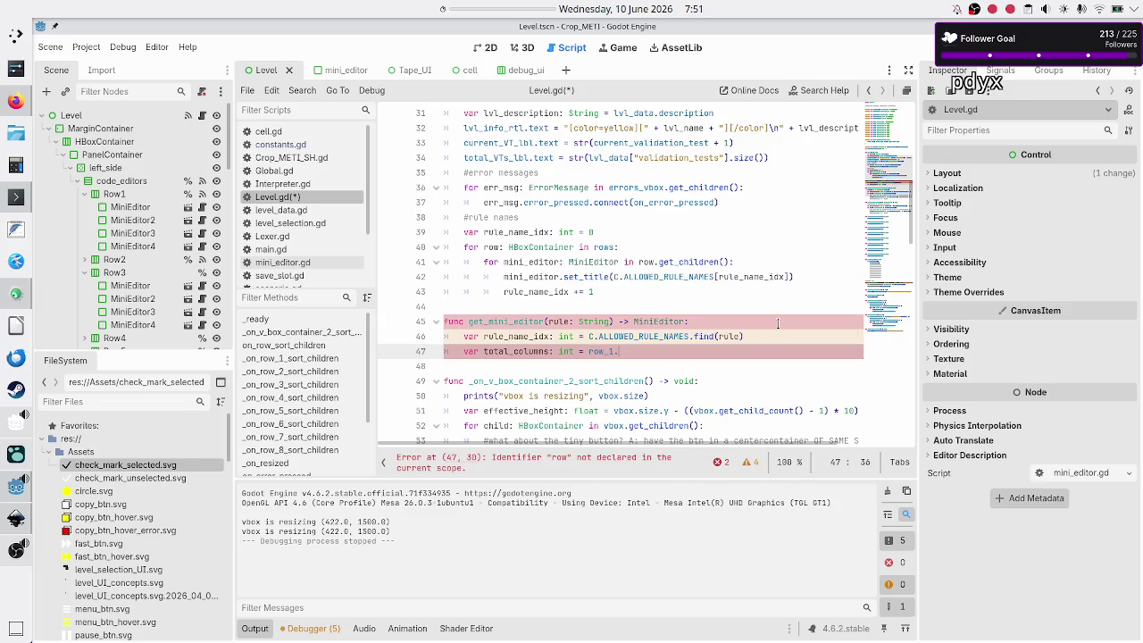
pyautogui.write('get_child')
pyautogui.write('_c')
pyautogui.press('Return')
pyautogui.press('End')
# Add var rule_col: int = rule_name_idx % total_columns and begin the rule_row declaration.
pyautogui.press('Return')
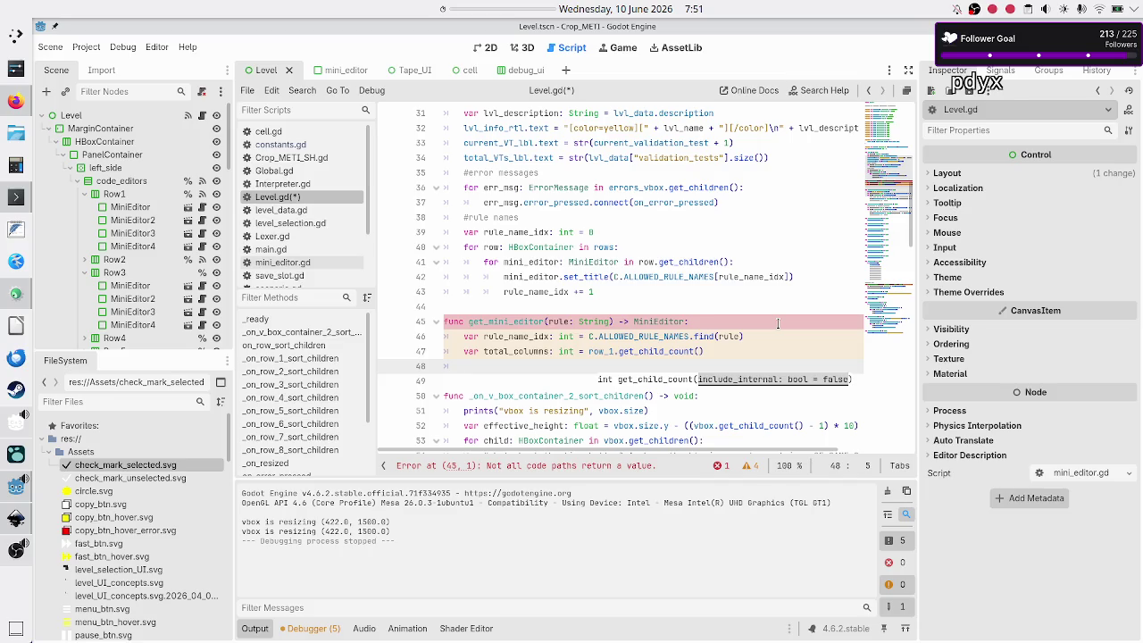
pyautogui.write('var rule_co')
pyautogui.write('l: int = ')
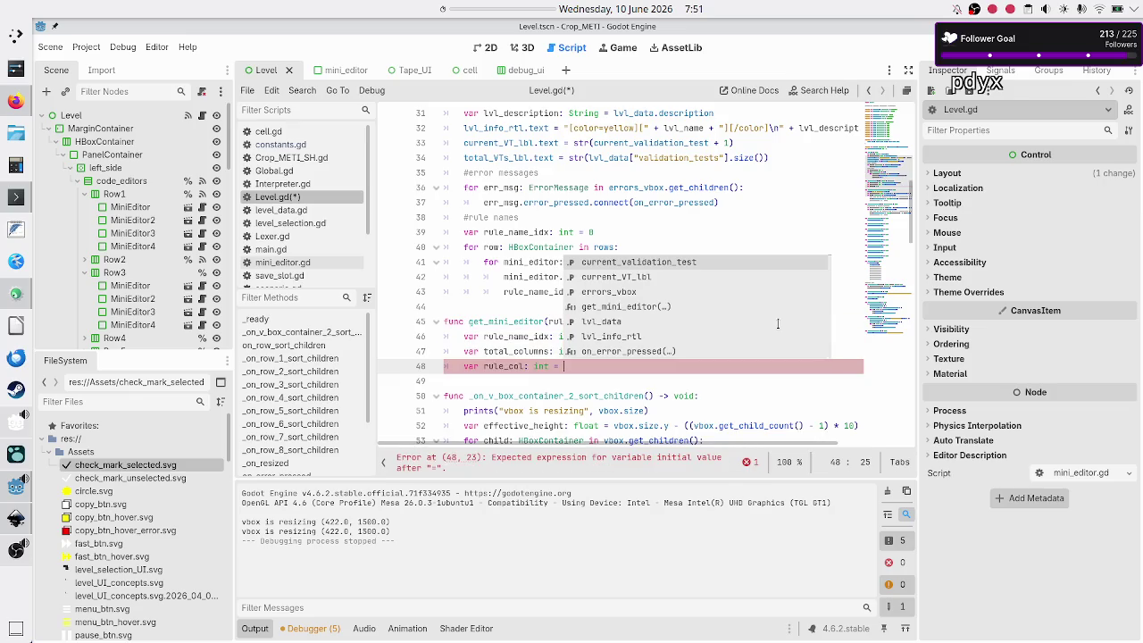
pyautogui.write('rule_n')
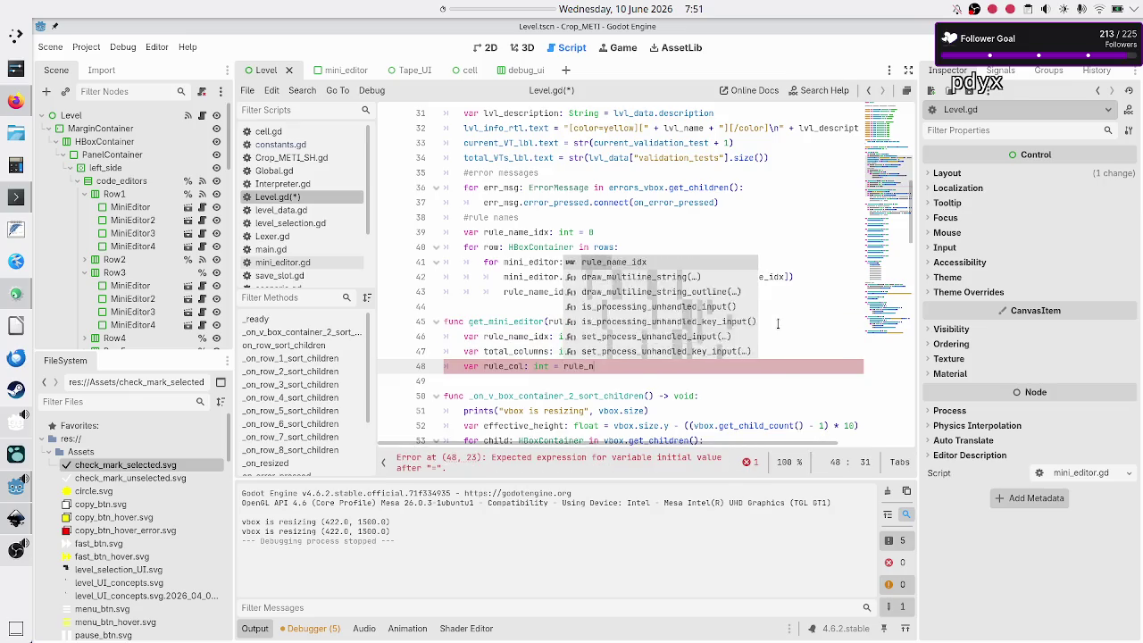
pyautogui.write('ame_idx ')
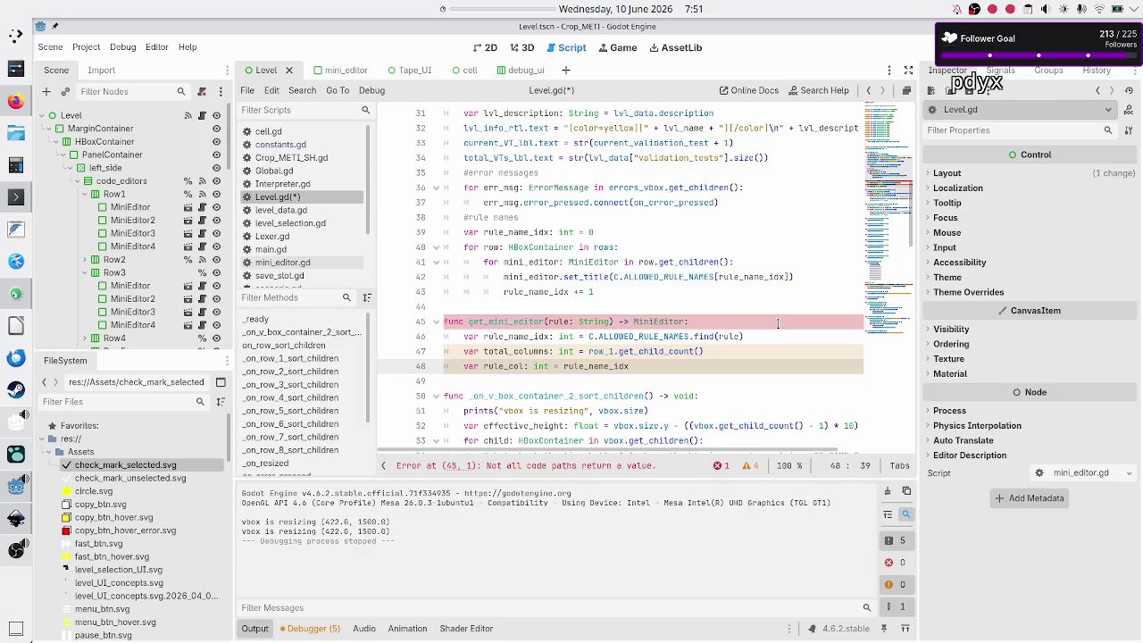
pyautogui.write('% total_cu')
pyautogui.press('Return')
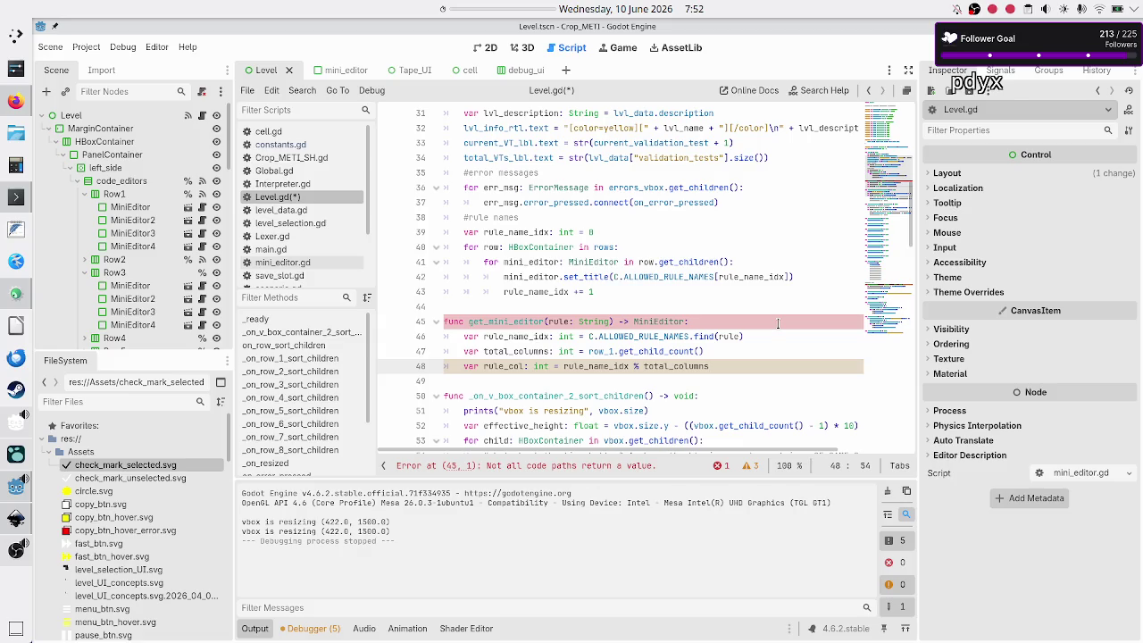
pyautogui.press('Return')
pyautogui.write('var ')
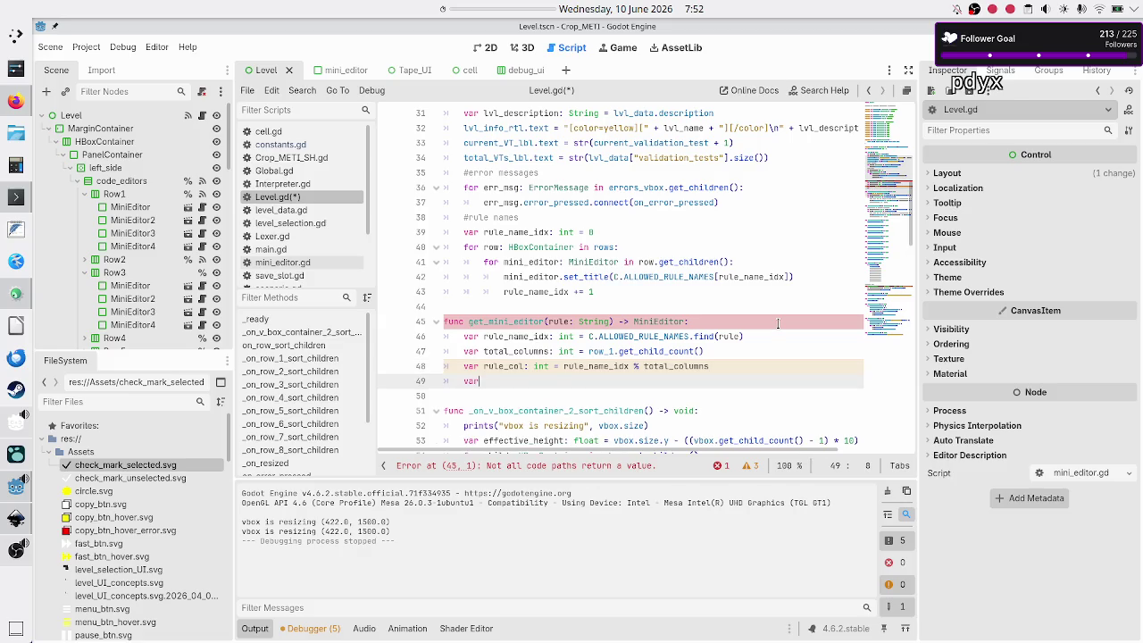
pyautogui.write('rule_ro')
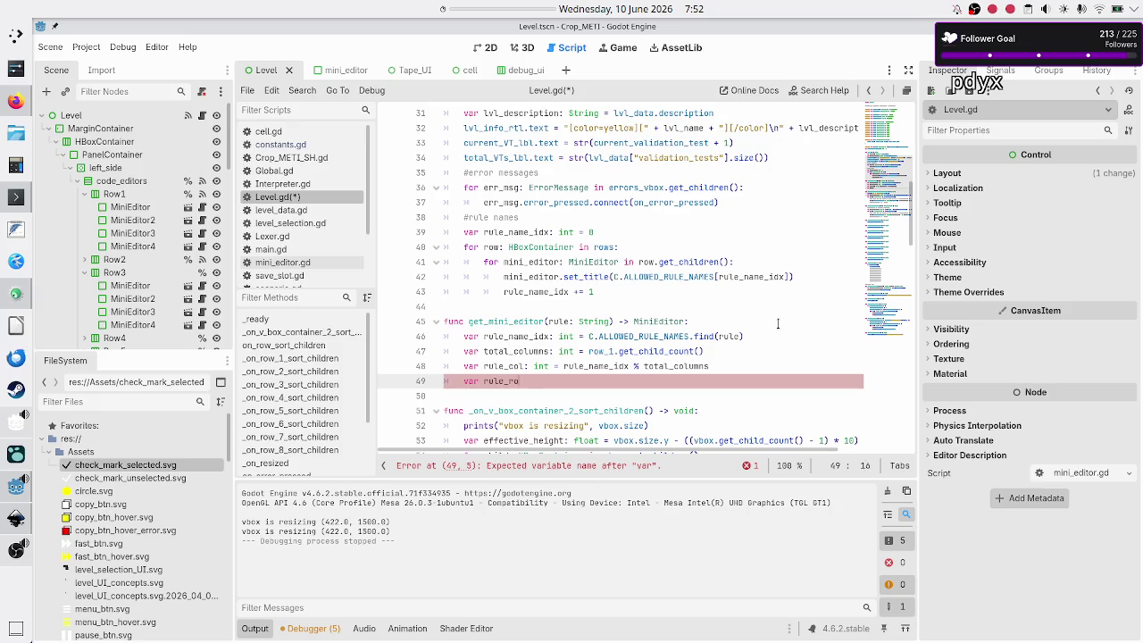
pyautogui.write('w: int = ')
pyautogui.write('int(r')
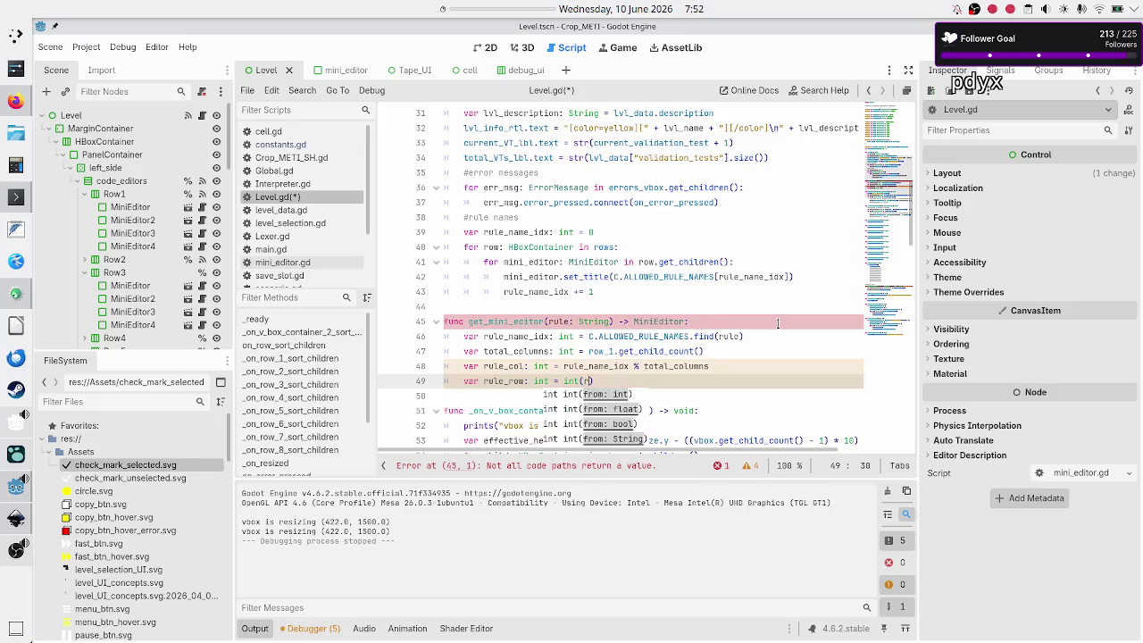
pyautogui.write('ule_nam')
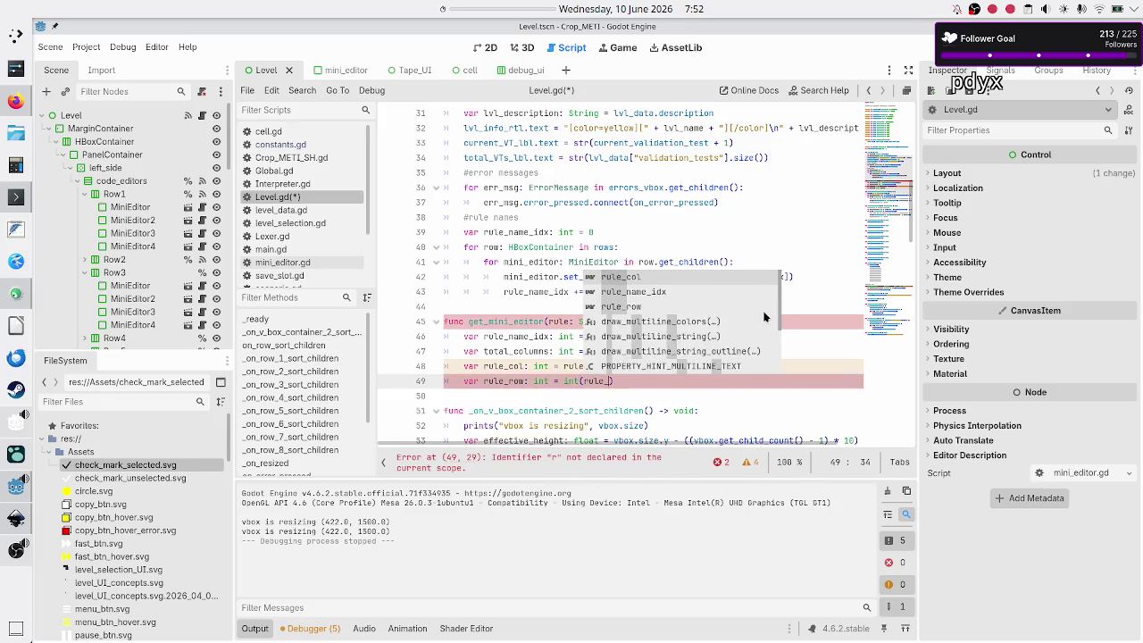
pyautogui.write('e_idx / ')
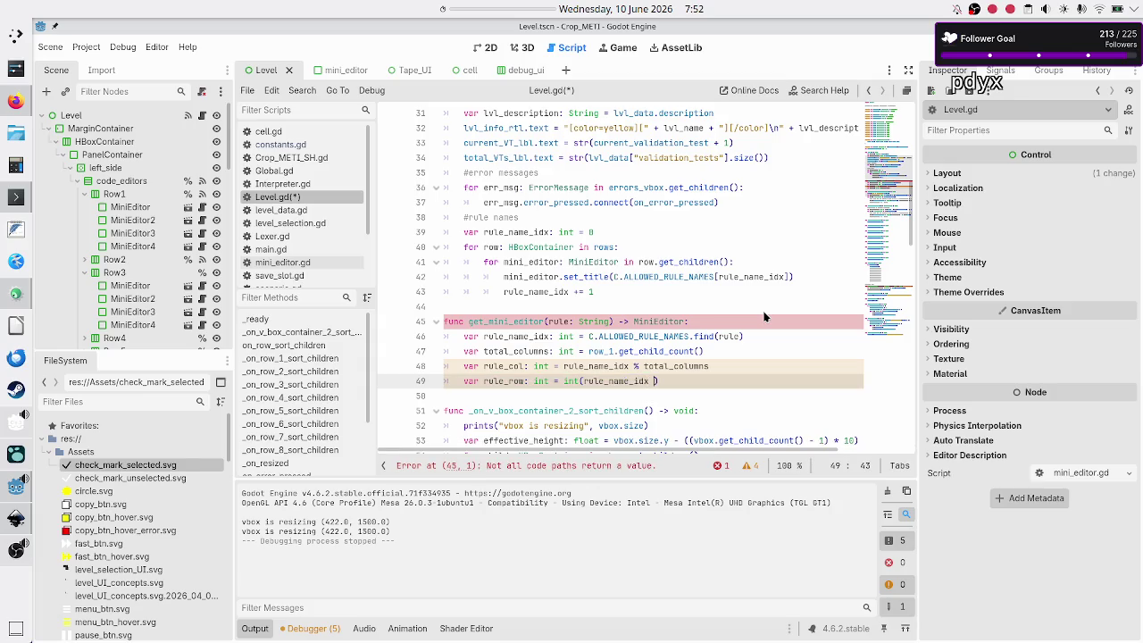
pyautogui.write('total_c')
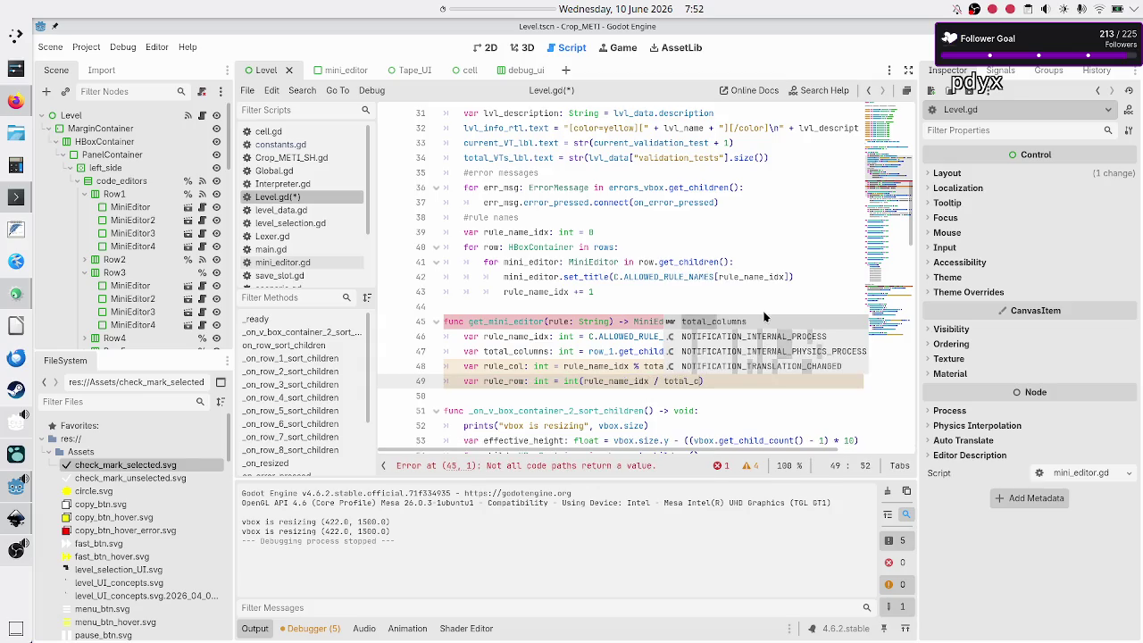
# Finish rule_row as int(rule_name_idx / total_columns) and start a line with rows.
pyautogui.press('Return')
pyautogui.press('Return')
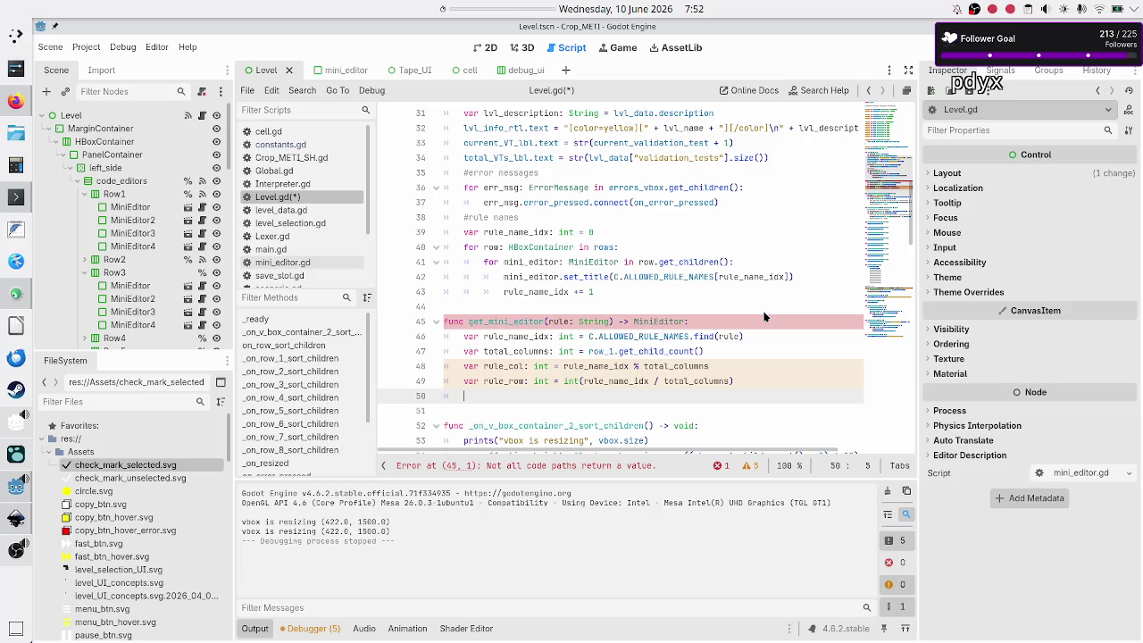
pyautogui.write('rows')
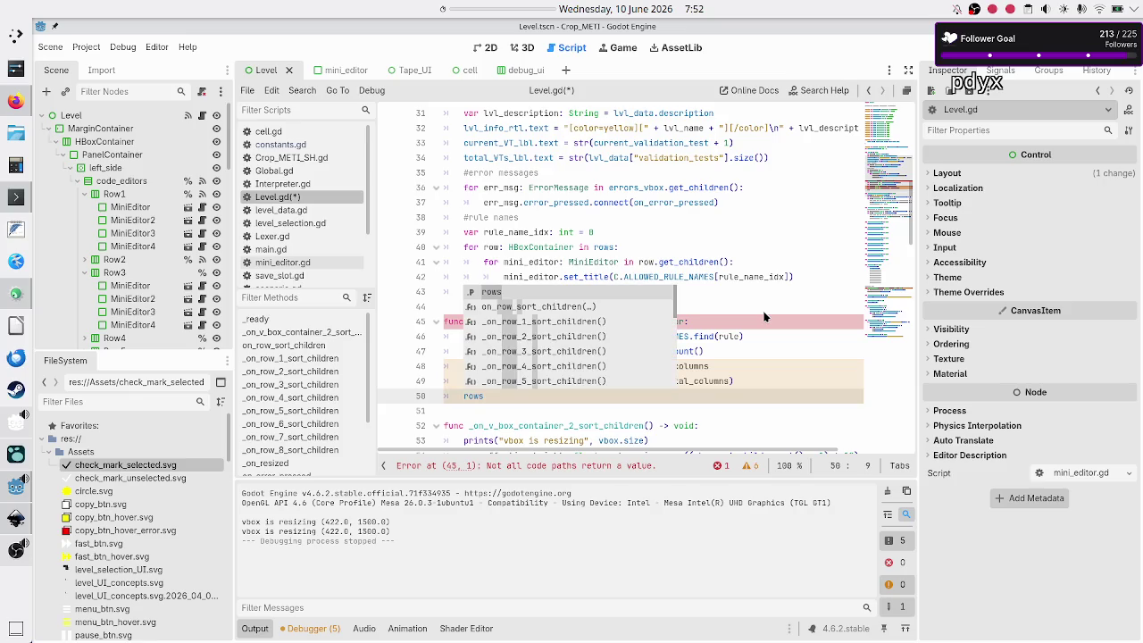
pyautogui.press('Escape')
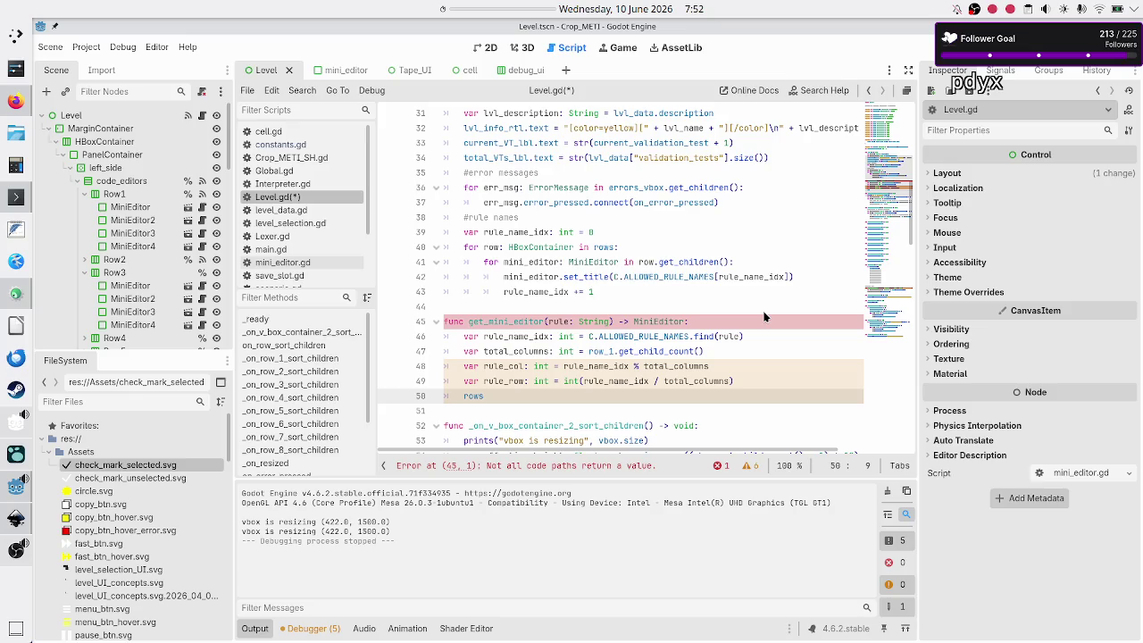
# Select rule_name_idx on line 49 to check its other uses.
pyautogui.press('Up')
pyautogui.press('Right')
pyautogui.press('Right')
pyautogui.press('Right')
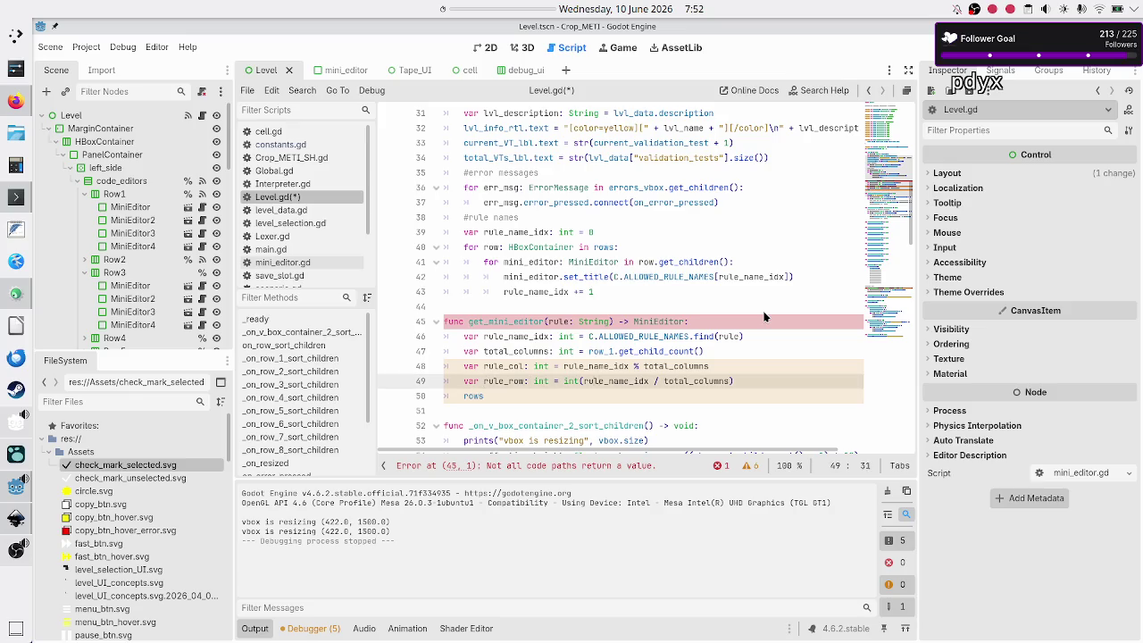
pyautogui.hotkey('shift', 'Left')
pyautogui.hotkey('shift', 'Left')
pyautogui.hotkey('shift', 'Left')
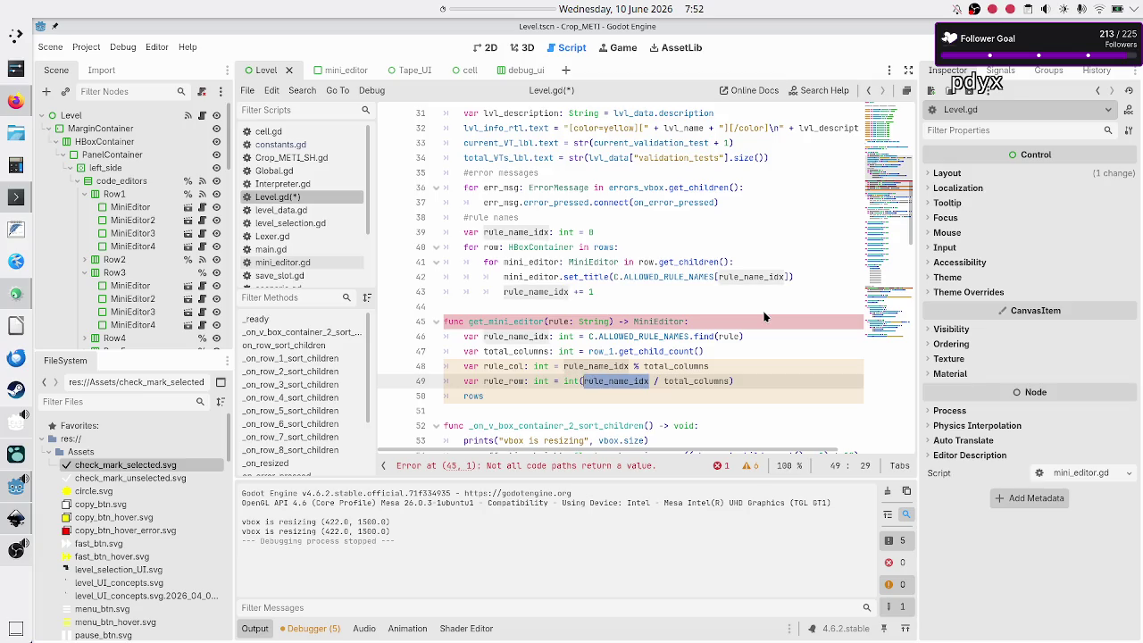
pyautogui.press('Right')
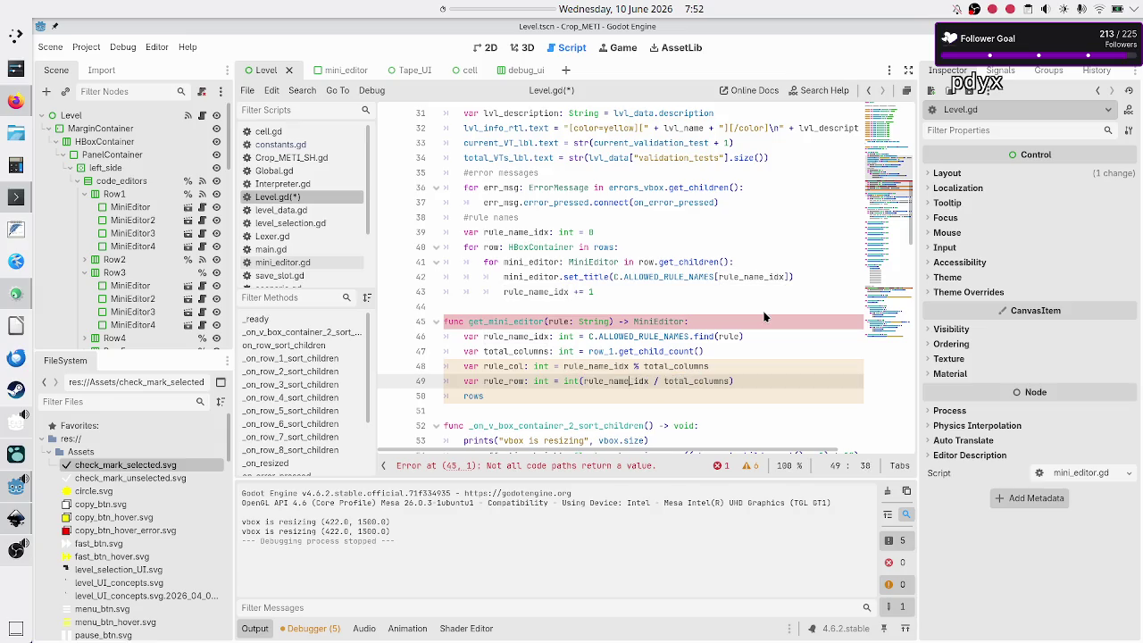
pyautogui.scroll(2, 695, 216)
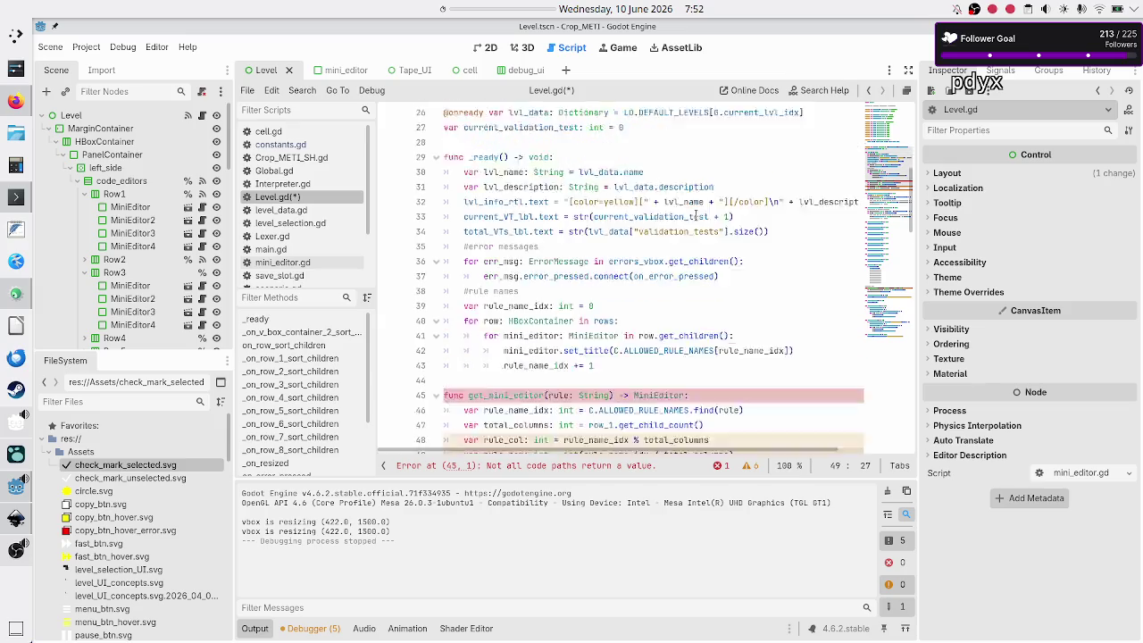
# Check the rows array declaration by selecting row_1.
pyautogui.scroll(4, 695, 216)
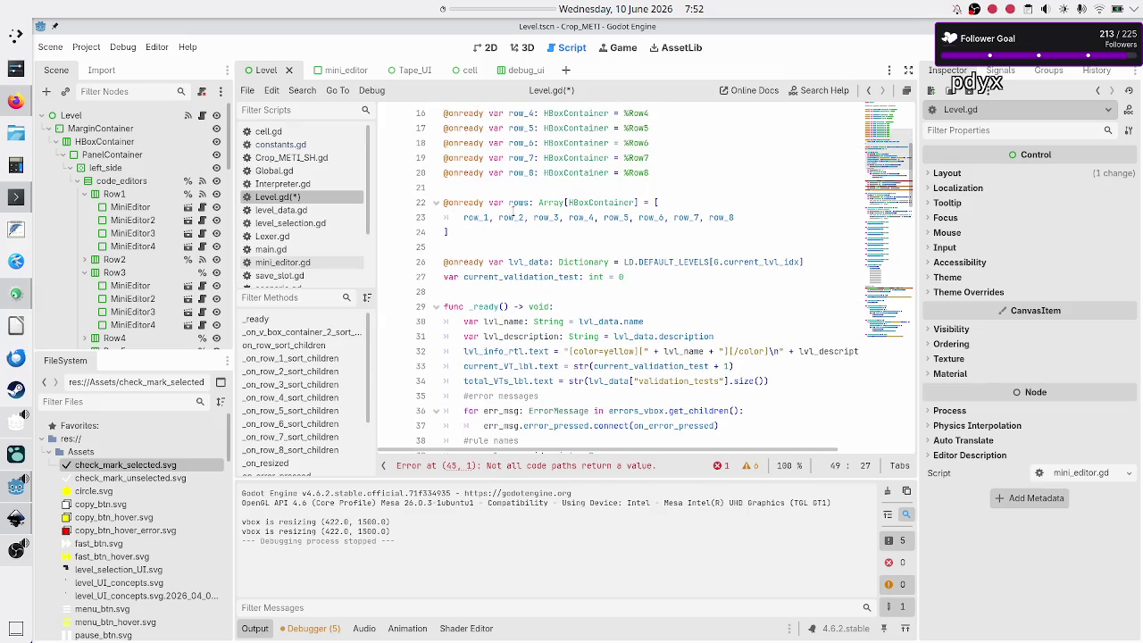
pyautogui.moveTo(516, 213)
pyautogui.doubleClick(474, 219)
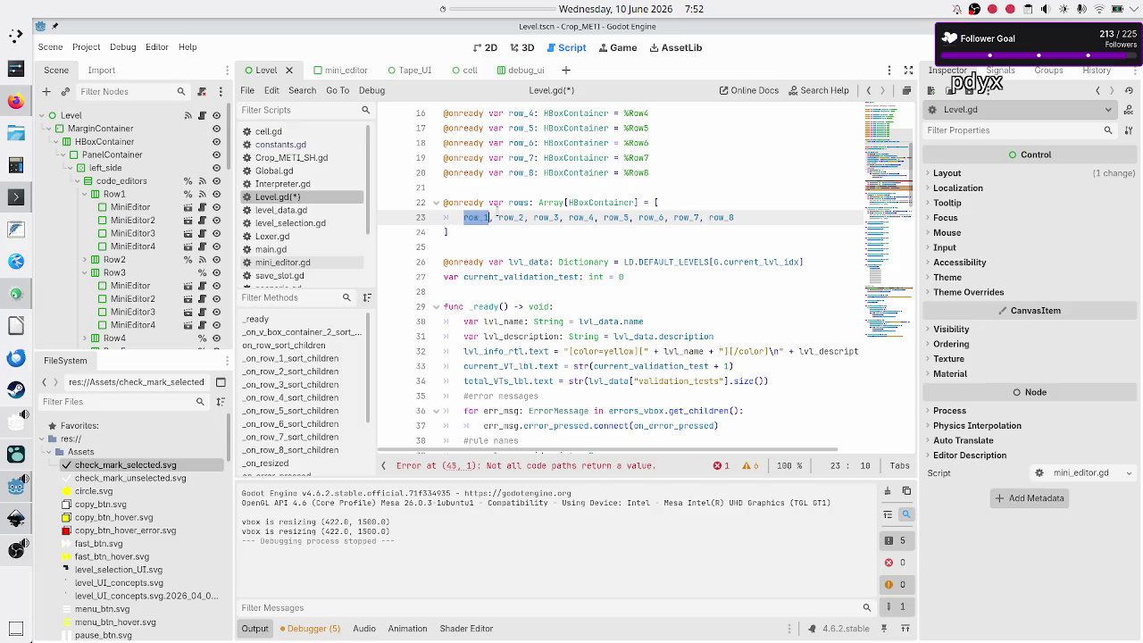
pyautogui.scroll(-6, 507, 213)
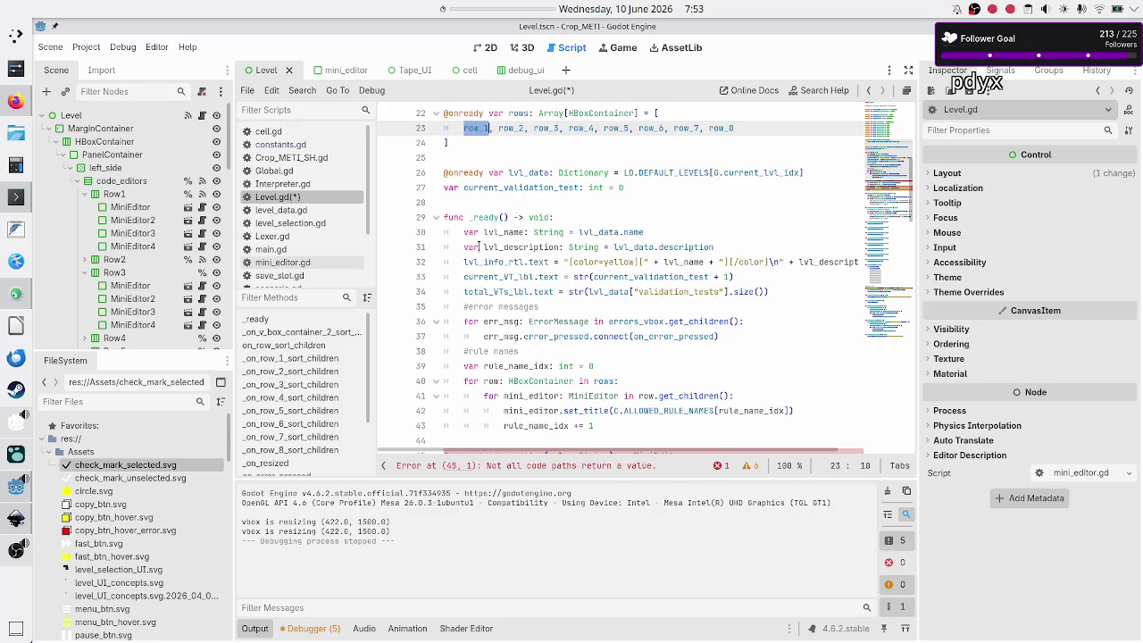
pyautogui.scroll(-2, 478, 246)
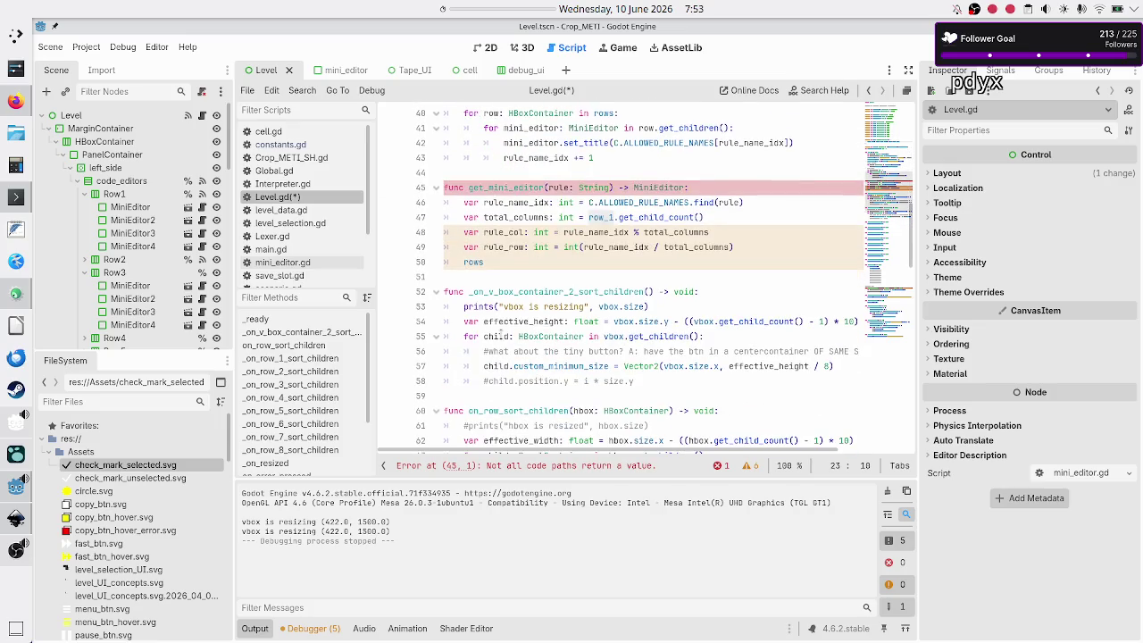
# Complete line 50 as return rows[rule_row].get_child(rule_col).
pyautogui.click(510, 262)
pyautogui.write('[')
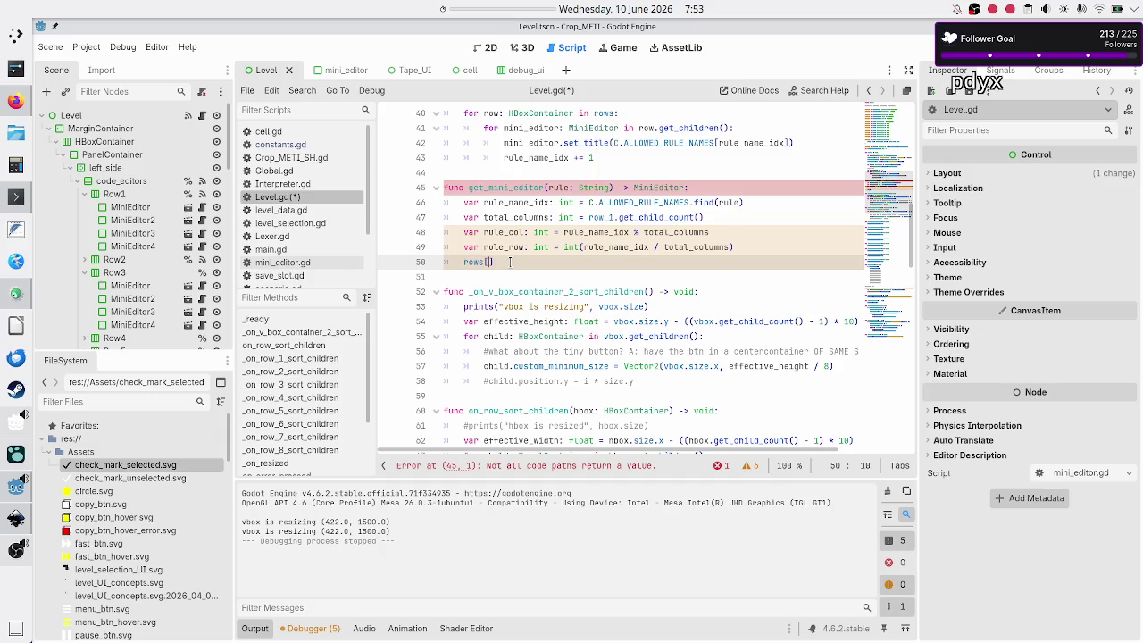
pyautogui.write('rule_row')
pyautogui.press('Right')
pyautogui.write('.get_chi')
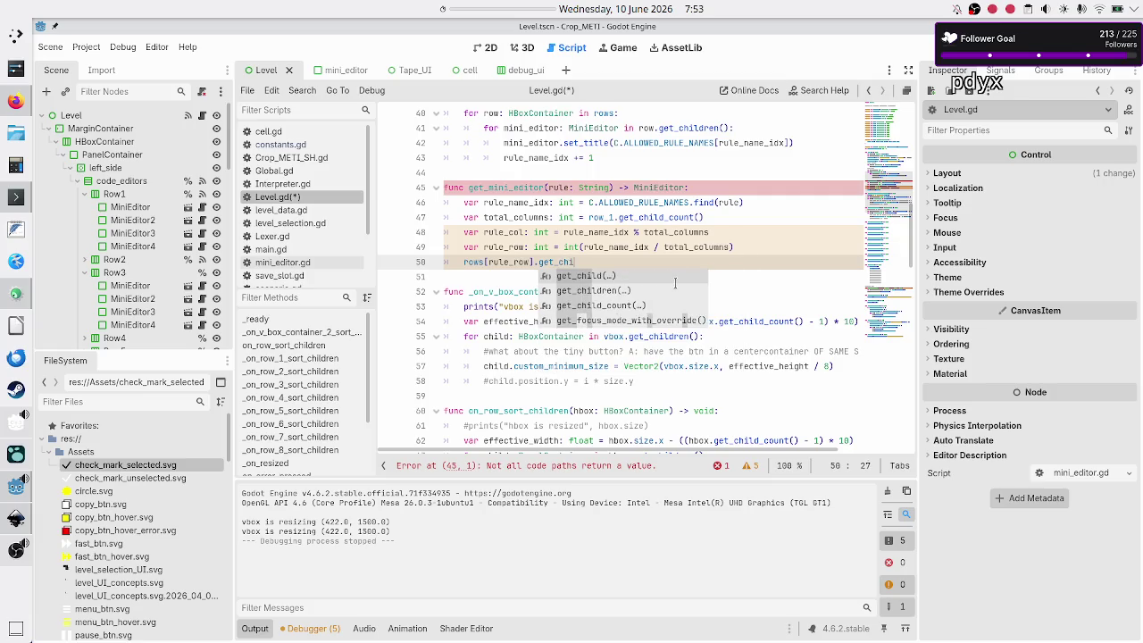
pyautogui.write('ld(rule_co')
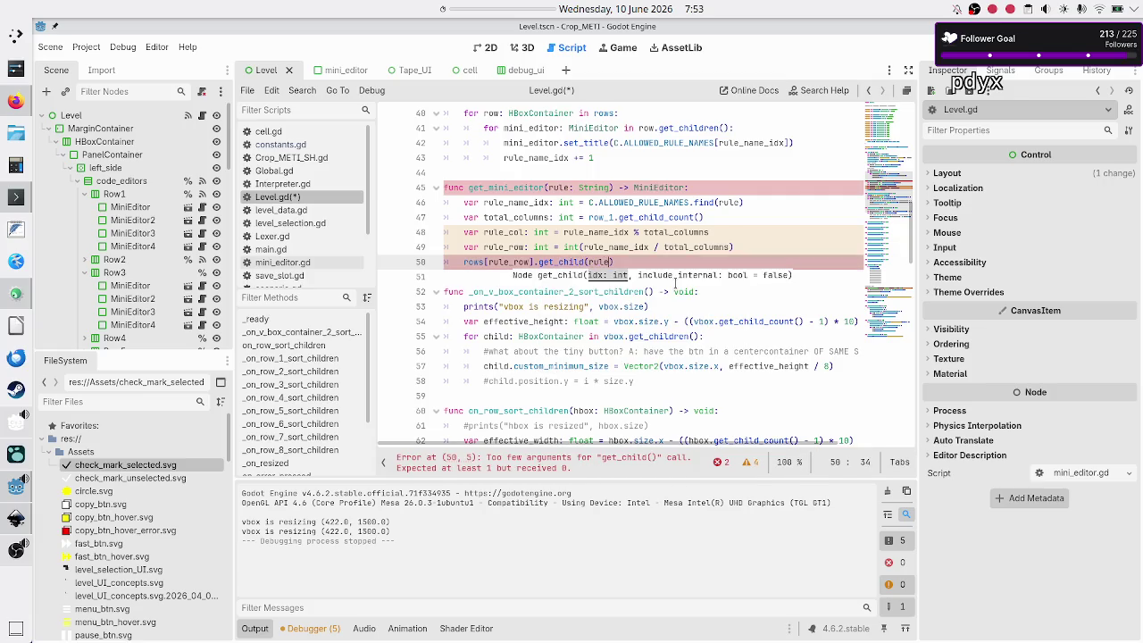
pyautogui.write('l')
pyautogui.press('Home')
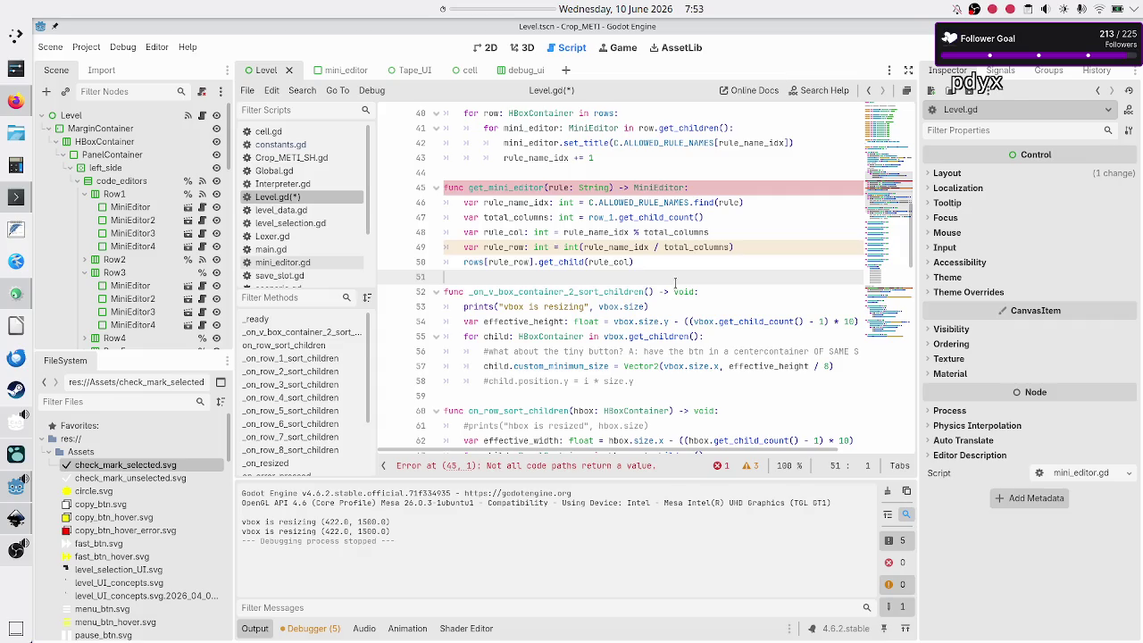
pyautogui.write('return')
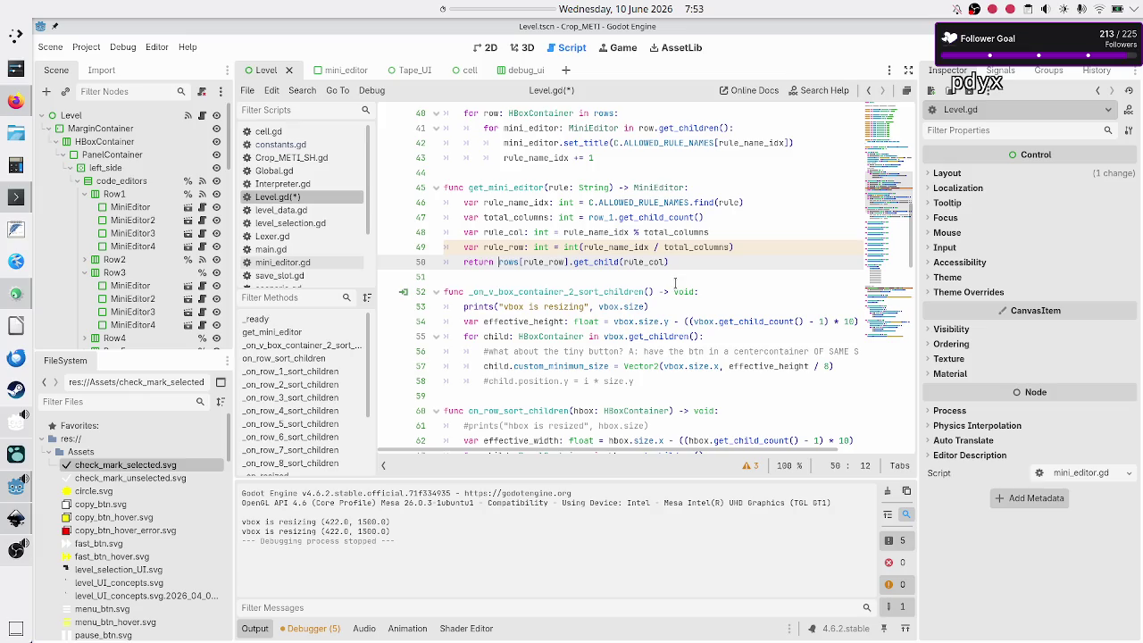
# Insert var rule_editor: MiniEditor = on a new line above the return.
pyautogui.press('Left')
pyautogui.press('Left')
pyautogui.press('Left')
pyautogui.press('Left')
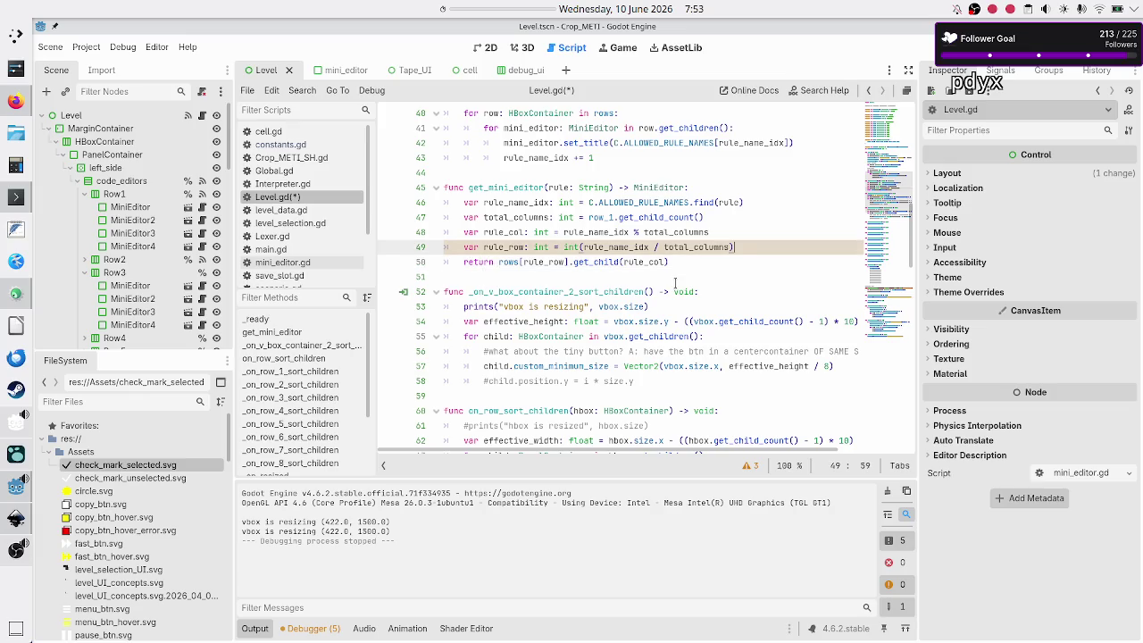
pyautogui.press('Return')
pyautogui.write('var ')
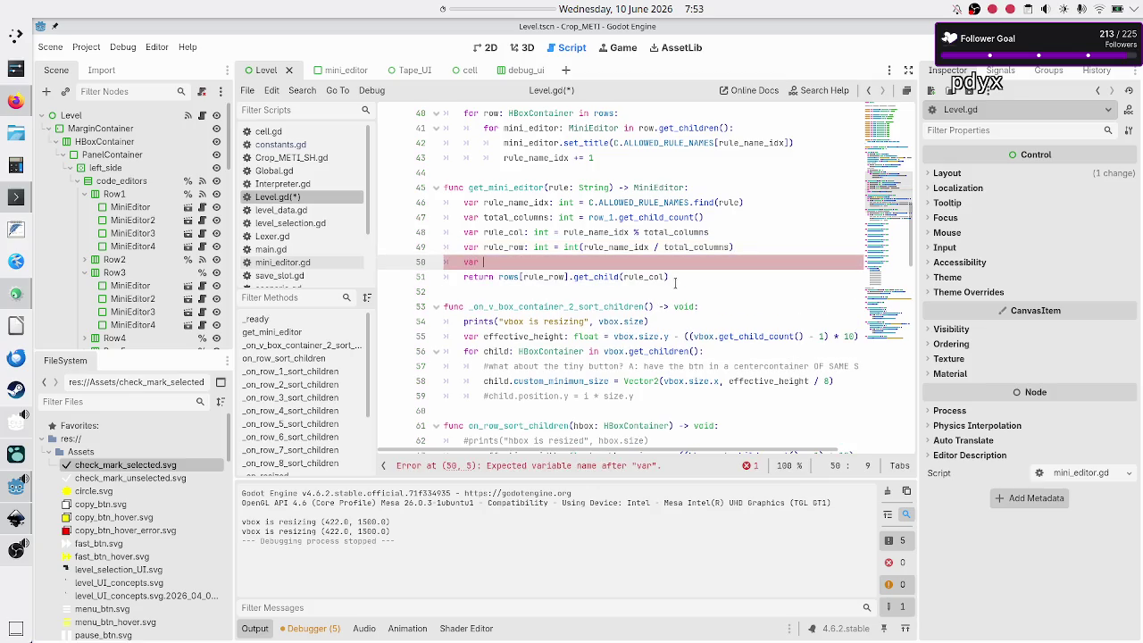
pyautogui.write('m')
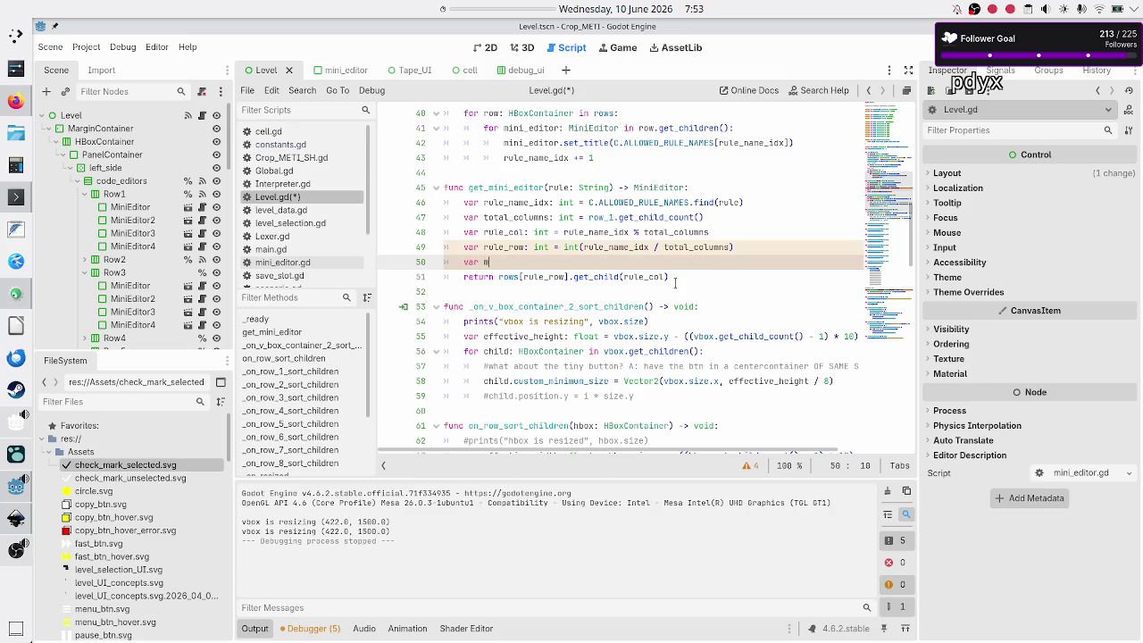
pyautogui.write('ini_e')
pyautogui.write('di')
pyautogui.press('BackSpace')
pyautogui.press('BackSpace')
pyautogui.press('BackSpace')
pyautogui.write('rule_editor:')
pyautogui.write(' MiniE')
pyautogui.press('Return')
pyautogui.write('=')
pyautogui.press('Escape')
# Move the returned expression rows[rule_row].get_child(rule_col) into rule_editor's value.
pyautogui.click(676, 282)
pyautogui.hotkey('ctrl', 'Right')
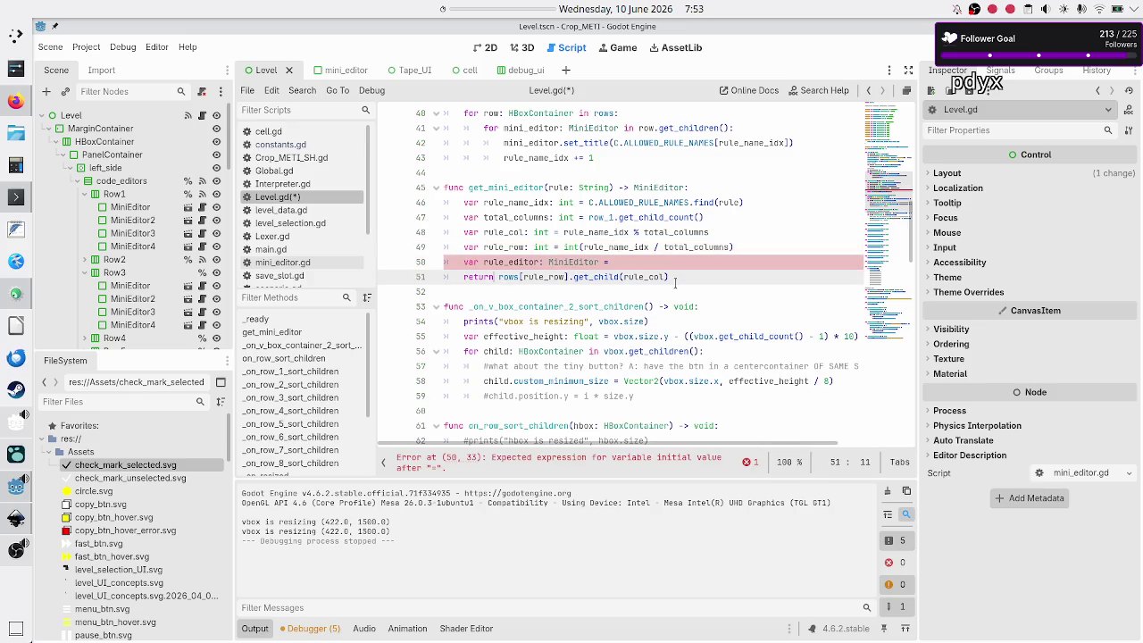
pyautogui.hotkey('shift', 'End')
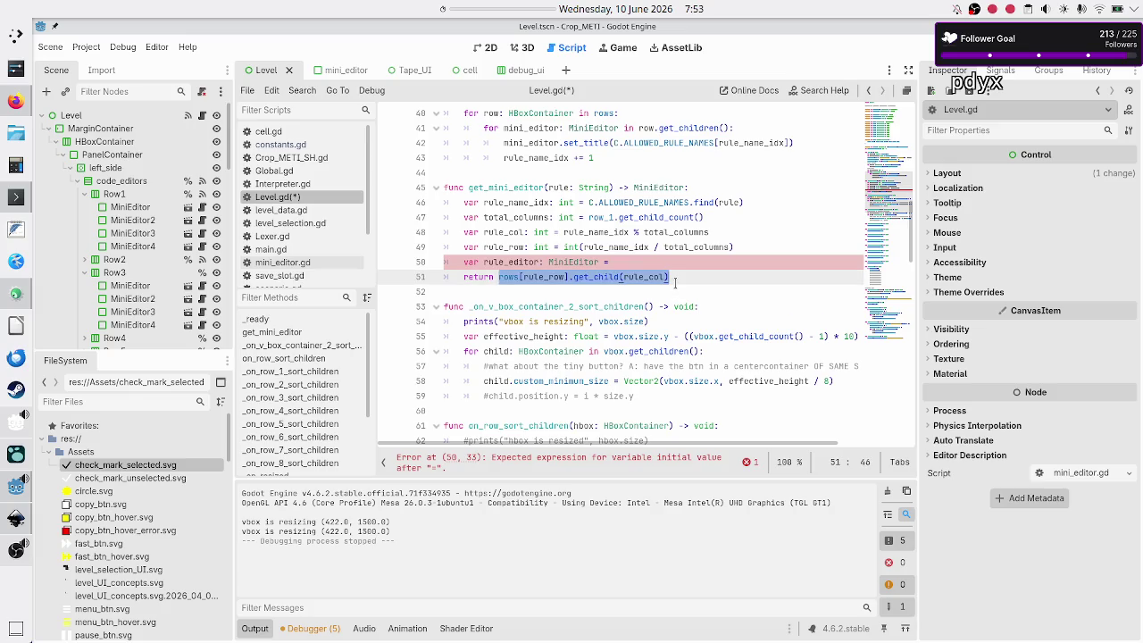
pyautogui.hotkey('ctrl', 'x')
pyautogui.press('Up')
pyautogui.press('End')
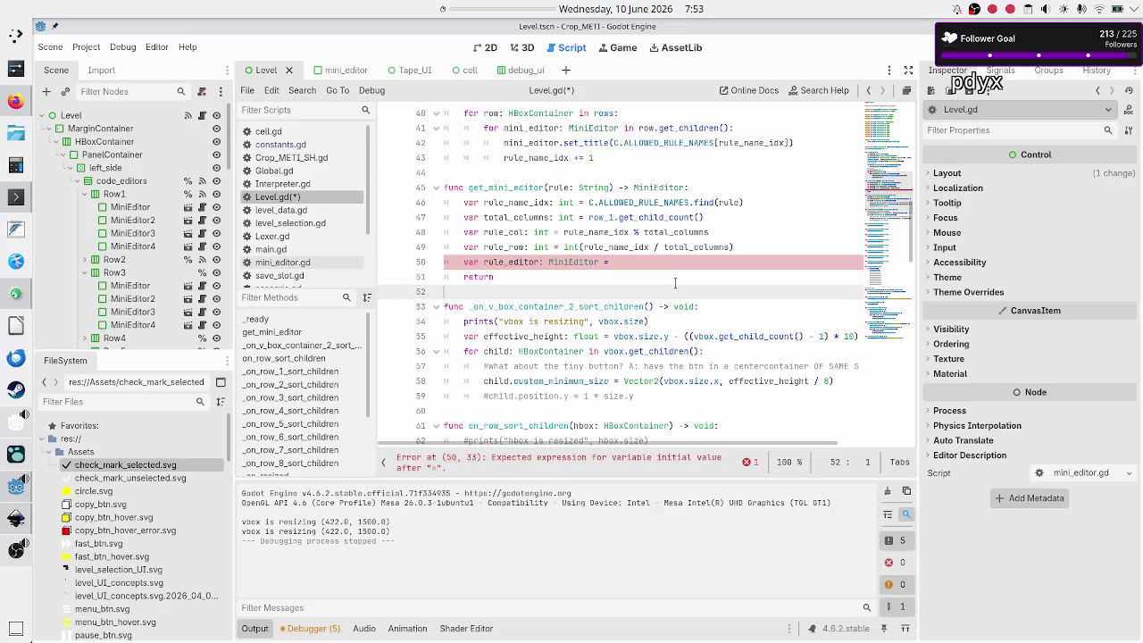
pyautogui.hotkey('ctrl', 'v')
# Start a print(rule_editor. line above the return.
pyautogui.press('Return')
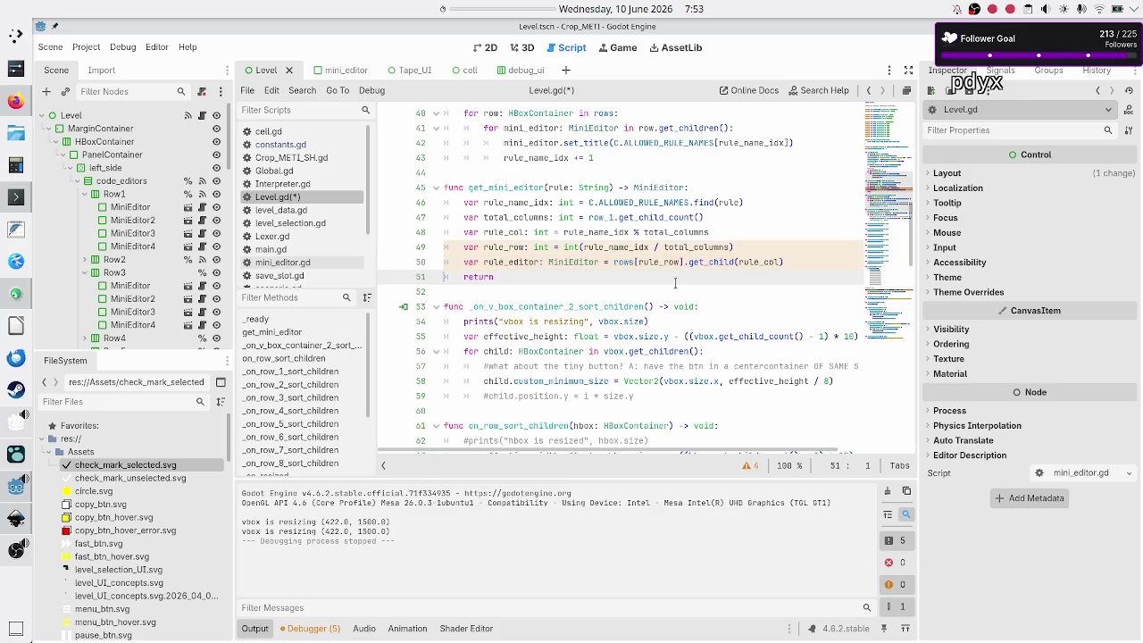
pyautogui.write('print')
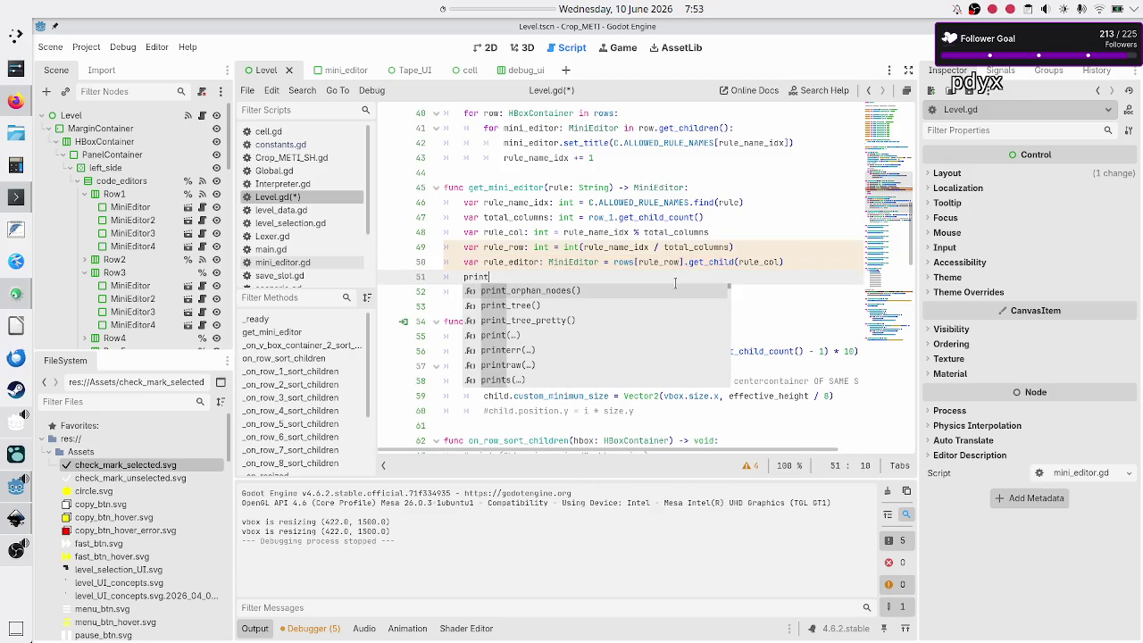
pyautogui.write('(rule_ed')
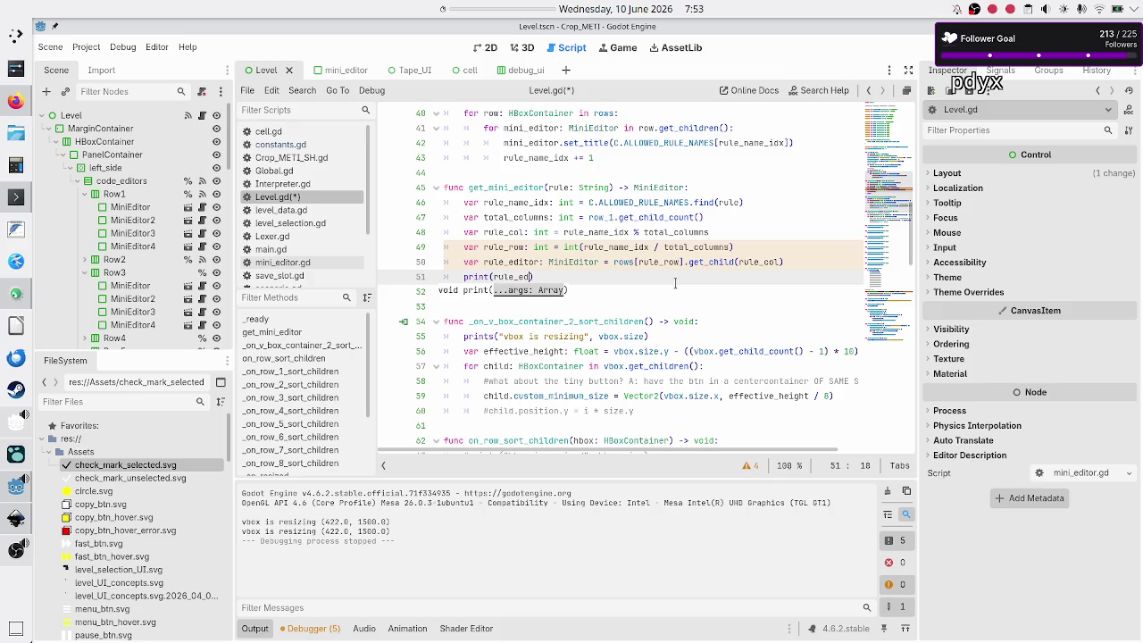
pyautogui.press('Return')
pyautogui.write('.')
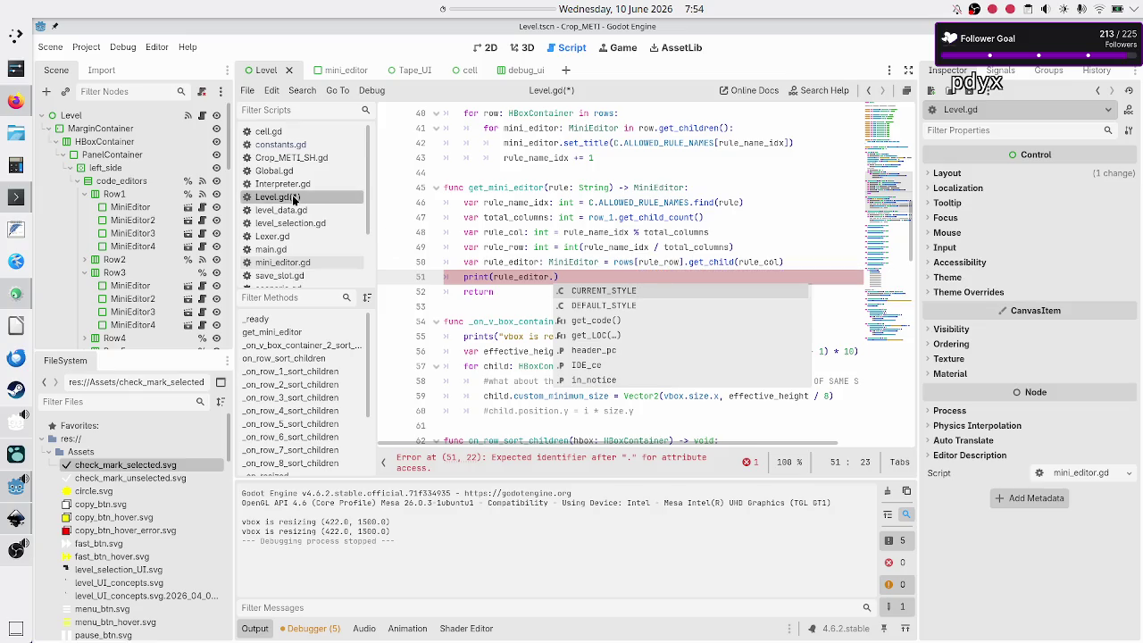
pyautogui.click(335, 78)
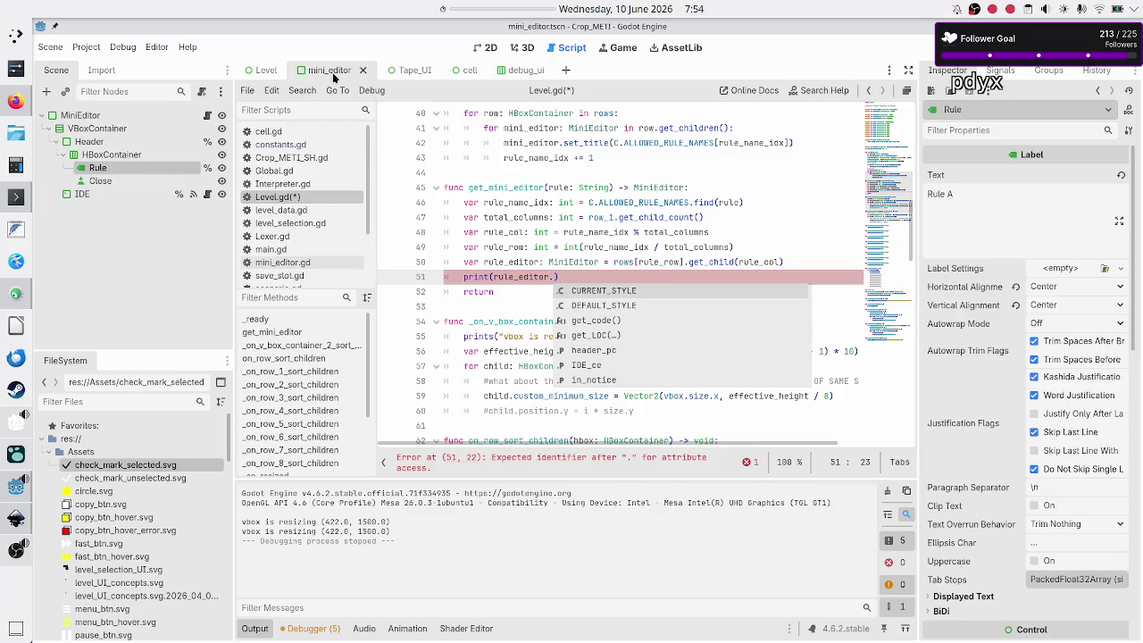
# Open the MiniEditor script and make room for a new function after _ready.
pyautogui.click(207, 115)
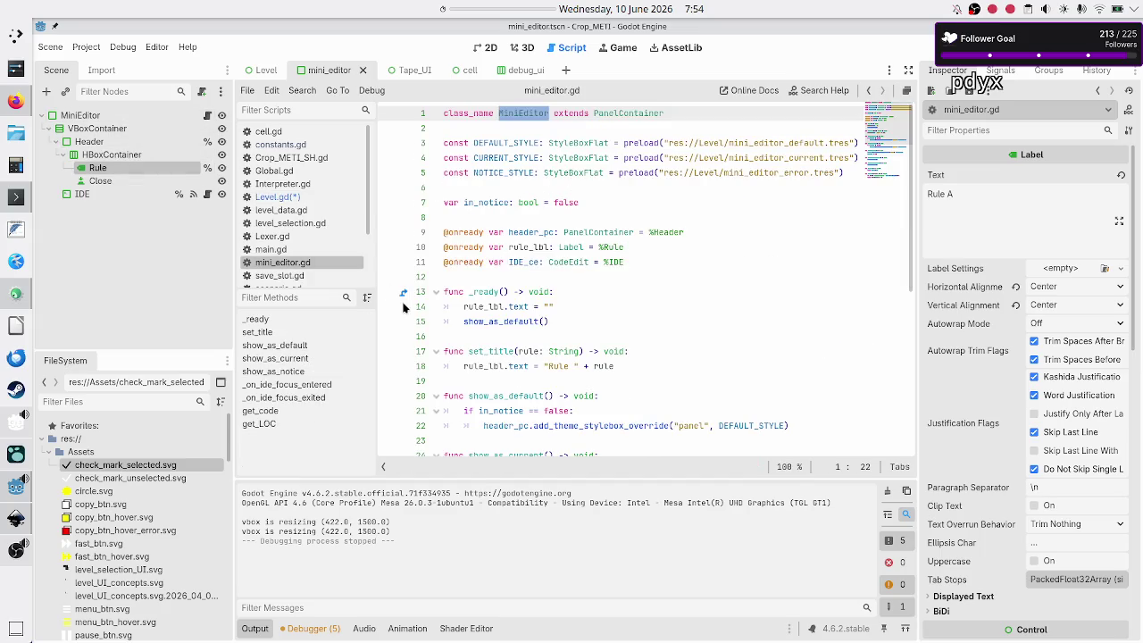
pyautogui.click(560, 308)
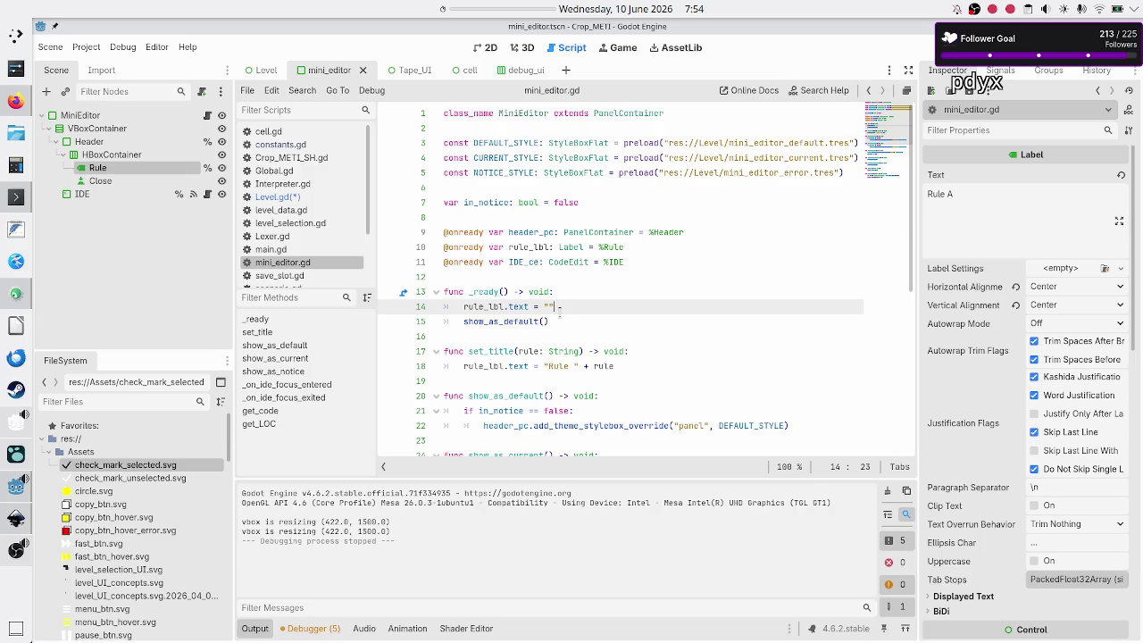
pyautogui.press('Down')
pyautogui.press('Down')
pyautogui.press('Down')
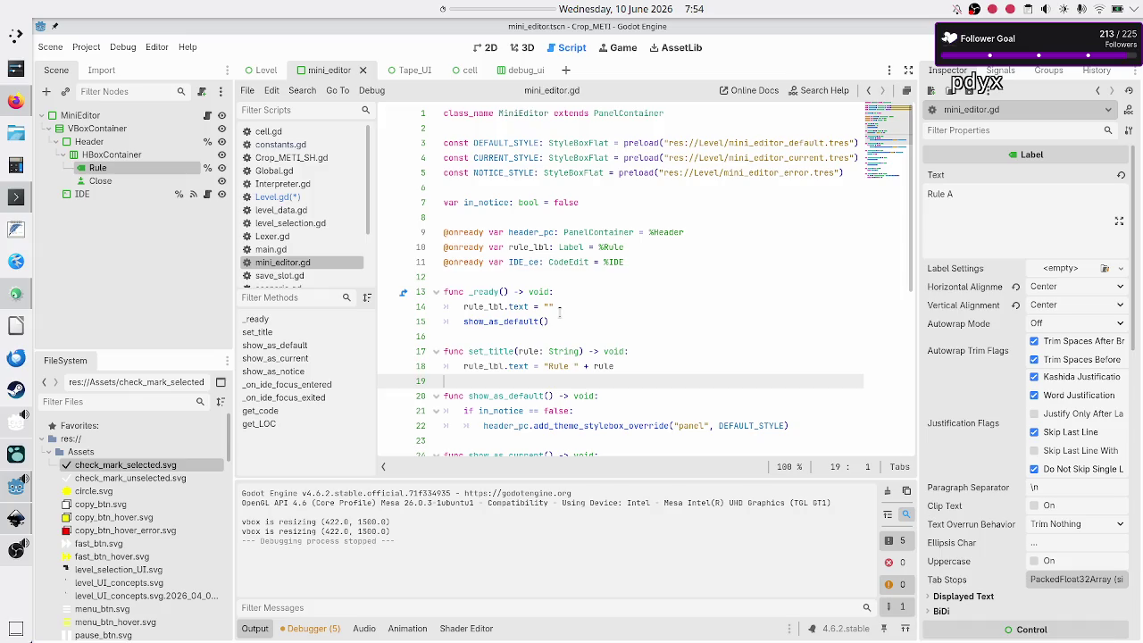
pyautogui.press('Return')
pyautogui.press('Return')
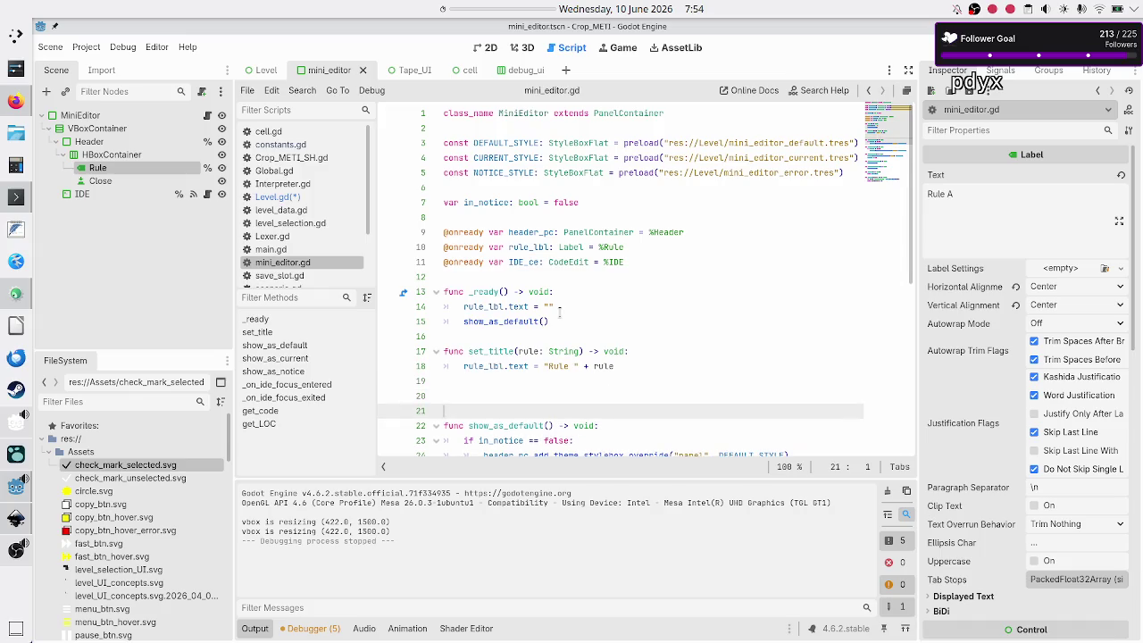
pyautogui.press('Up')
pyautogui.press('BackSpace')
pyautogui.press('BackSpace')
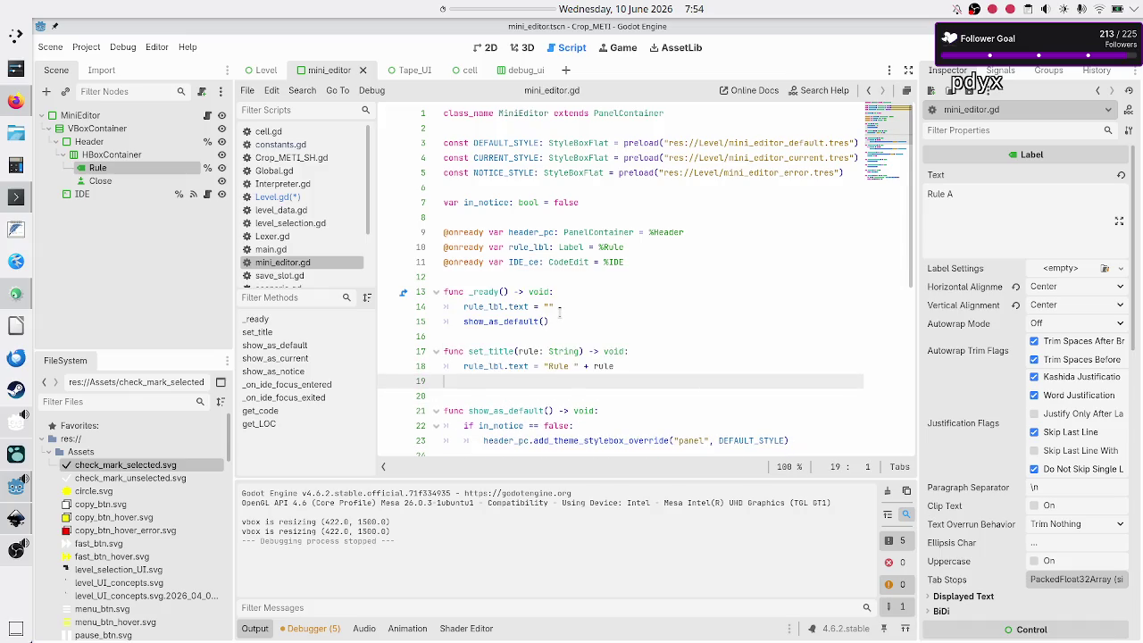
pyautogui.press('Up')
pyautogui.press('Up')
pyautogui.press('Return')
pyautogui.press('Return')
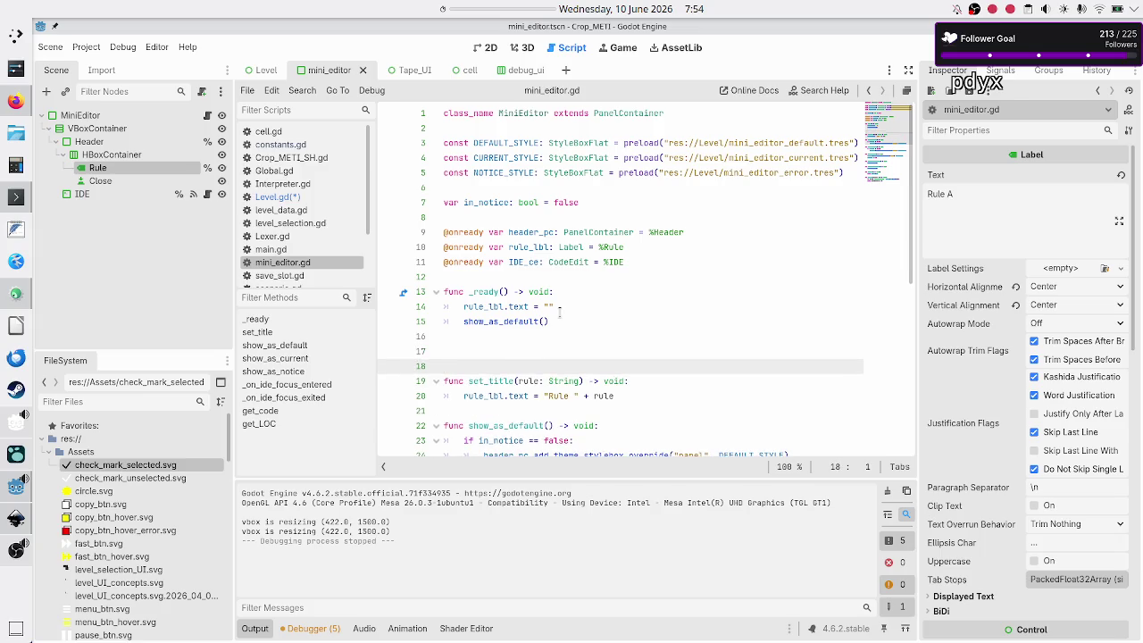
pyautogui.press('Up')
# Write func get_title() -> String: returning rule_lbl.text.
pyautogui.write('func get_title')
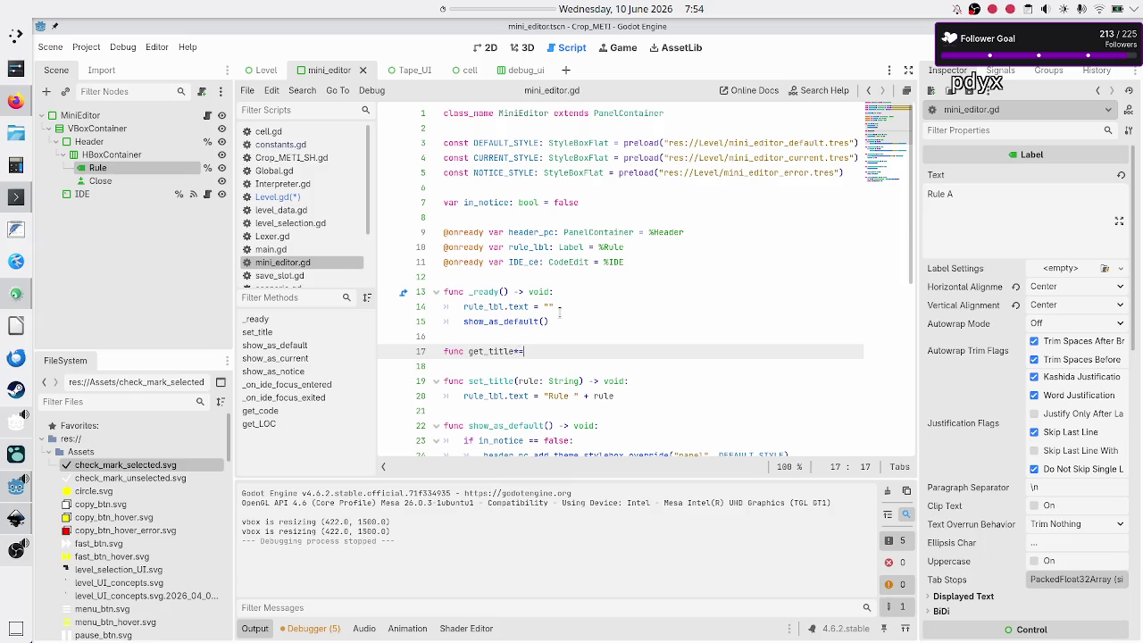
pyautogui.write('() -')
pyautogui.write('> String')
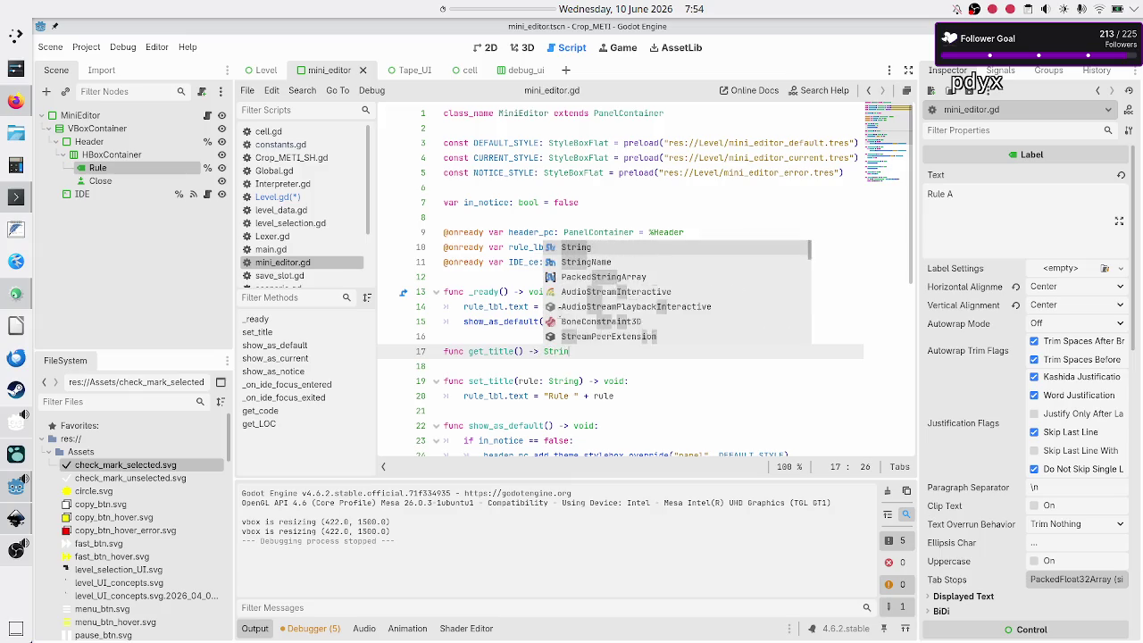
pyautogui.press('Escape')
pyautogui.write(':')
pyautogui.press('Return')
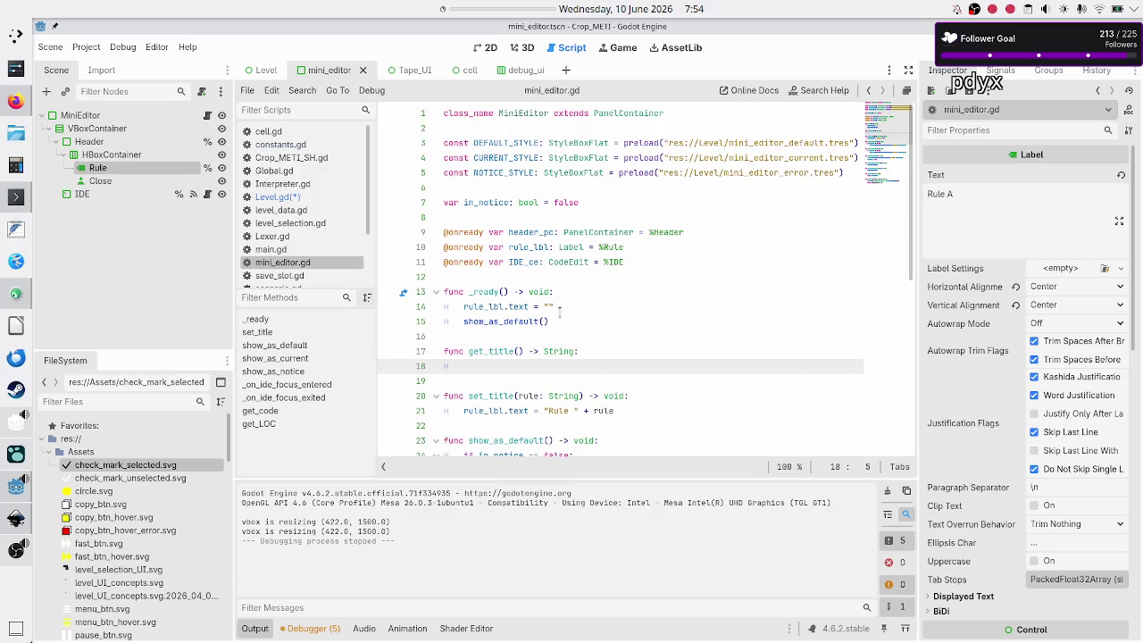
pyautogui.write('retu')
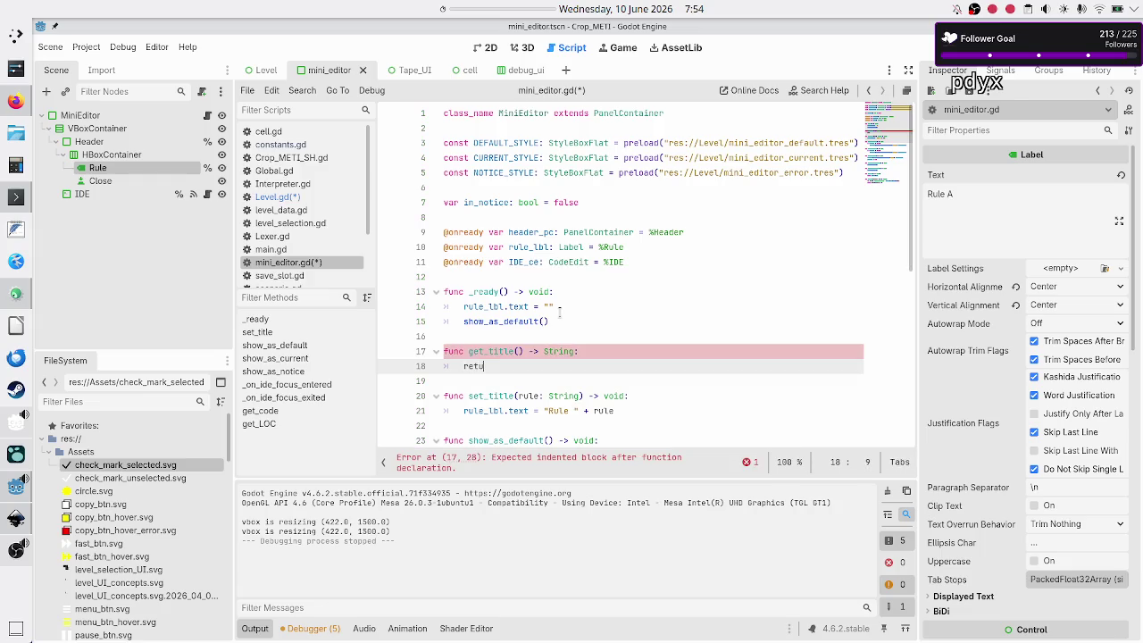
pyautogui.write('rn rule_lbl')
pyautogui.write('.text')
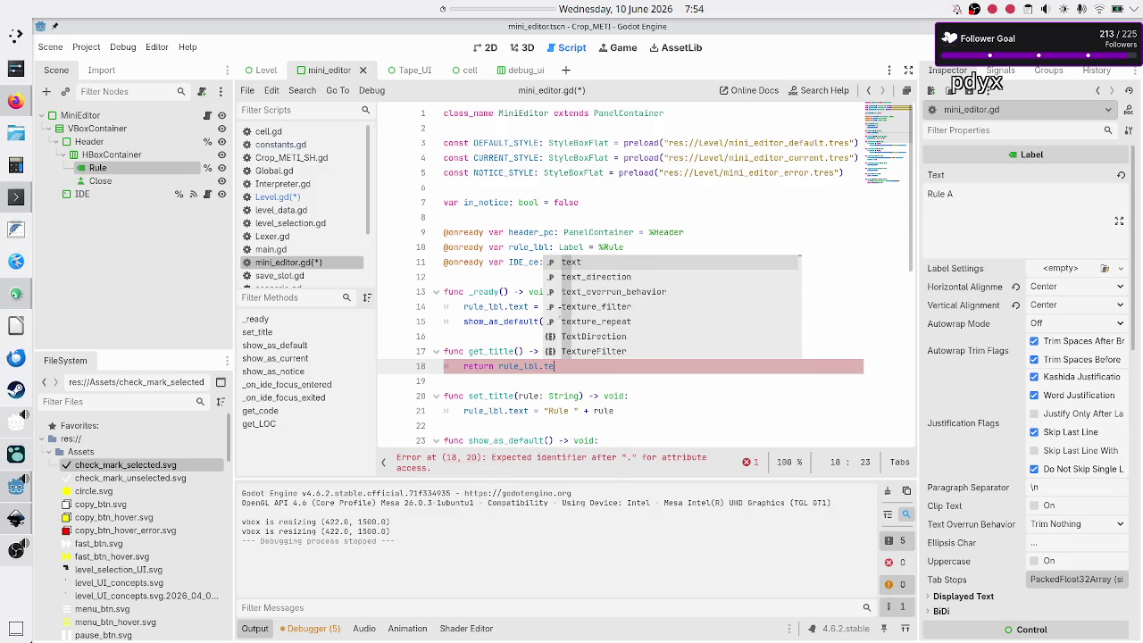
# Add a #debugging only comment above get_title and save the scripts.
pyautogui.press('Up')
pyautogui.press('Up')
pyautogui.press('Return')
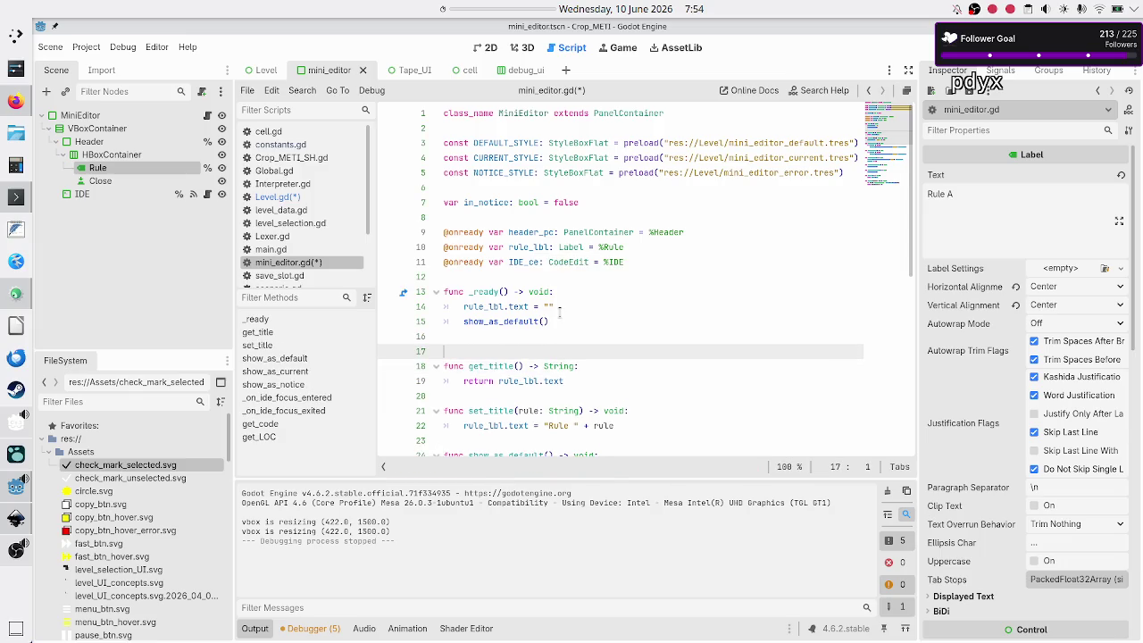
pyautogui.write('#debuggi')
pyautogui.write('ng only!')
pyautogui.hotkey('ctrl', 's')
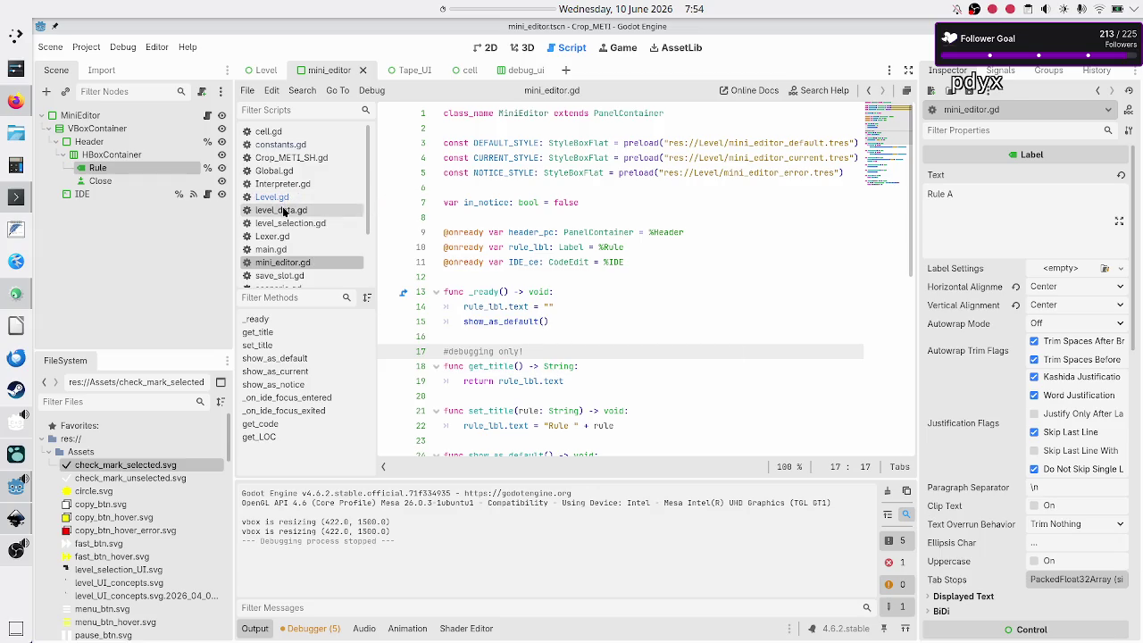
# Complete Level.gd's print line as print(rule_editor.get_title()), then return to mini_editor.gd.
pyautogui.click(304, 197)
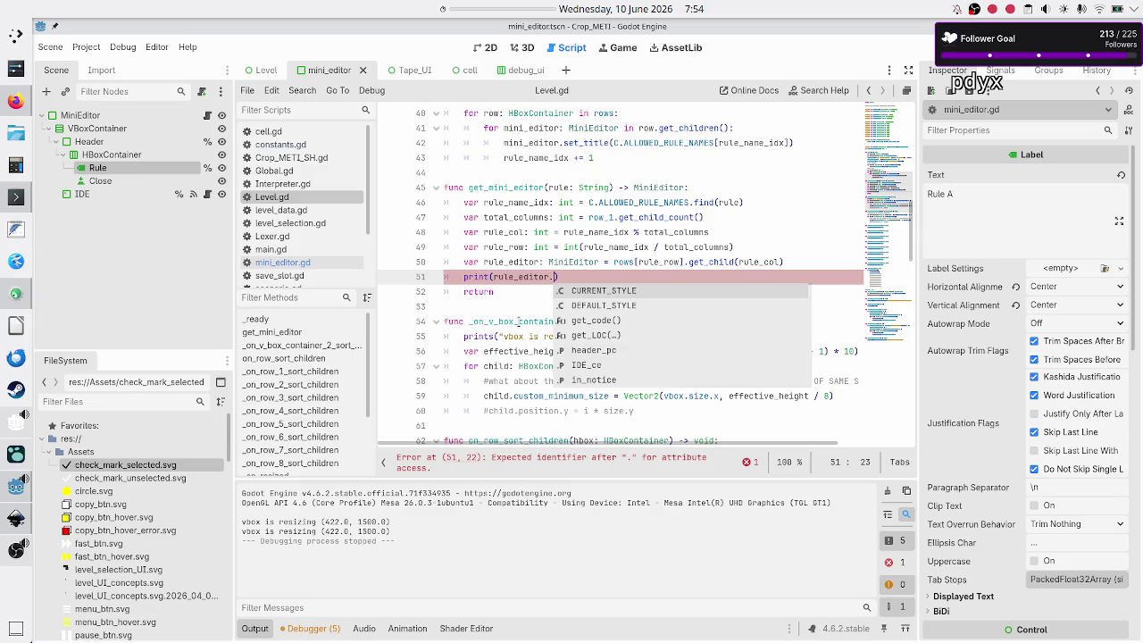
pyautogui.write('get_')
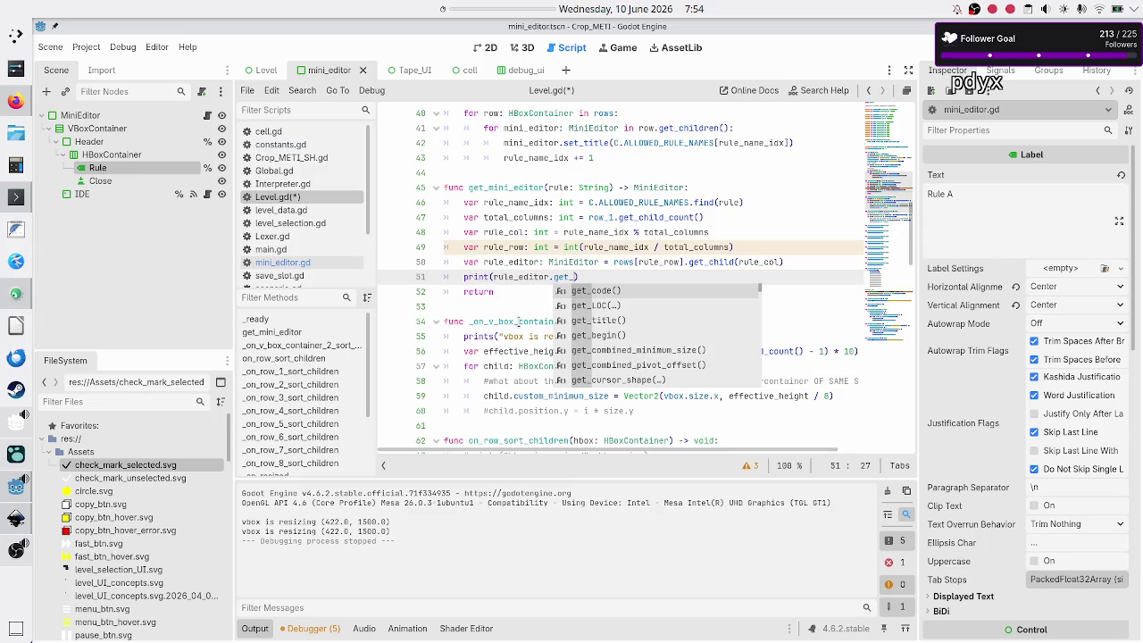
pyautogui.press('Down')
pyautogui.press('Down')
pyautogui.press('Return')
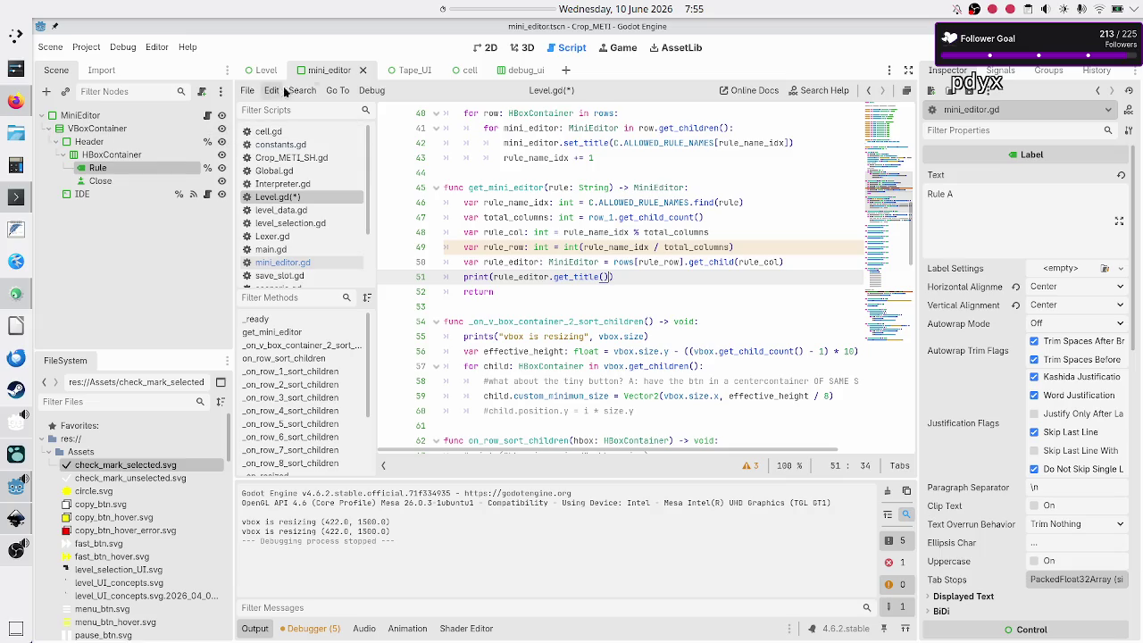
pyautogui.click(206, 119)
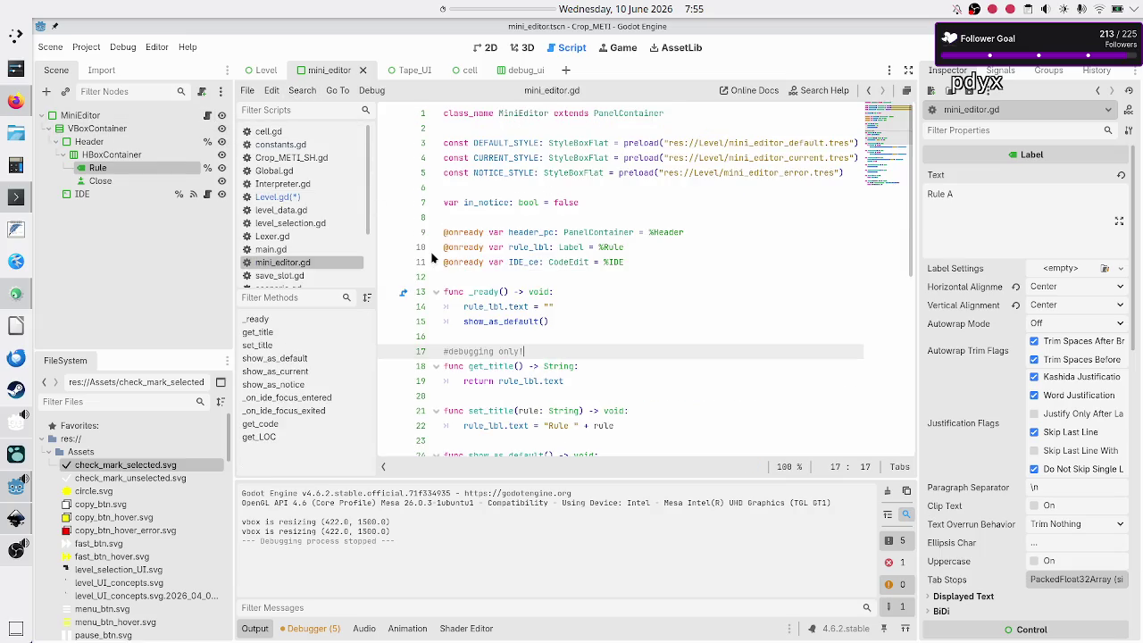
# Inspect the get_code and get_LOC functions in mini_editor.gd.
pyautogui.scroll(-2, 502, 308)
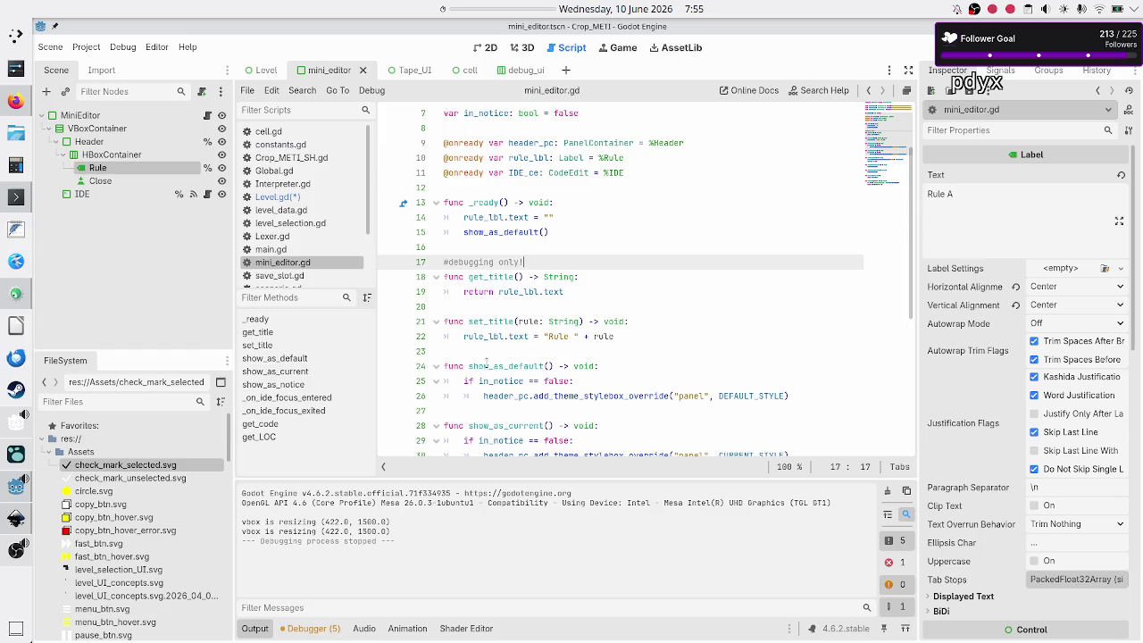
pyautogui.scroll(-3, 526, 386)
pyautogui.scroll(-3, 526, 385)
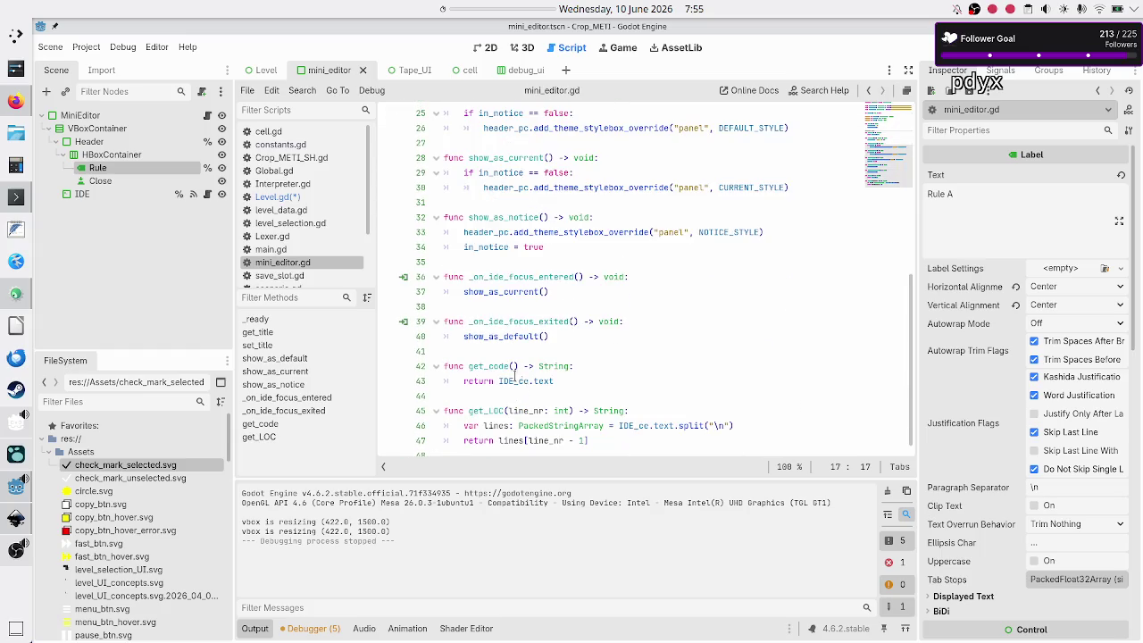
pyautogui.doubleClick(500, 366)
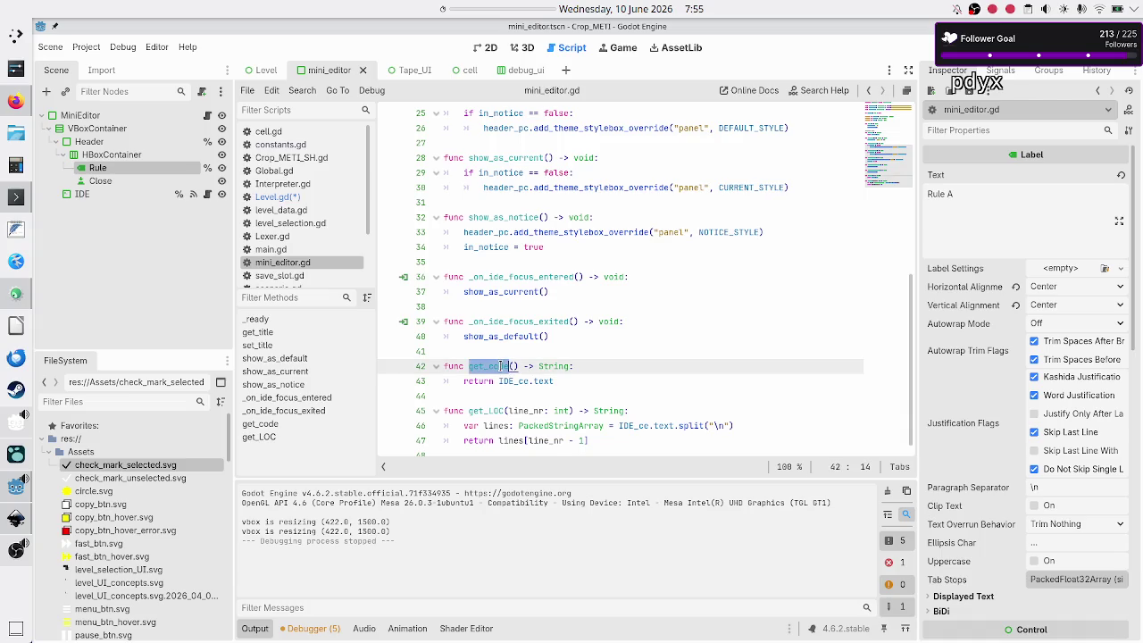
pyautogui.scroll(-1, 505, 402)
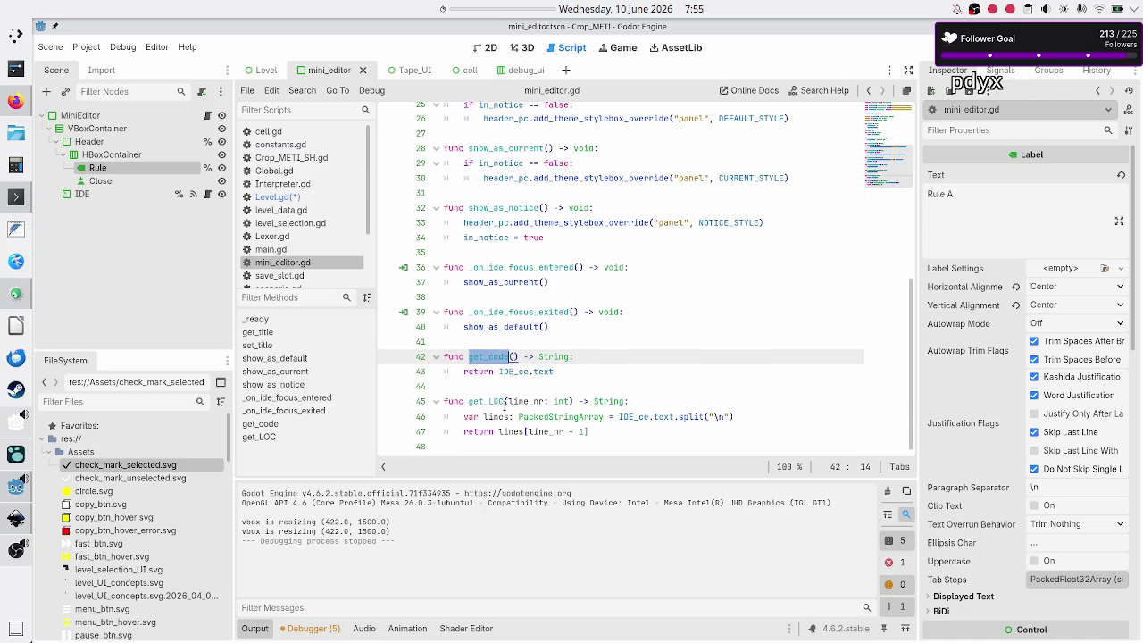
pyautogui.doubleClick(489, 402)
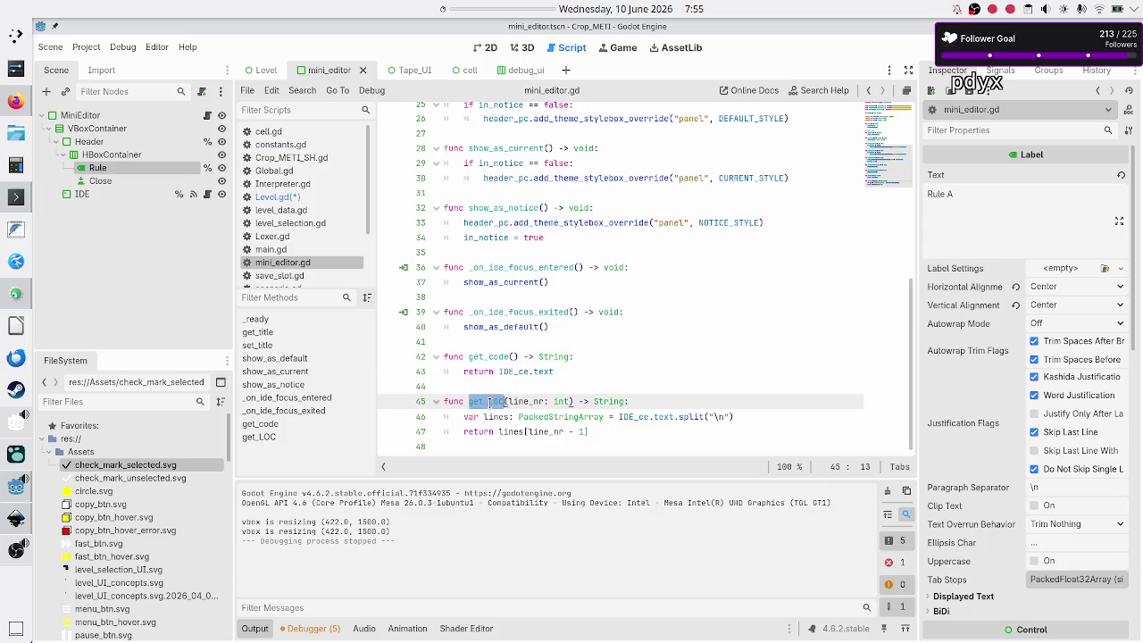
pyautogui.click(493, 357)
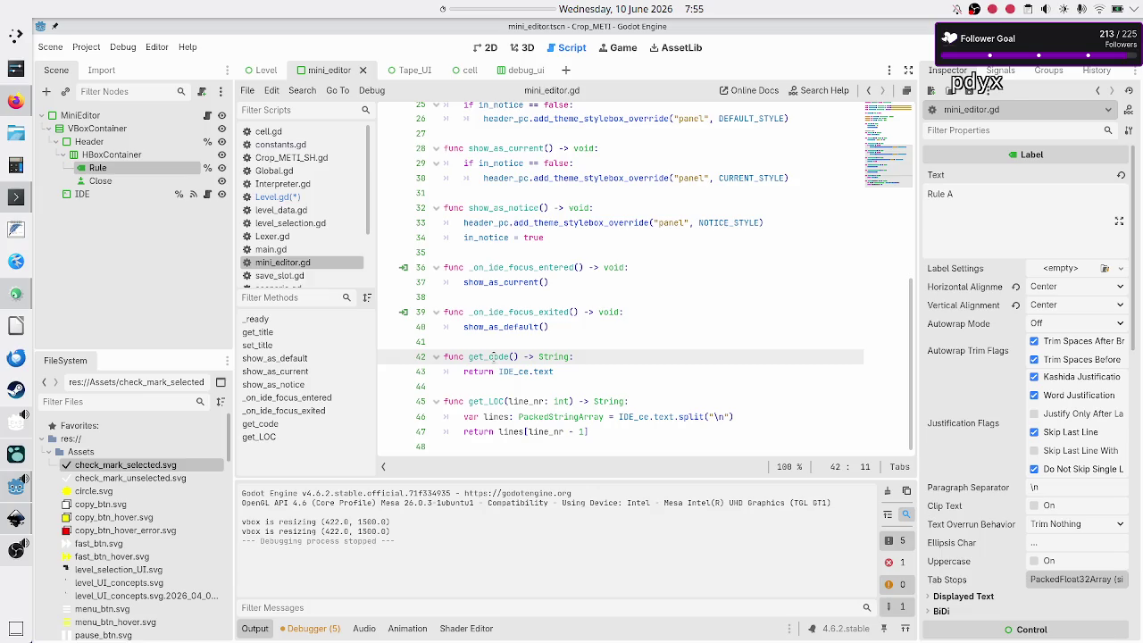
# Check the text and IDE_ce references in get_code's return, then return to Level.gd.
pyautogui.doubleClick(540, 371)
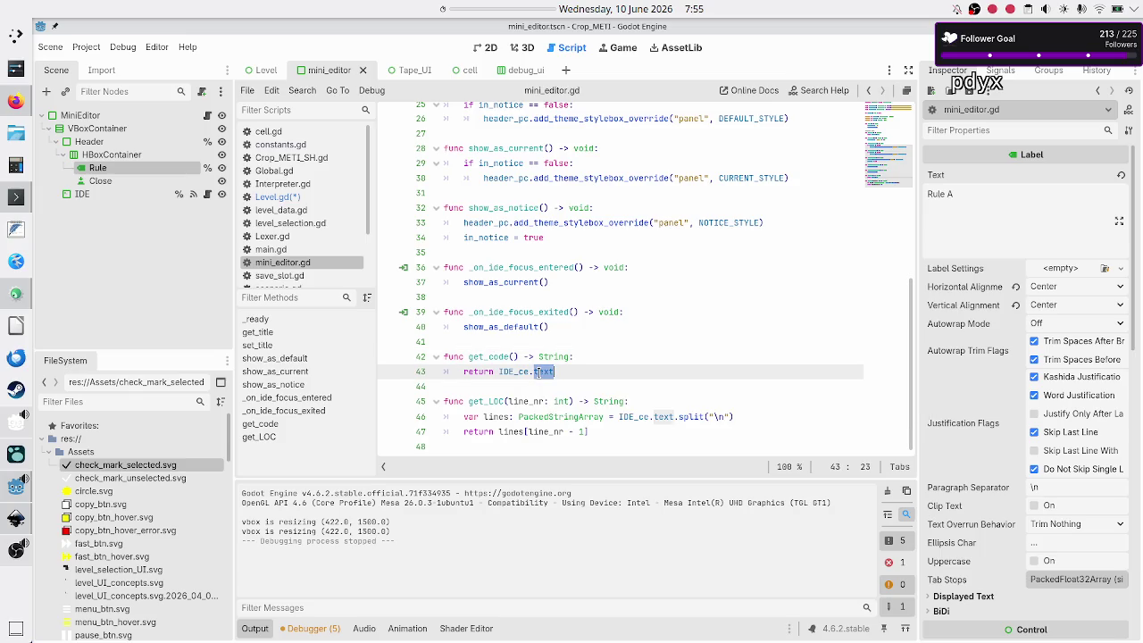
pyautogui.click(478, 382)
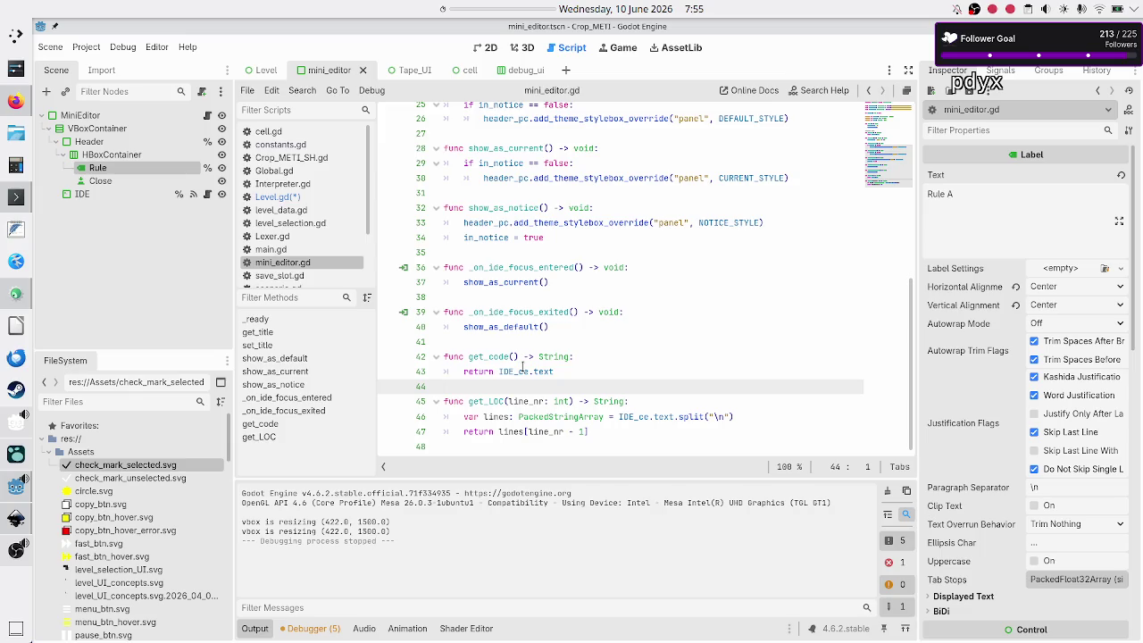
pyautogui.moveTo(522, 366)
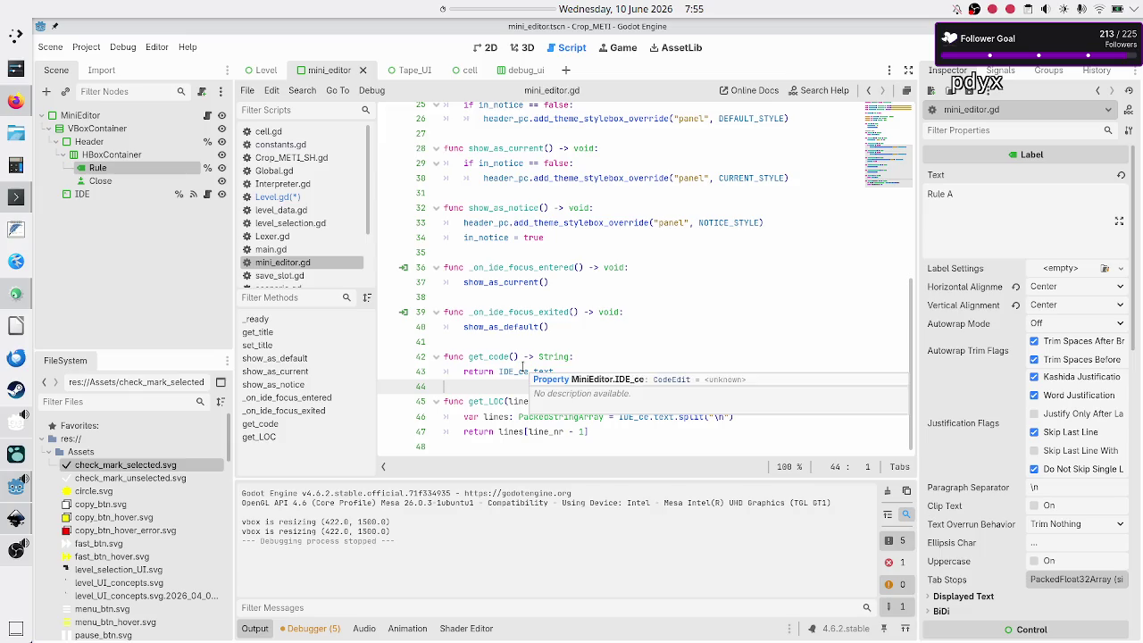
pyautogui.doubleClick(525, 370)
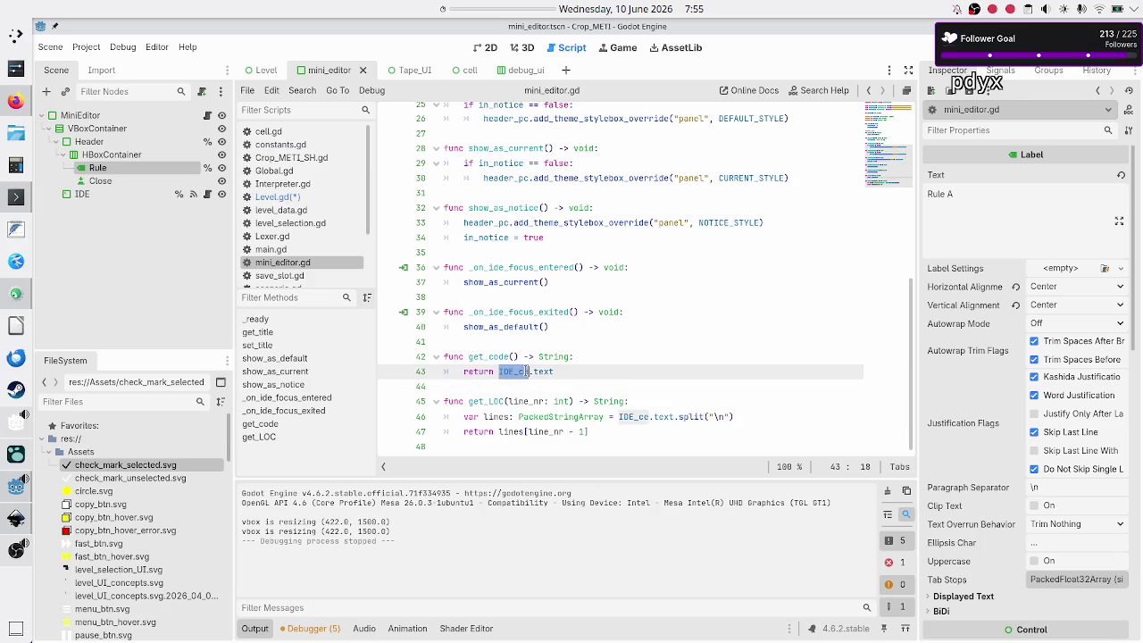
pyautogui.click(501, 384)
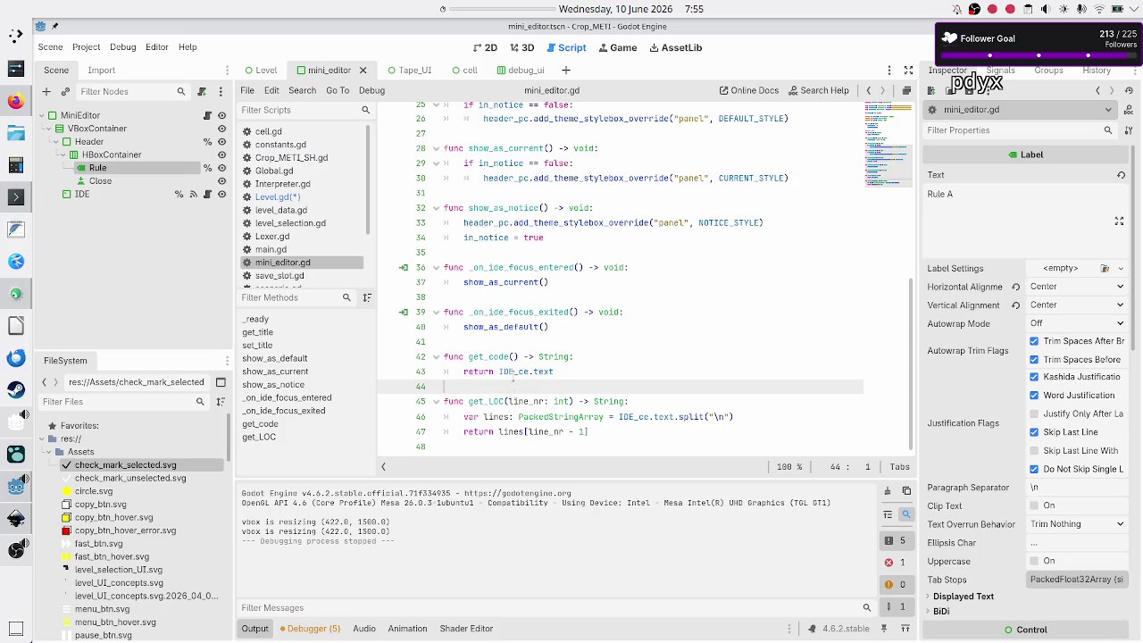
pyautogui.click(300, 197)
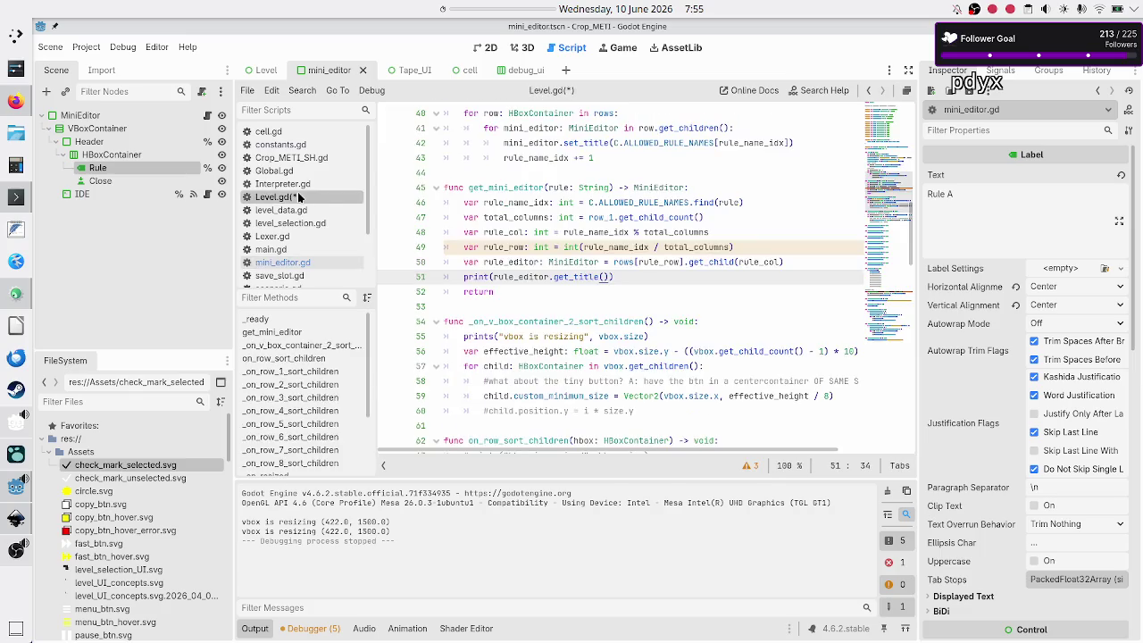
# Complete the line 52 return statement as 'return rule_editor'.
pyautogui.click(519, 278)
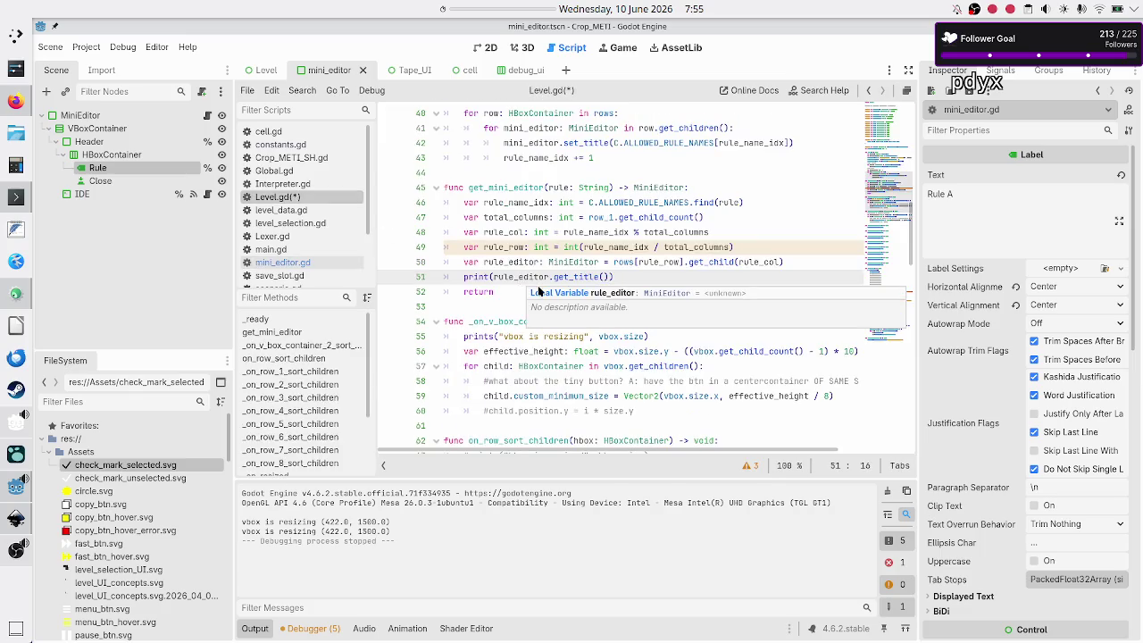
pyautogui.click(538, 291)
pyautogui.write('ule_editor')
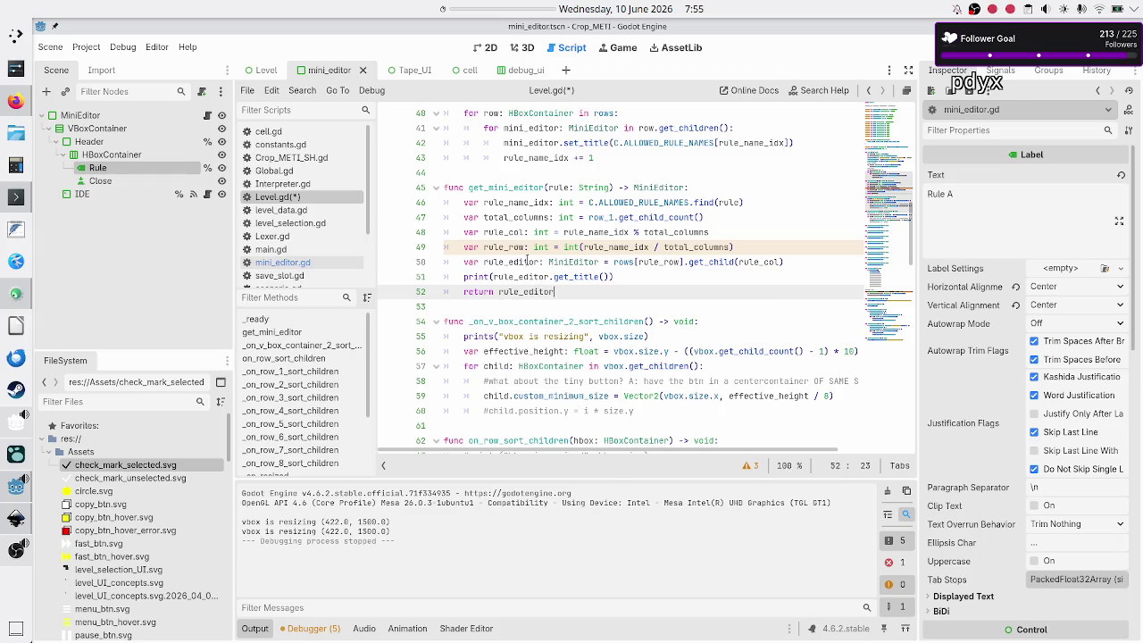
pyautogui.scroll(4, 590, 258)
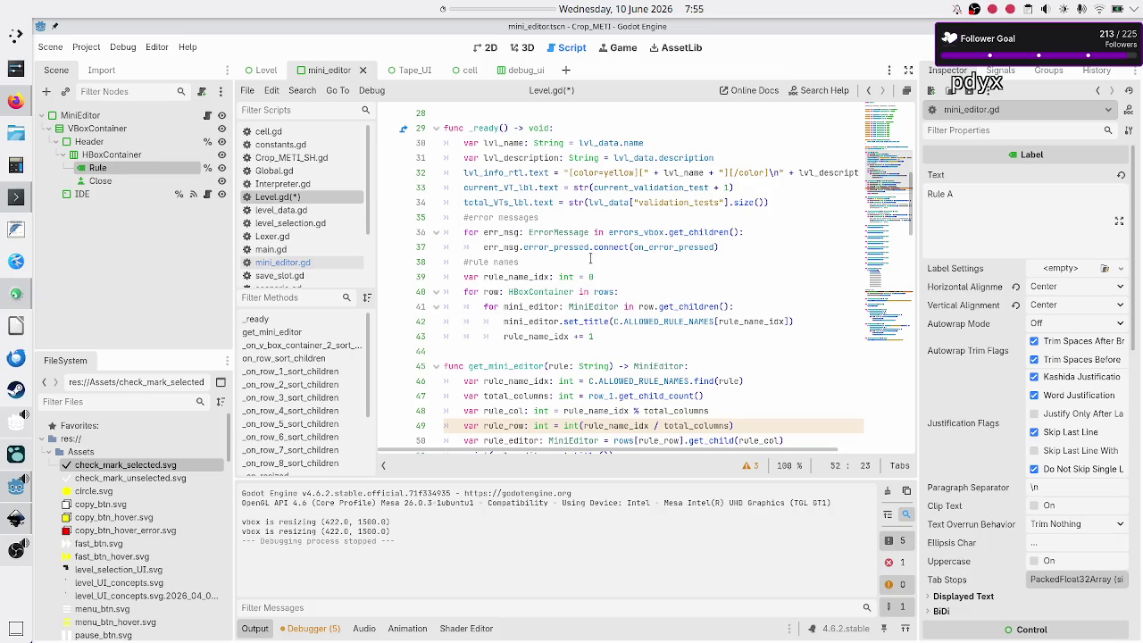
pyautogui.scroll(-1, 590, 258)
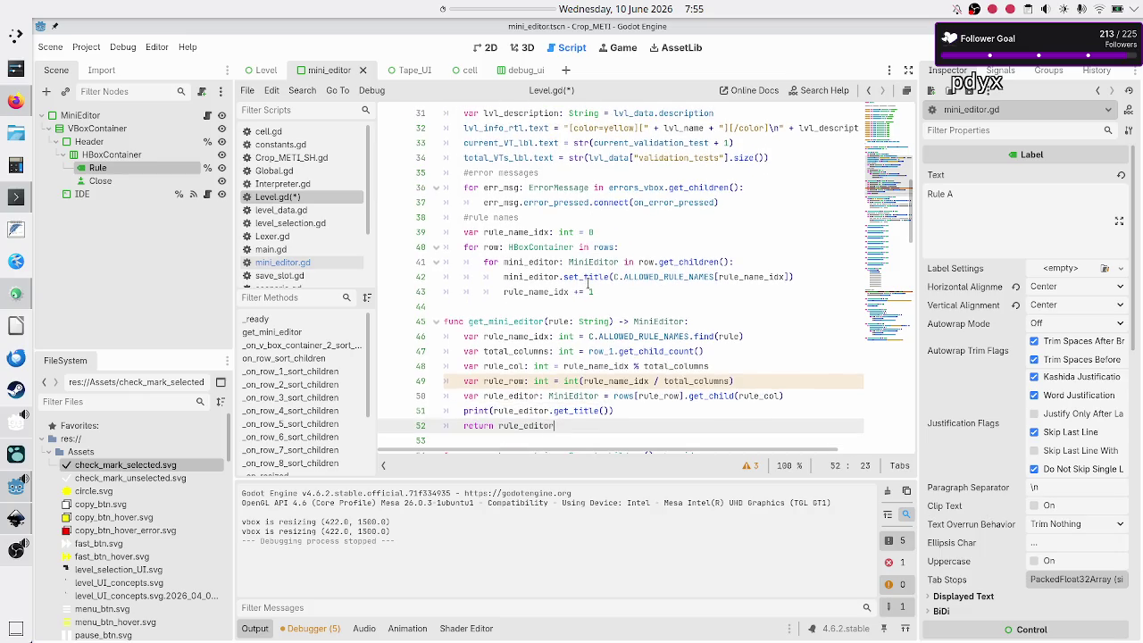
# Add var __ = get_mini_editor("K") on a new line 44 after the rule names loop.
pyautogui.click(605, 291)
pyautogui.press('Return')
pyautogui.press('BackSpace')
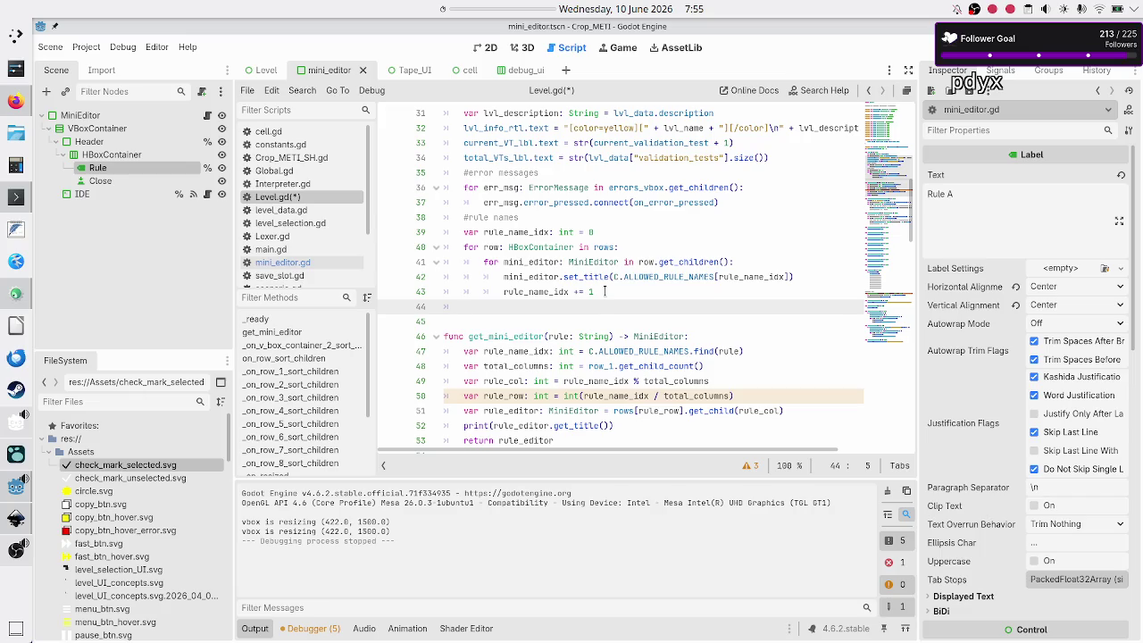
pyautogui.write('get_mini')
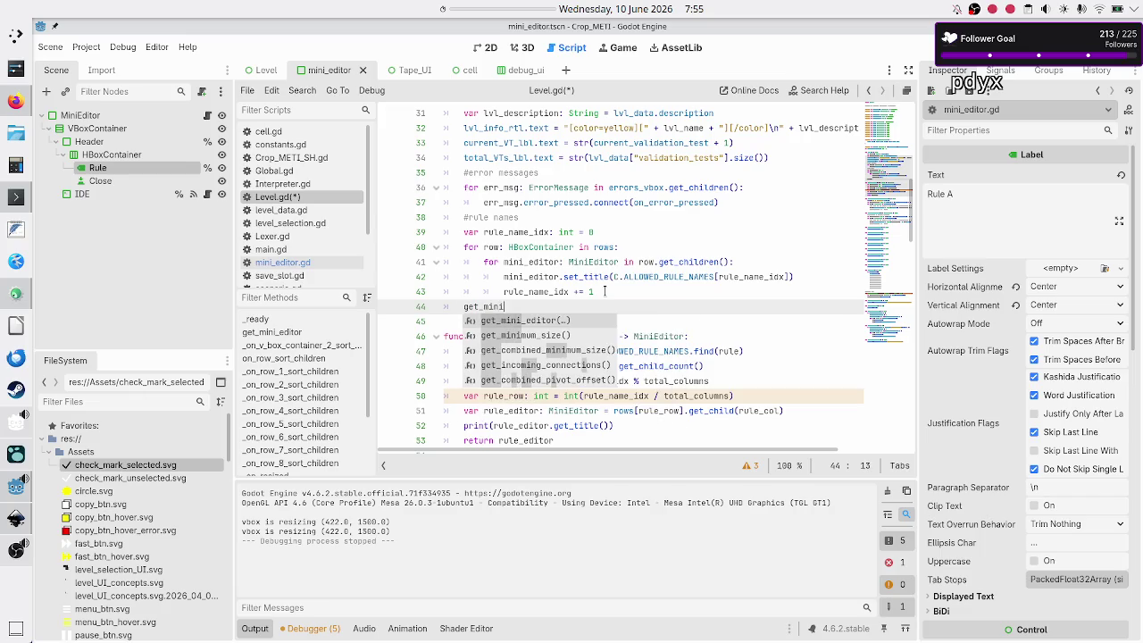
pyautogui.press('Return')
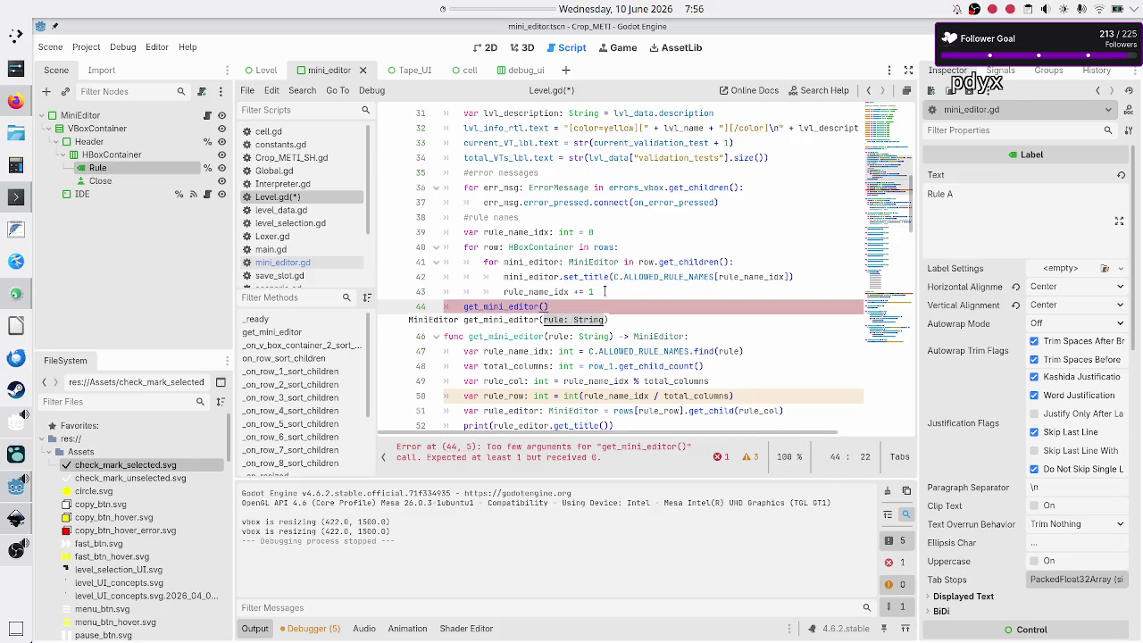
pyautogui.press('Home')
pyautogui.press('Home')
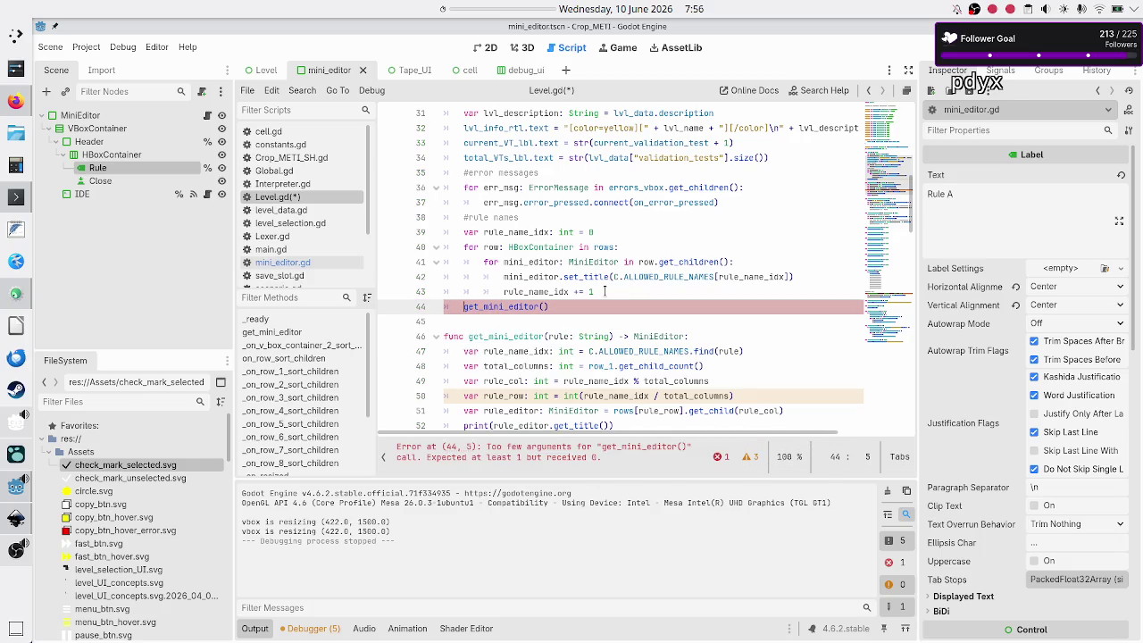
pyautogui.write('var __')
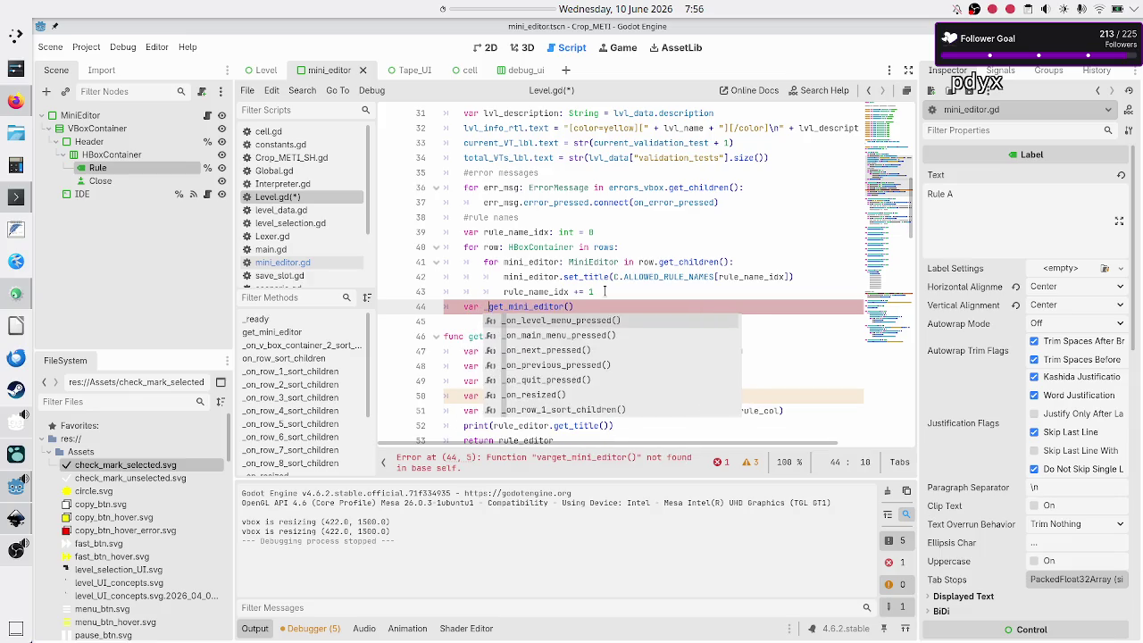
pyautogui.write(' = get')
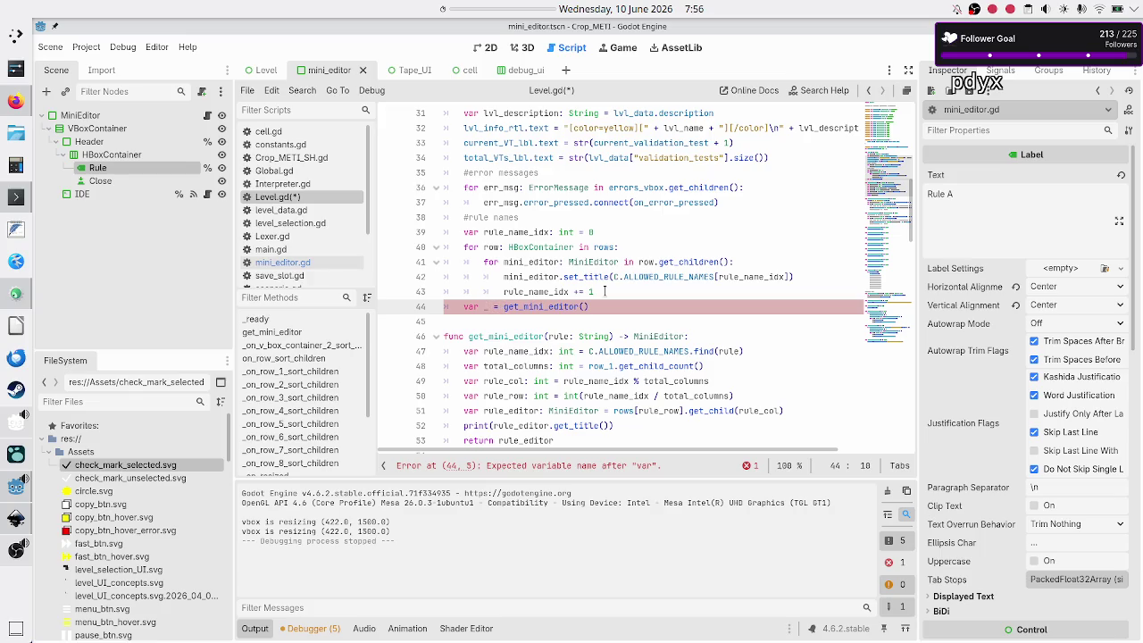
pyautogui.write('_')
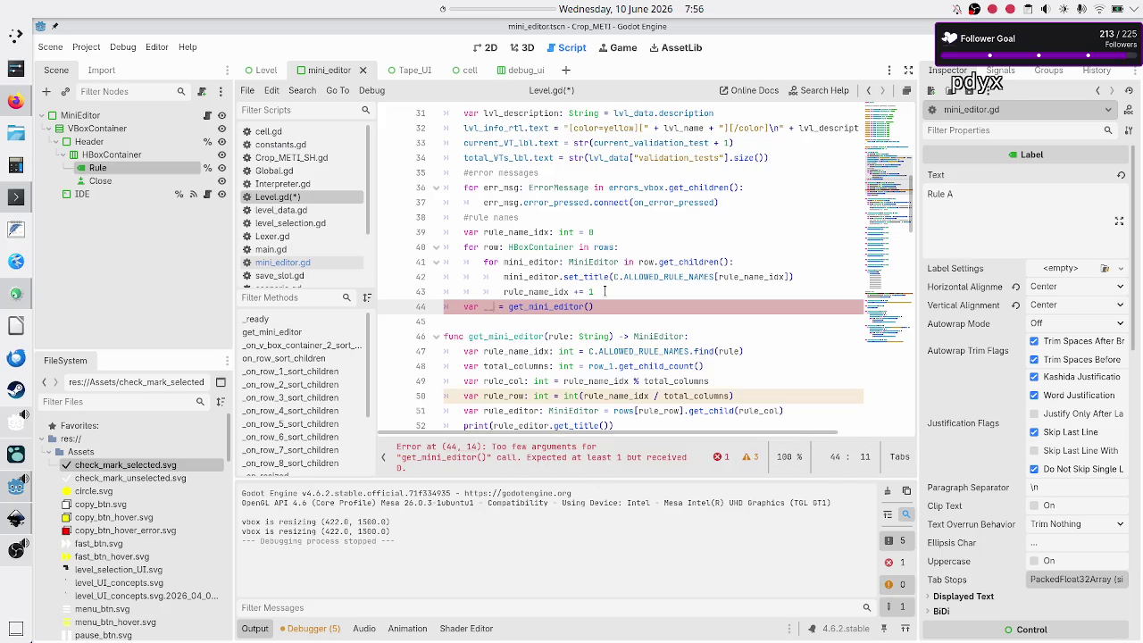
pyautogui.press('End')
pyautogui.press('Left')
pyautogui.write('"')
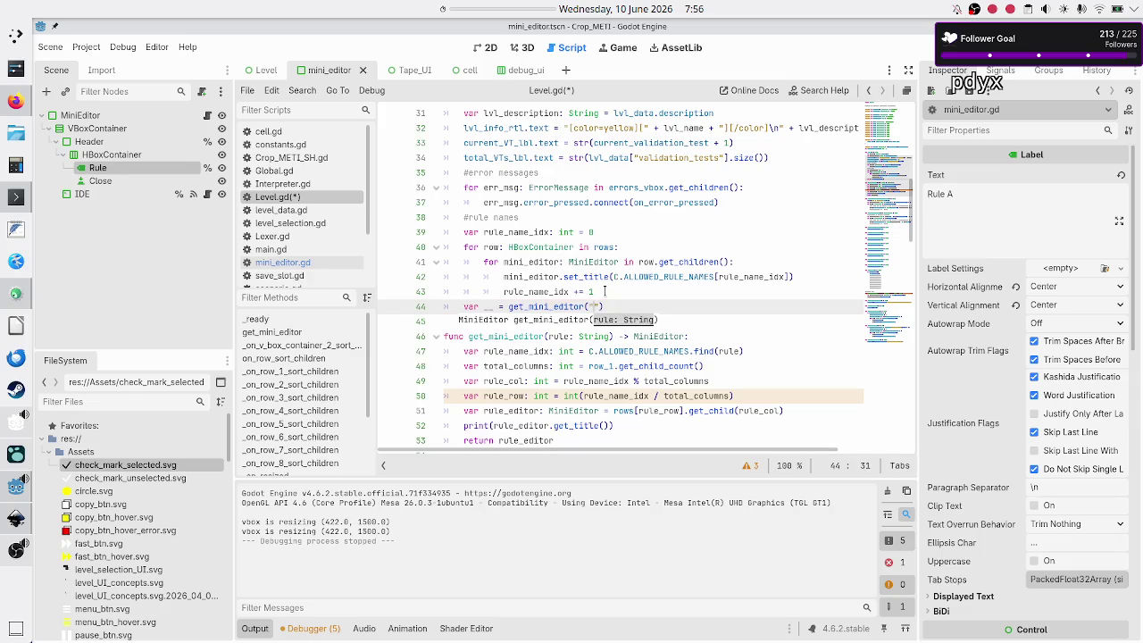
pyautogui.write('K')
# Change line 52 to prints the title, rule_col and rule_row, then run the game with F5.
pyautogui.press('Down')
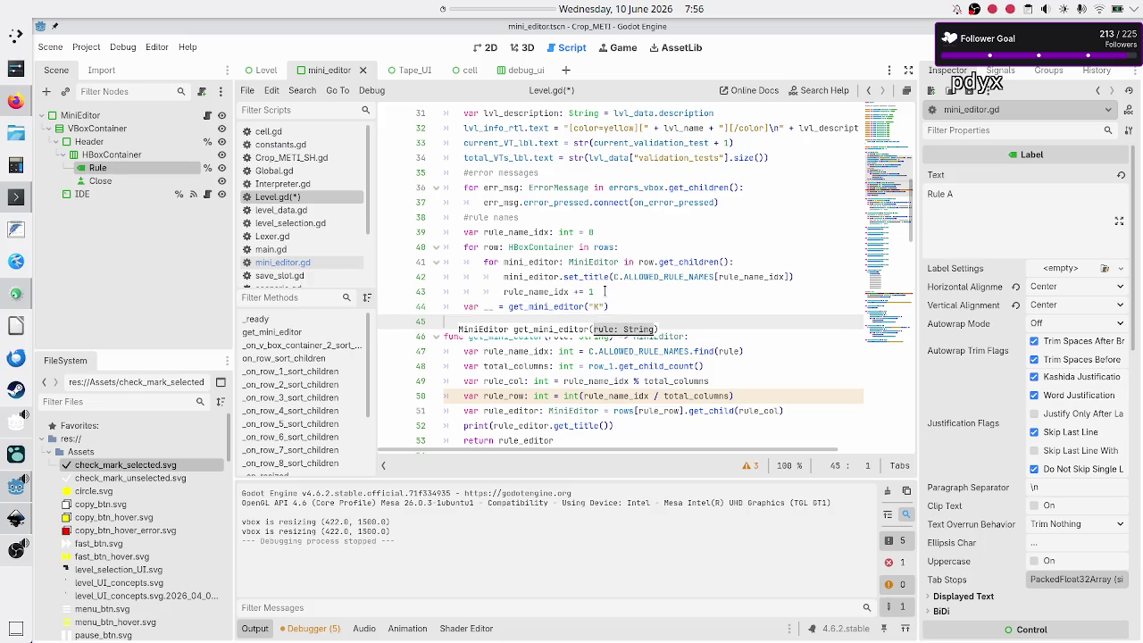
pyautogui.press('Down')
pyautogui.press('Down')
pyautogui.press('Down')
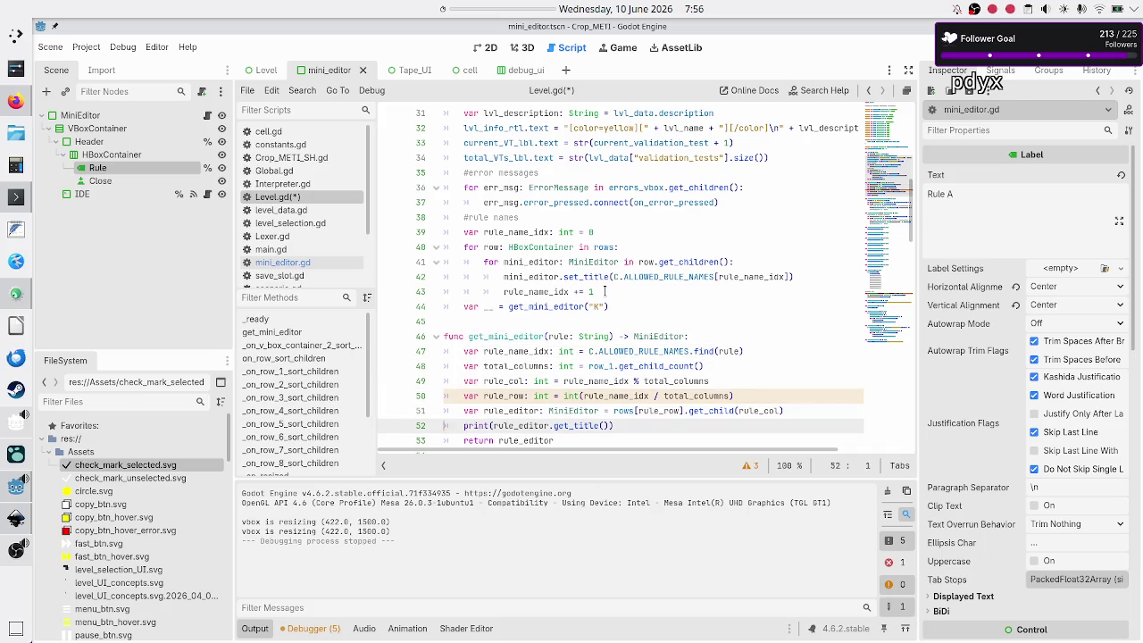
pyautogui.write('s')
pyautogui.press('Right')
pyautogui.press('Right')
pyautogui.press('Right')
pyautogui.press('Right')
pyautogui.press('End')
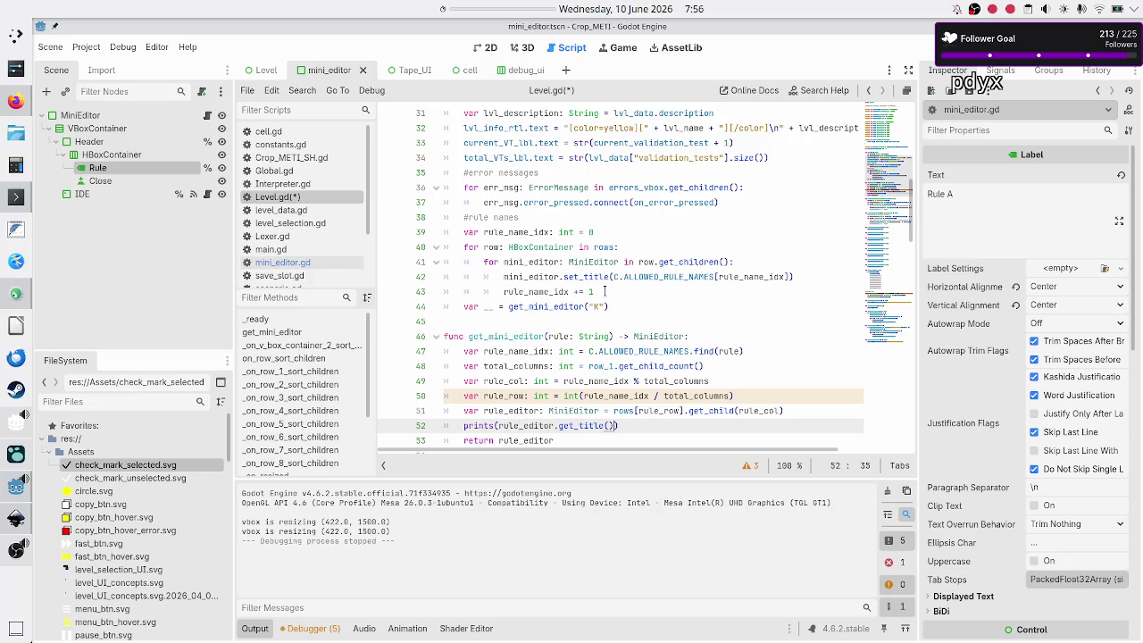
pyautogui.write(', rule_col,')
pyautogui.write(' rule_row')
pyautogui.press('Down')
pyautogui.press('Home')
pyautogui.press('Home')
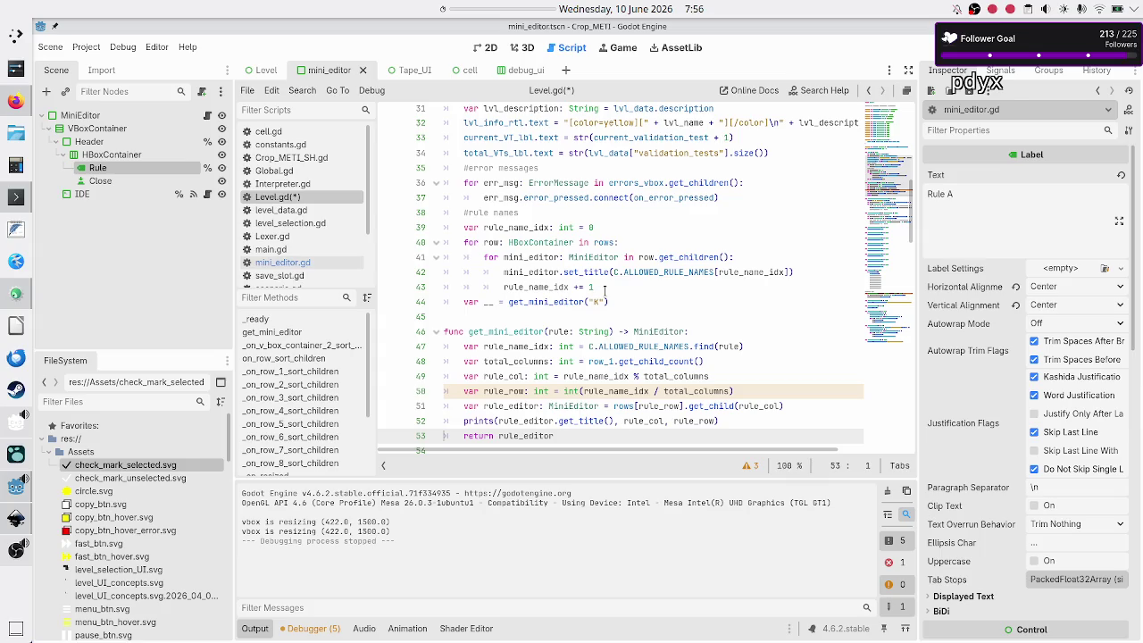
pyautogui.press('F5')
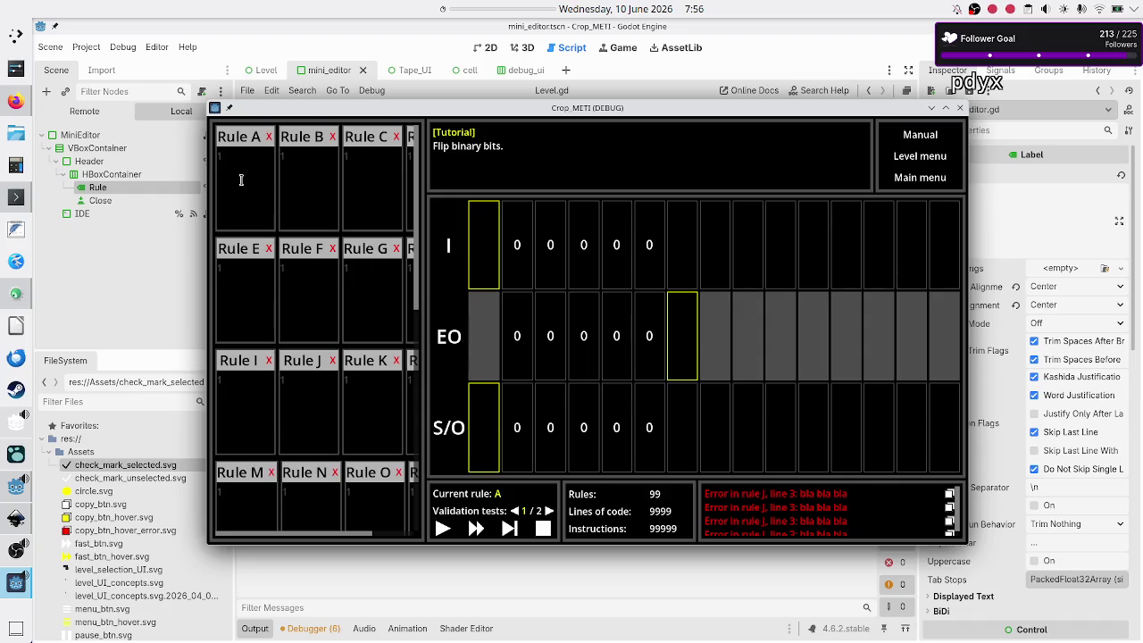
# Pick the Rule K editor in the game, confirm Output shows 'Rule K 2 2', and close the game.
pyautogui.click(379, 385)
pyautogui.click(379, 558)
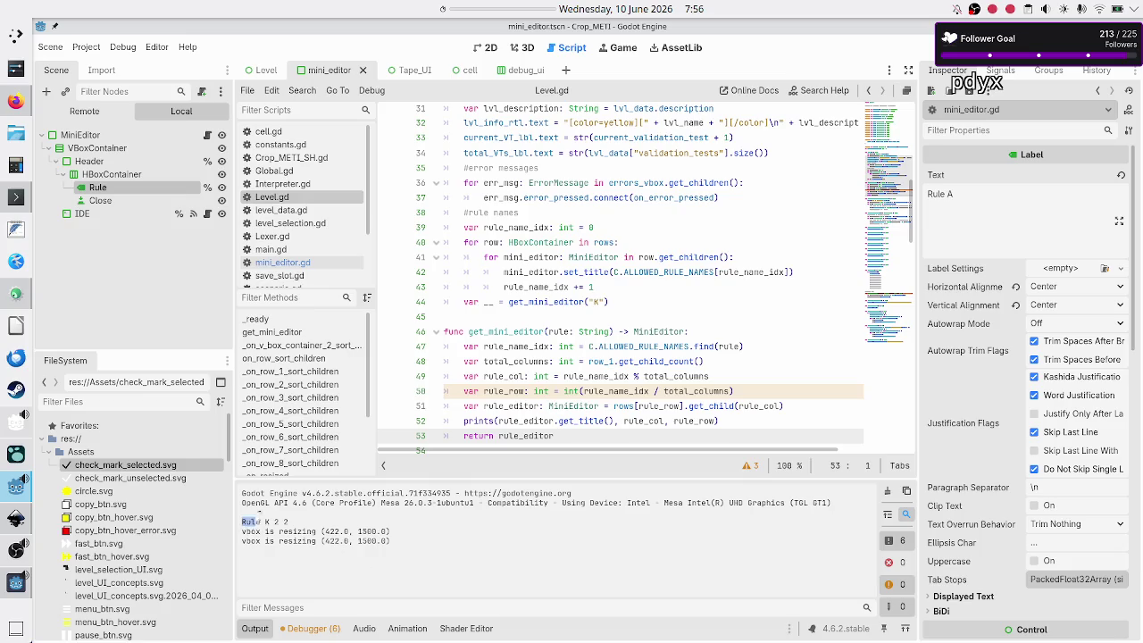
pyautogui.tripleClick(313, 518)
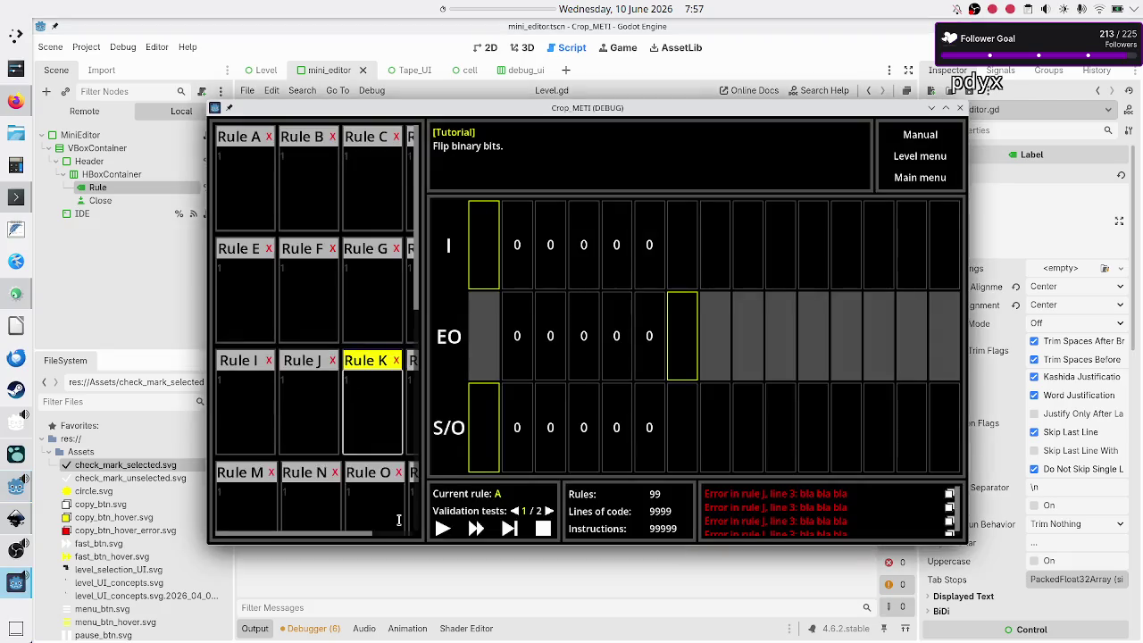
pyautogui.click(960, 109)
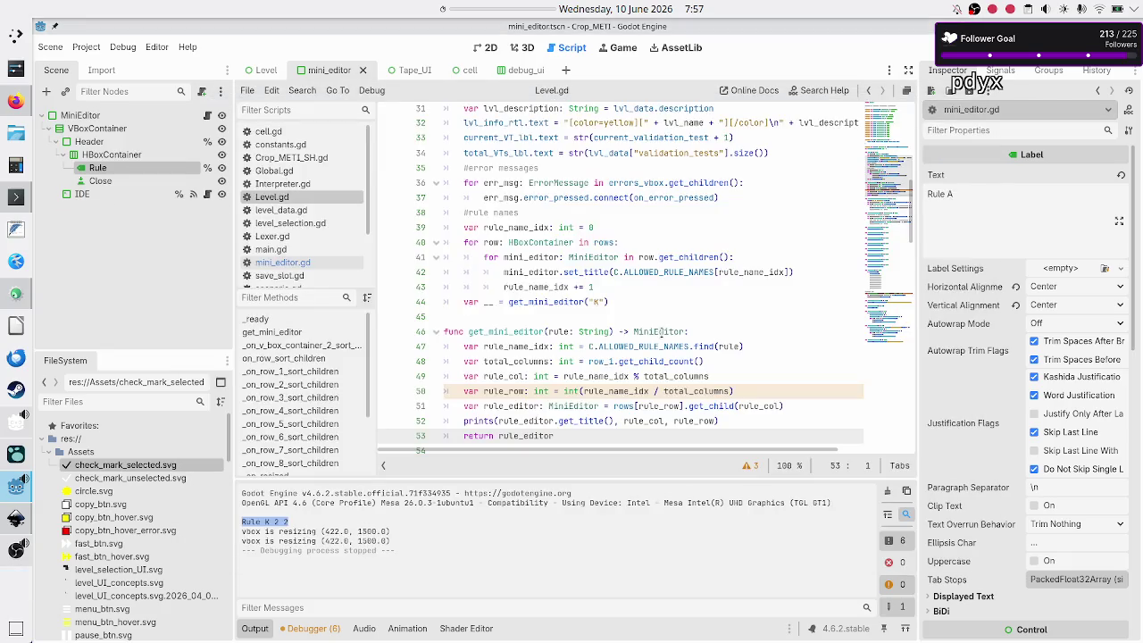
# Select the whole debug prints line 52 in Level.gd.
pyautogui.press('Up')
pyautogui.press('Up')
pyautogui.press('Up')
pyautogui.press('Down')
pyautogui.press('Down')
pyautogui.press('Down')
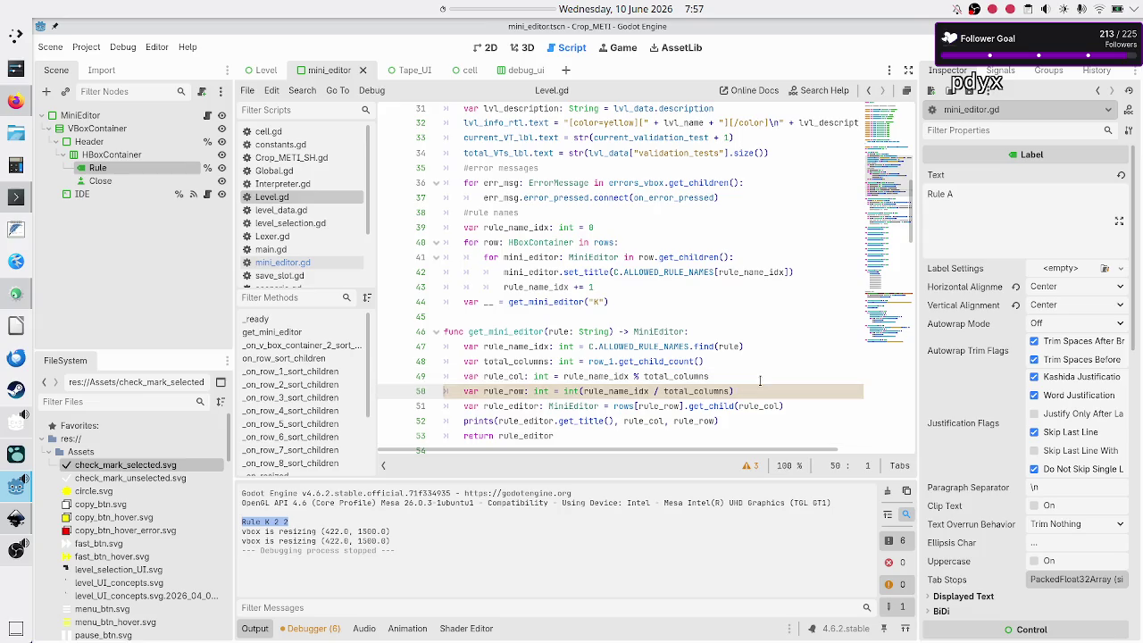
pyautogui.hotkey('shift', 'End')
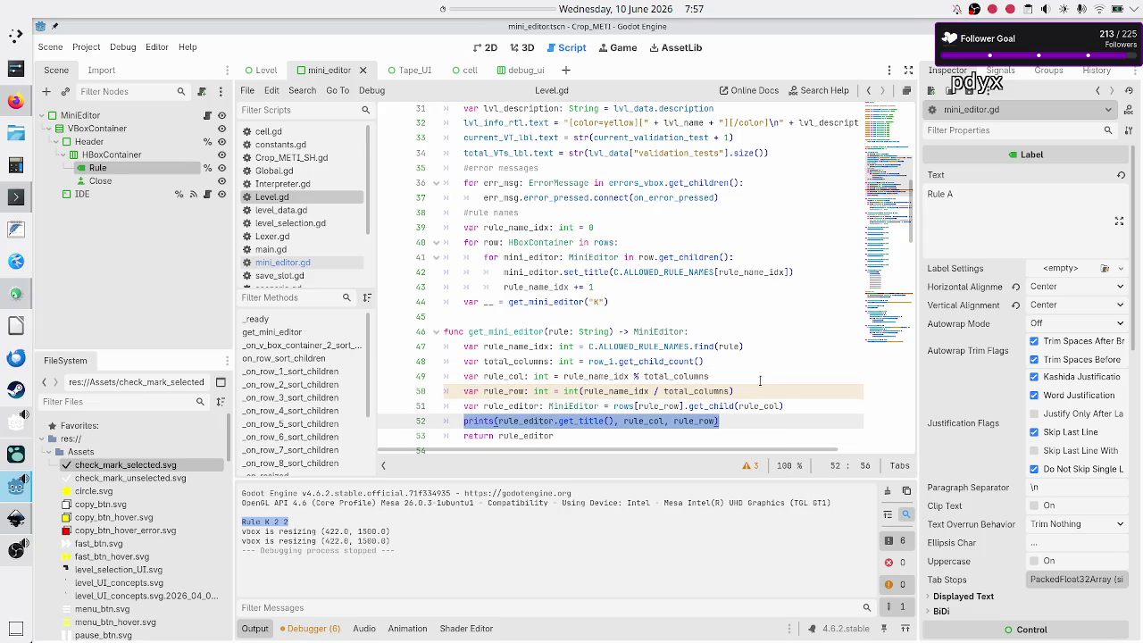
# Delete the debug prints line and cut rows[rule_row].get_child(rule_col) from the rule_editor assignment.
pyautogui.press('BackSpace')
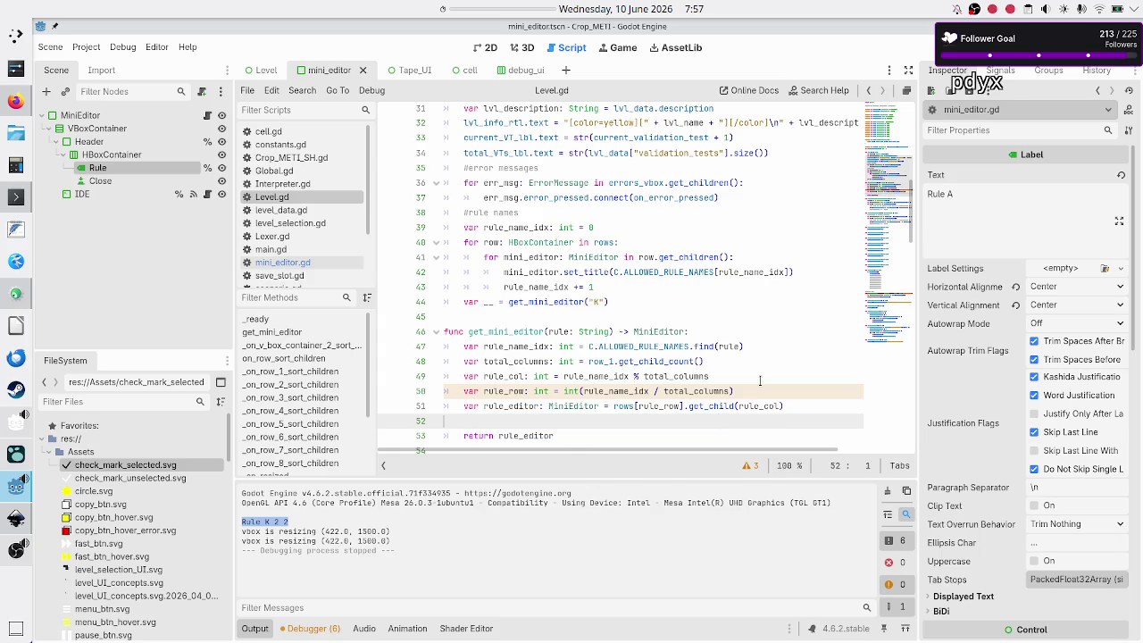
pyautogui.press('BackSpace')
pyautogui.hotkey('shift', 'Left')
pyautogui.hotkey('shift', 'Left')
pyautogui.hotkey('shift', 'Left')
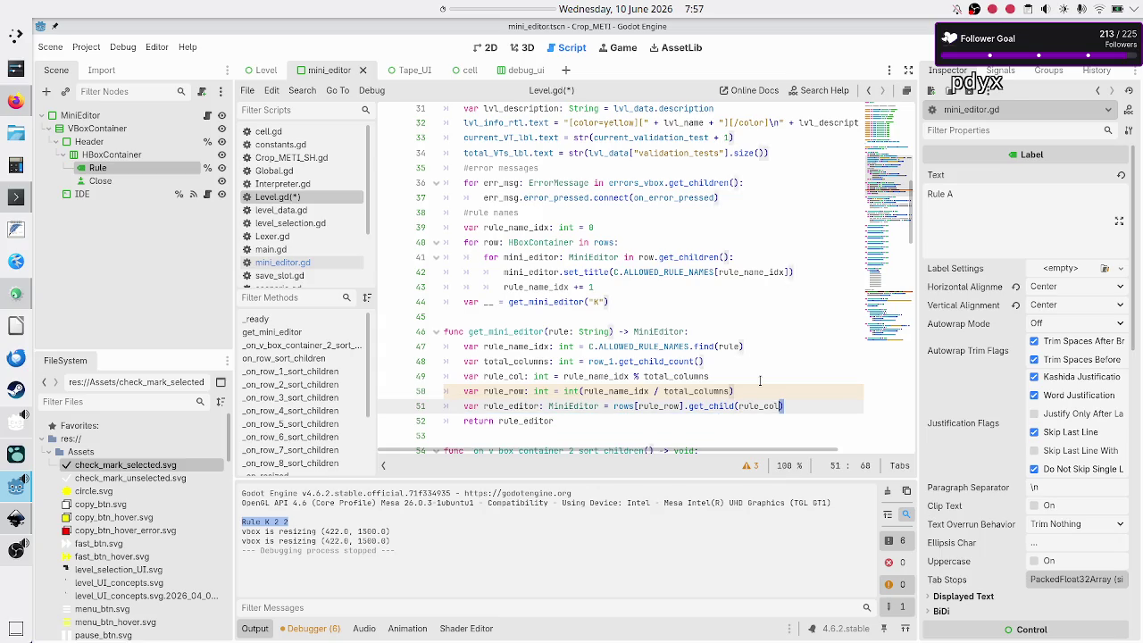
pyautogui.hotkey('shift', 'Left')
pyautogui.hotkey('shift', 'Left')
pyautogui.hotkey('shift', 'Left')
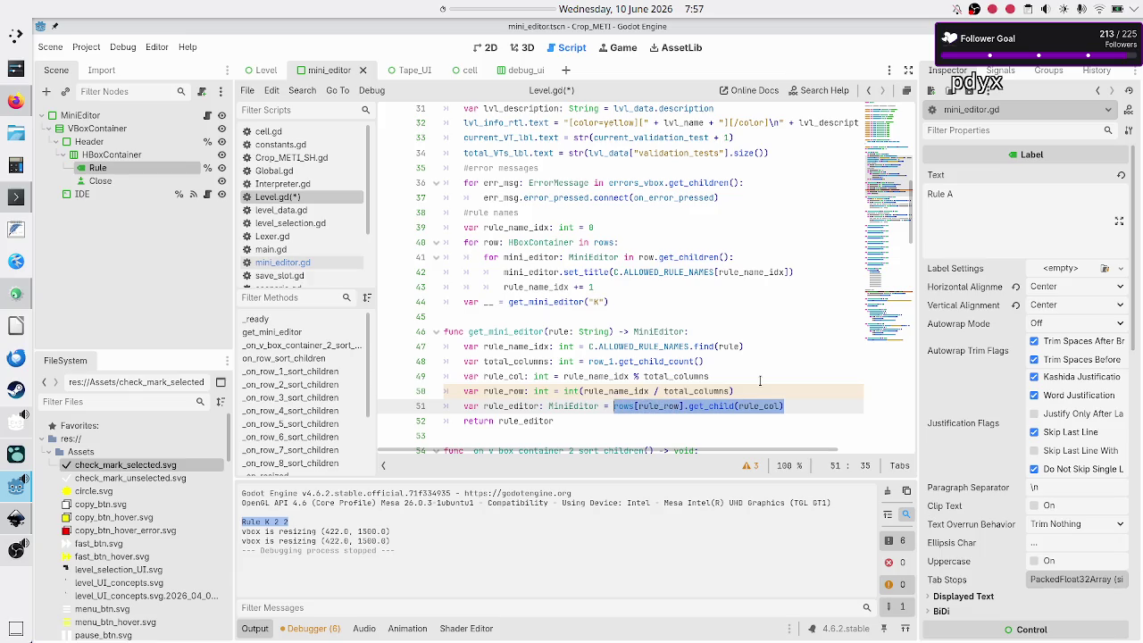
pyautogui.hotkey('ctrl', 'x')
# Return rows[rule_row].get_child(rule_col) directly, delete the leftover rule_editor declaration, and save Level.gd.
pyautogui.press('Down')
pyautogui.press('BackSpace')
pyautogui.press('BackSpace')
pyautogui.press('BackSpace')
pyautogui.hotkey('ctrl', 'v')
pyautogui.press('Up')
pyautogui.press('Home')
pyautogui.hotkey('shift', 'End')
pyautogui.press('BackSpace')
pyautogui.press('BackSpace')
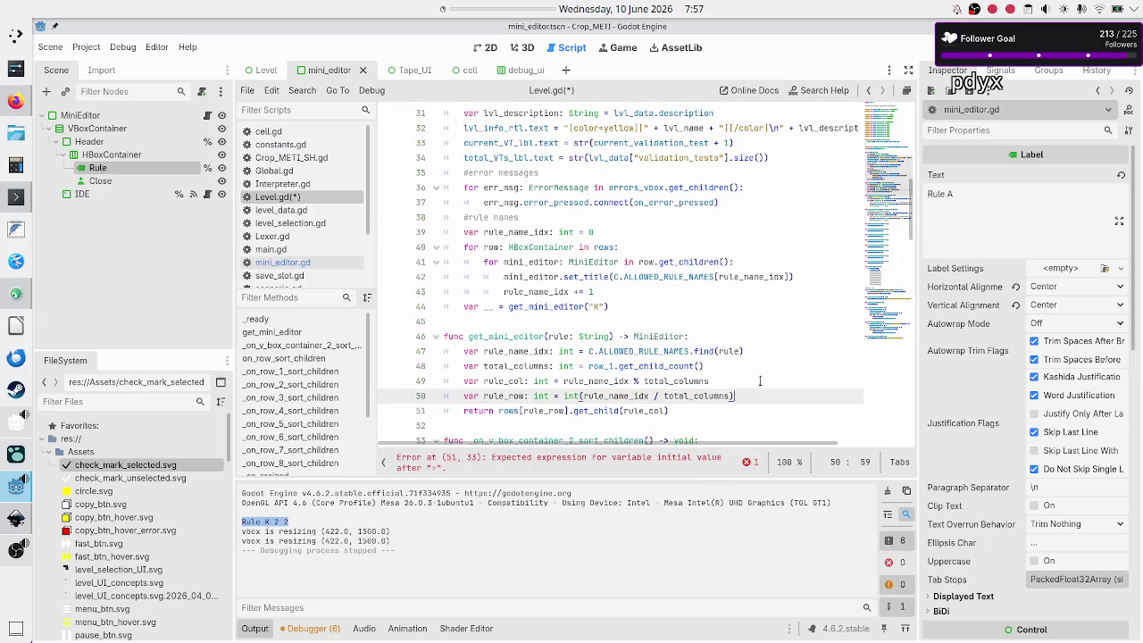
pyautogui.press('Down')
pyautogui.press('Down')
pyautogui.hotkey('ctrl', 's')
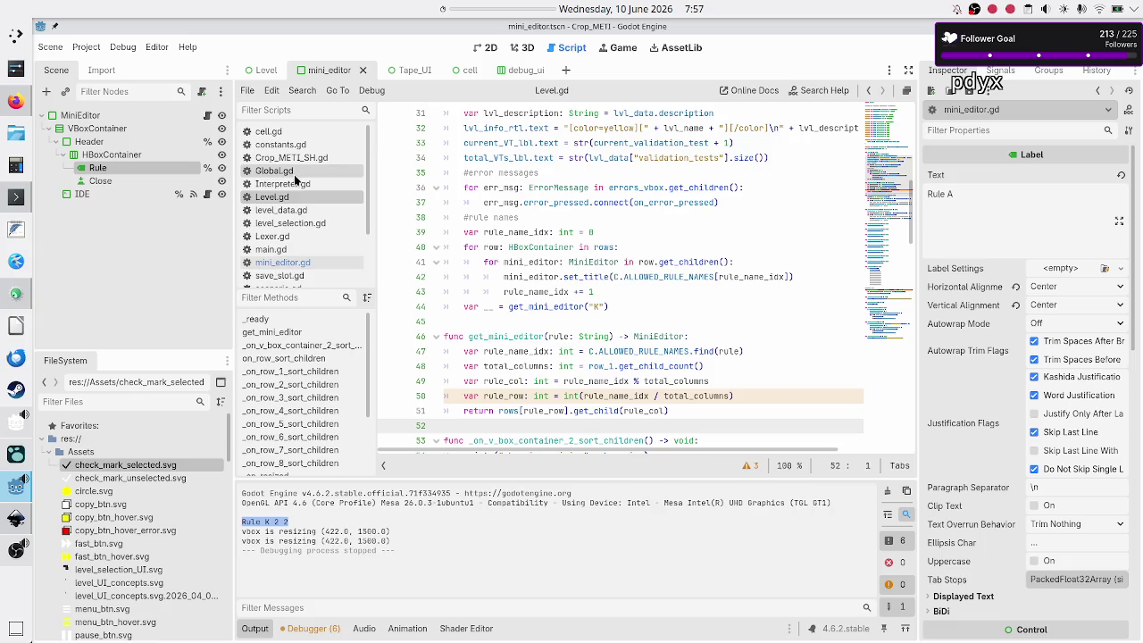
# Comment out get_title on lines 18–19 of mini_editor.gd with Ctrl+K, then return to Level.gd.
pyautogui.click(302, 261)
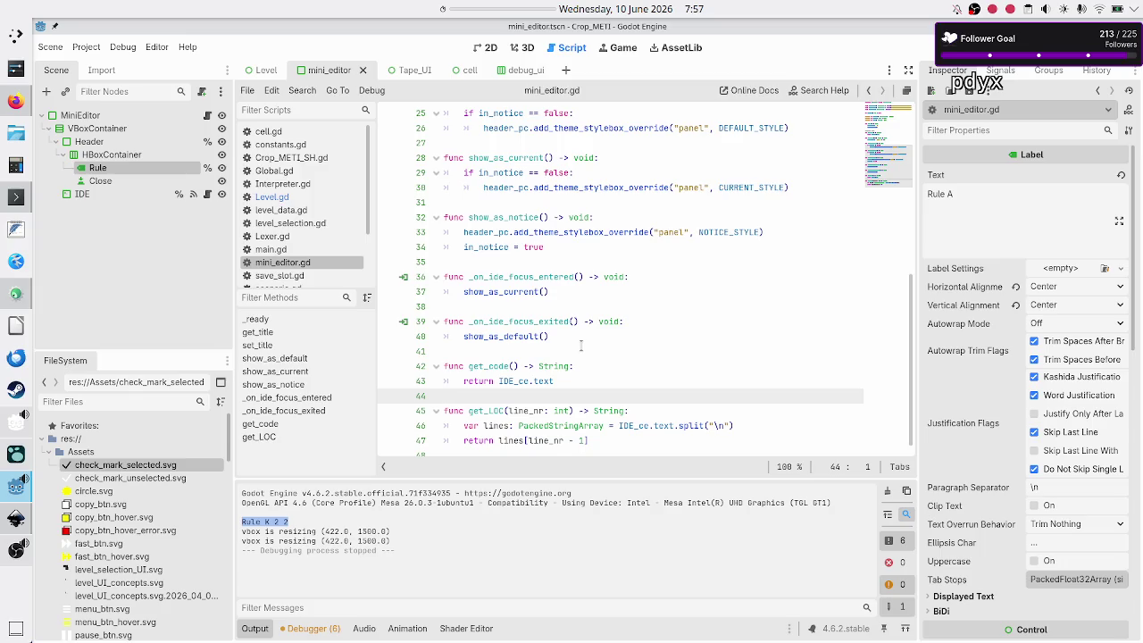
pyautogui.scroll(5, 560, 261)
pyautogui.click(547, 200)
pyautogui.press('Down')
pyautogui.press('Down')
pyautogui.hotkey('shift', 'Down')
pyautogui.hotkey('shift', 'End')
pyautogui.hotkey('ctrl', 'k')
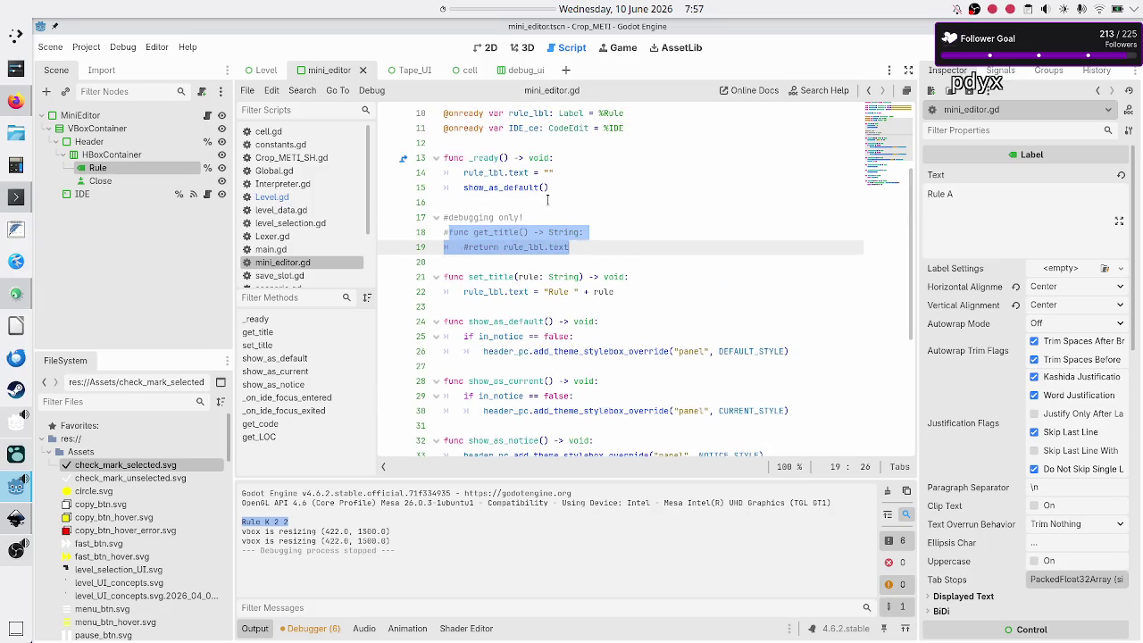
pyautogui.press('Down')
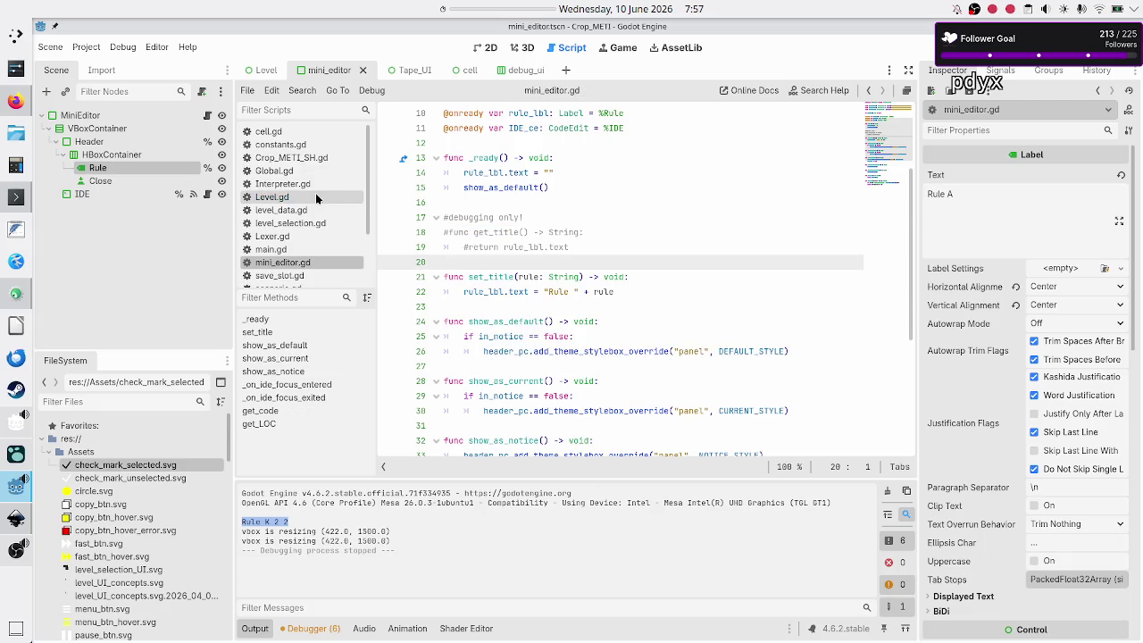
pyautogui.click(316, 197)
pyautogui.scroll(8, 547, 259)
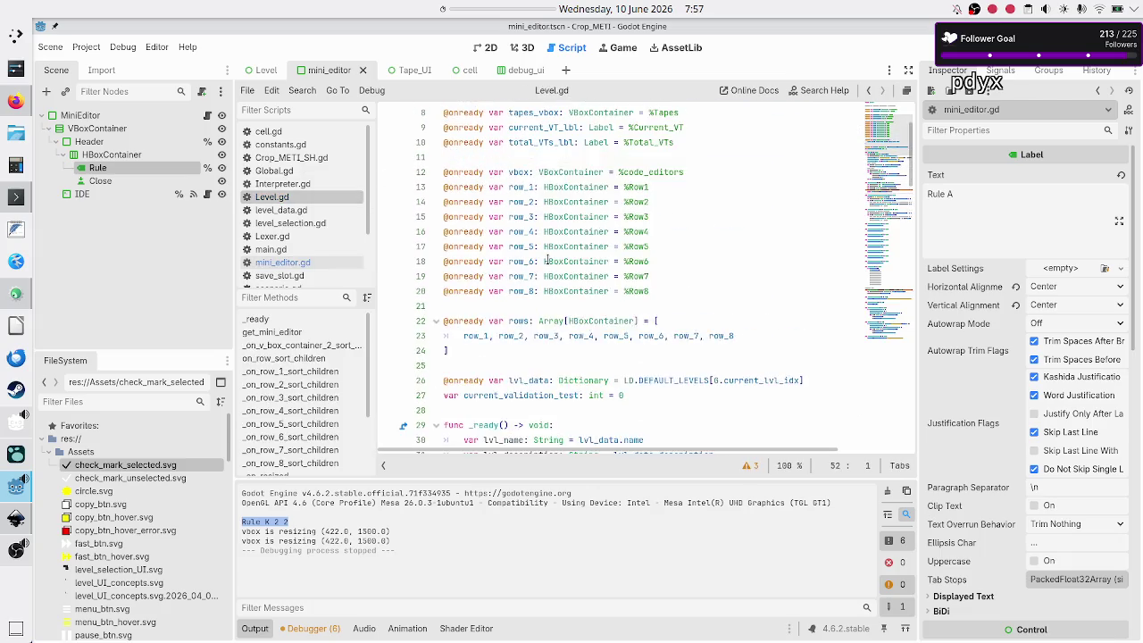
# Run the game again with F5, close it, and switch to the debug_ui scene tab.
pyautogui.scroll(-4, 547, 259)
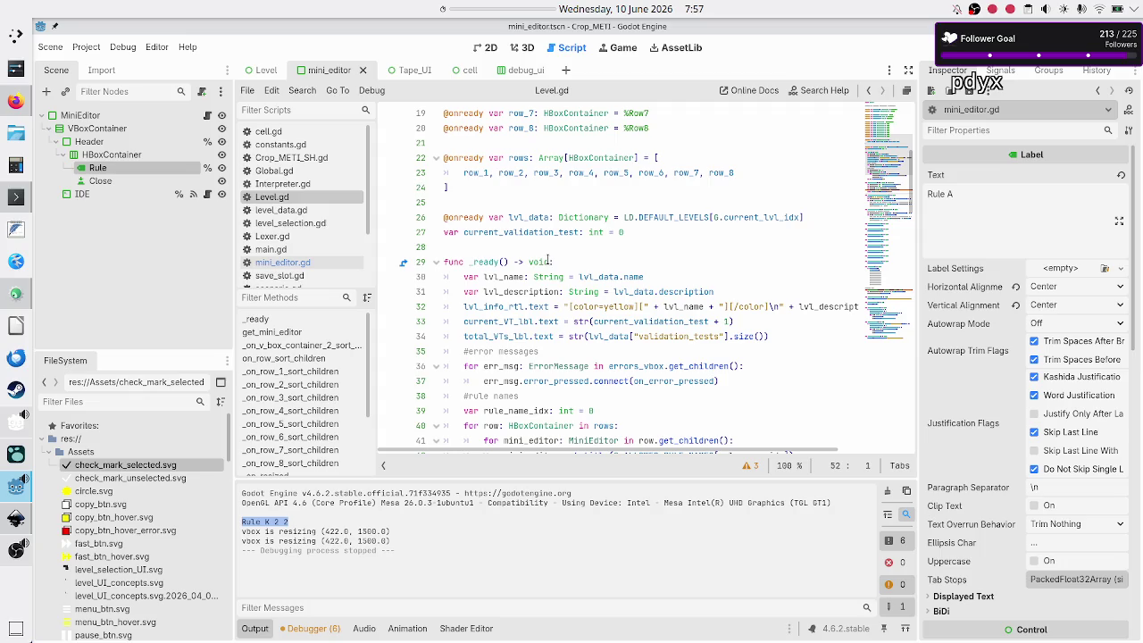
pyautogui.press('F5')
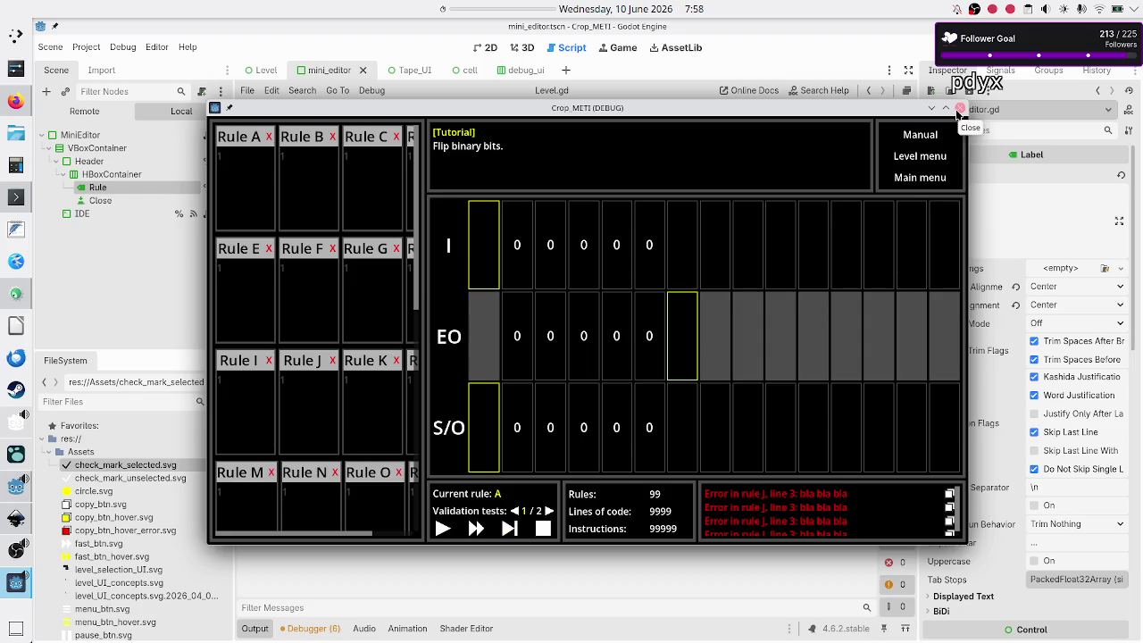
pyautogui.click(958, 109)
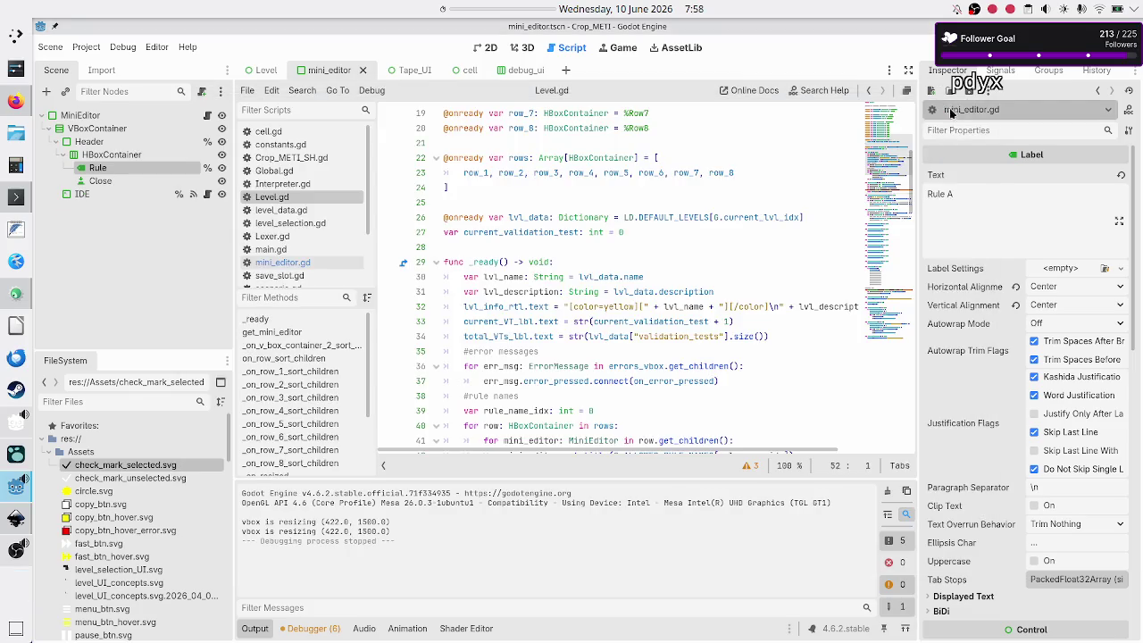
pyautogui.click(519, 71)
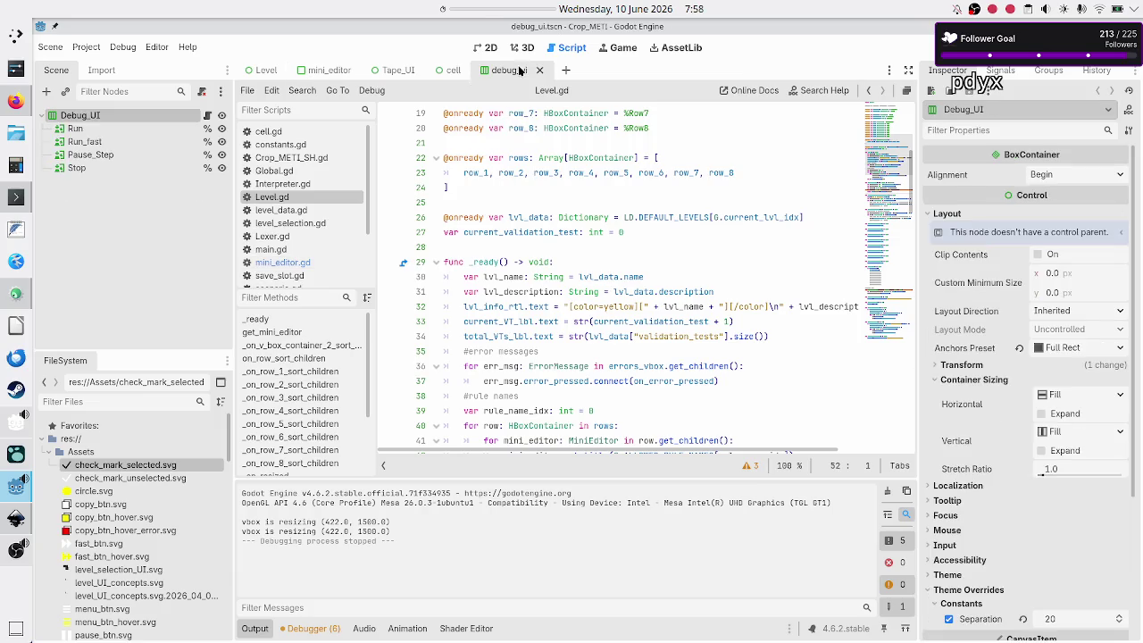
pyautogui.click(207, 115)
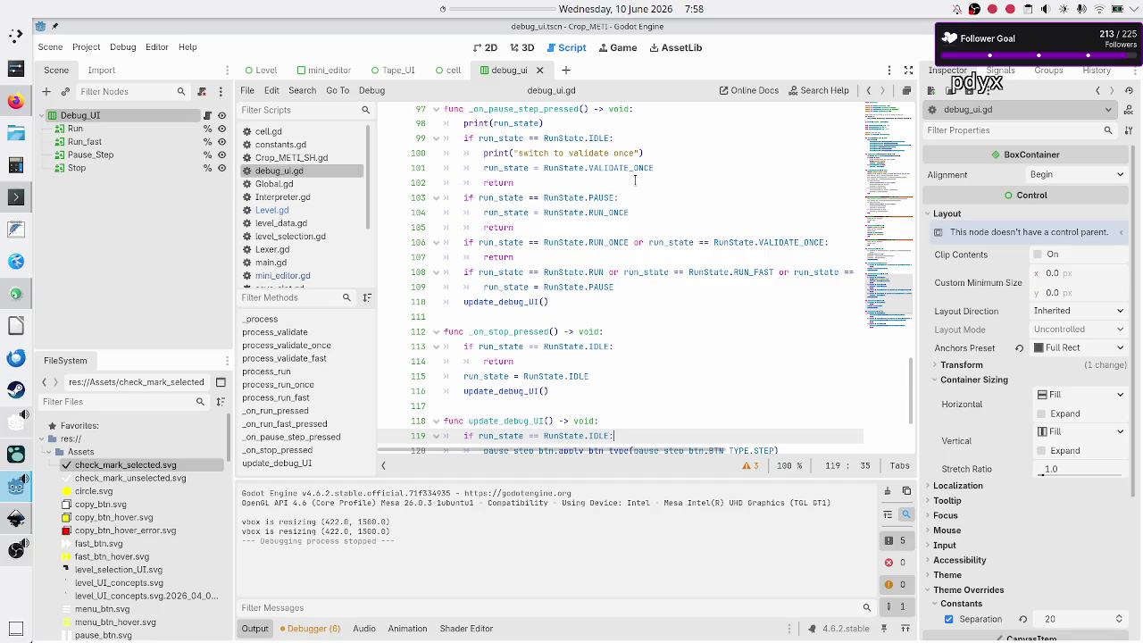
pyautogui.scroll(5, 634, 180)
pyautogui.scroll(15, 635, 180)
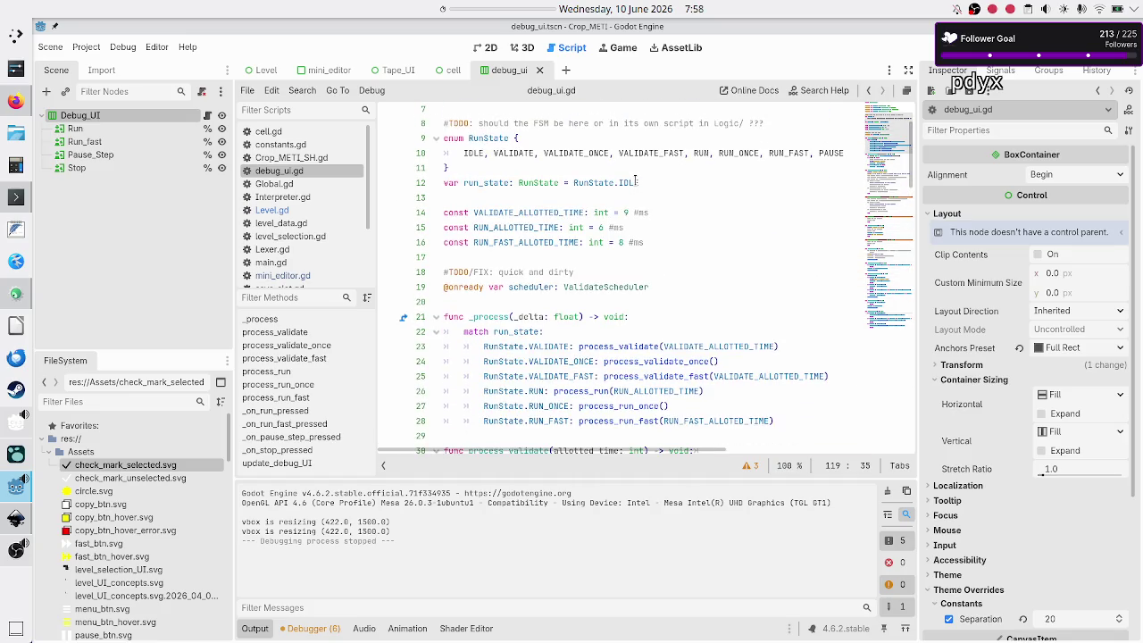
pyautogui.scroll(2, 635, 180)
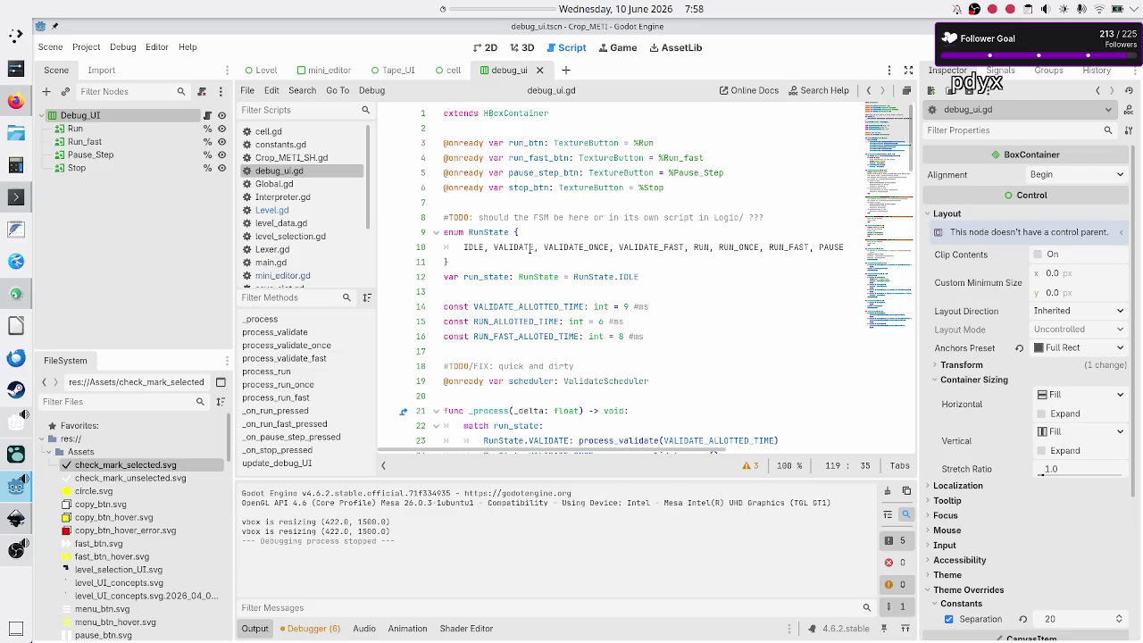
pyautogui.click(614, 234)
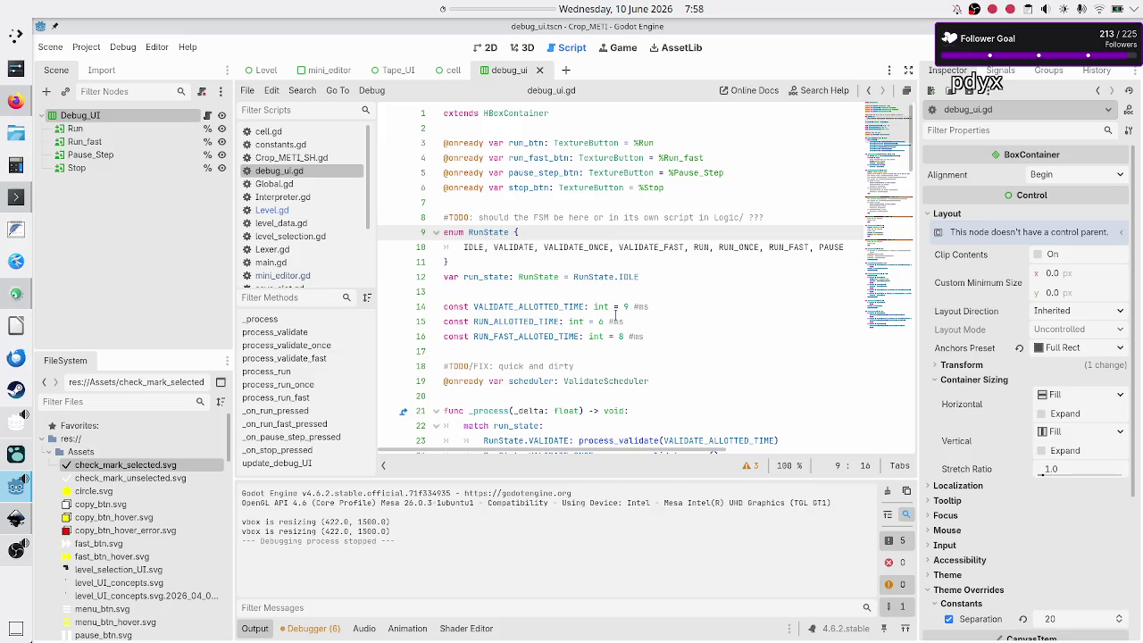
pyautogui.scroll(-1, 649, 314)
pyautogui.hscroll(1, 649, 313)
pyautogui.scroll(-1, 649, 313)
pyautogui.hscroll(-1, 649, 313)
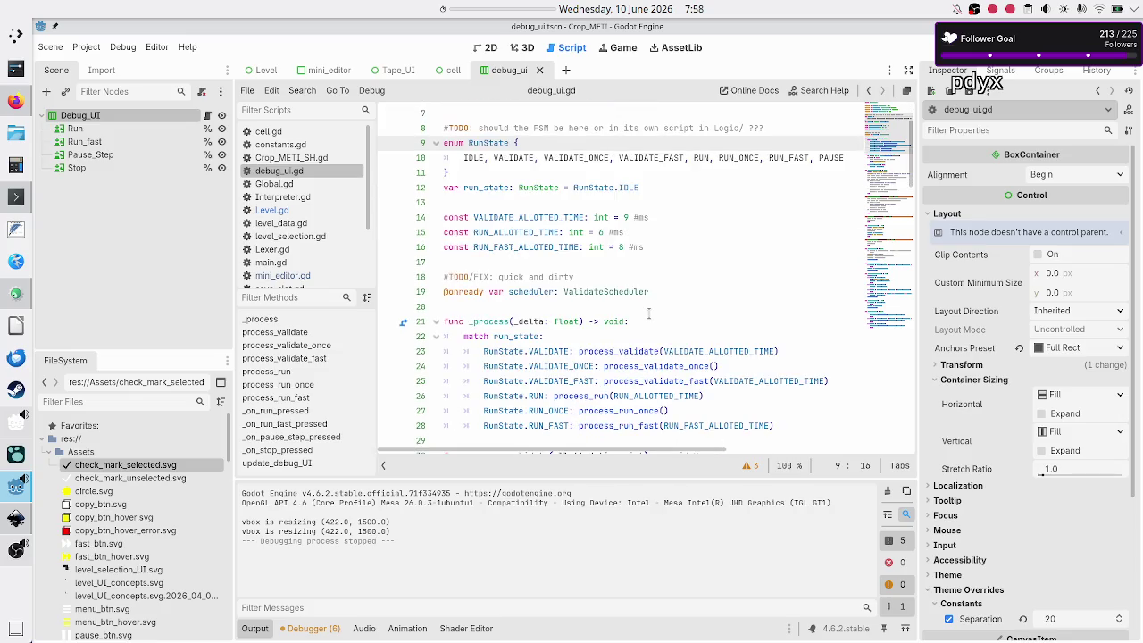
pyautogui.scroll(-3, 649, 313)
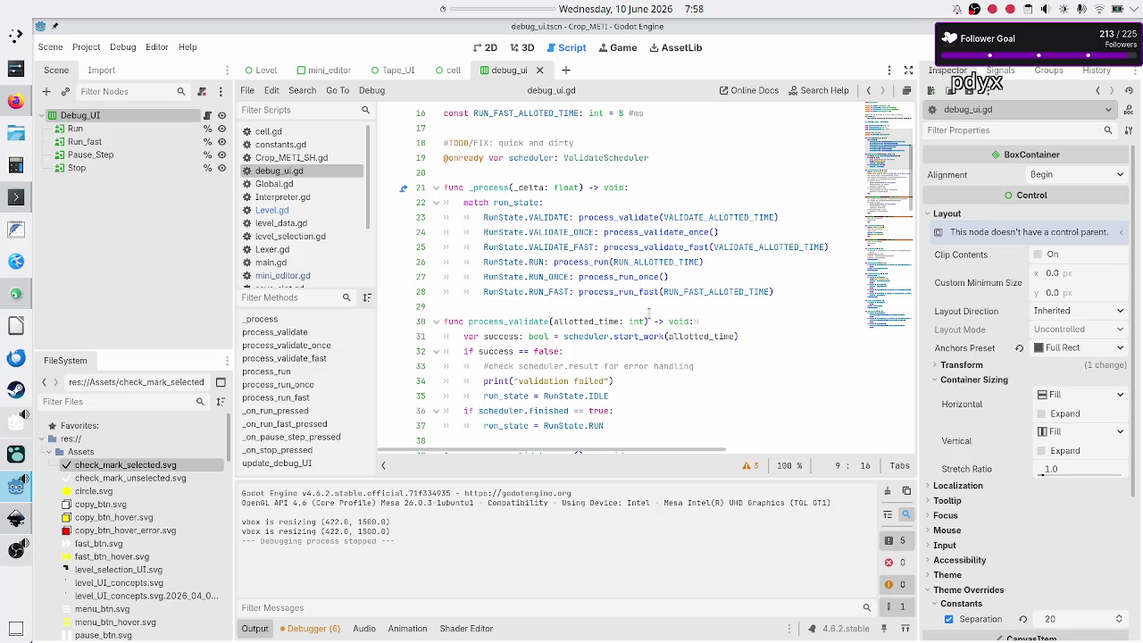
pyautogui.scroll(-1, 649, 310)
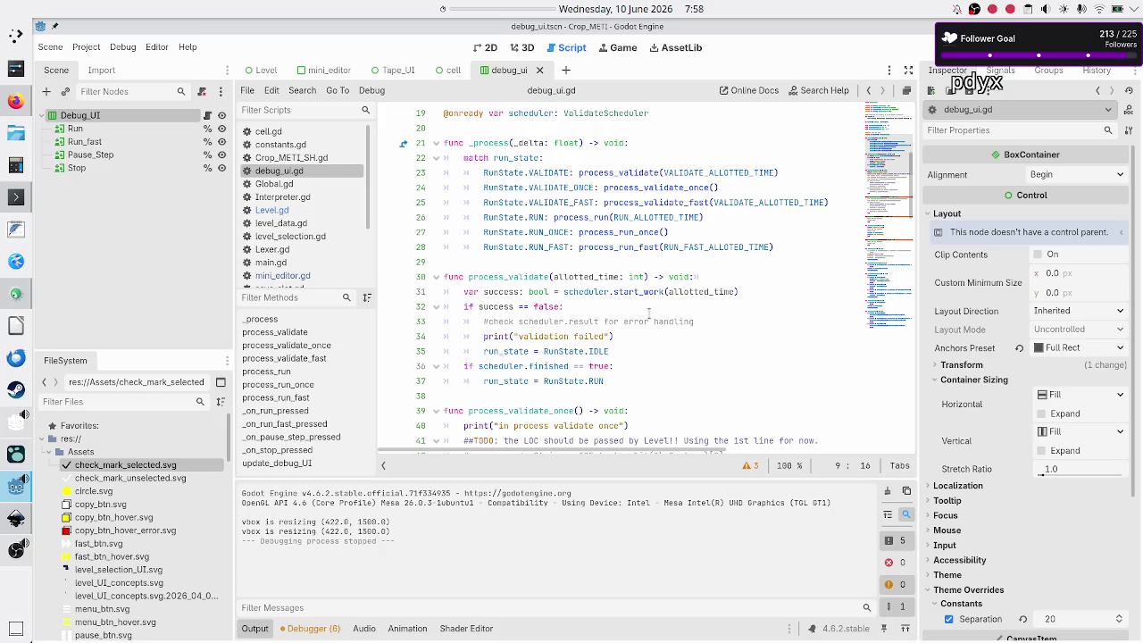
pyautogui.doubleClick(588, 291)
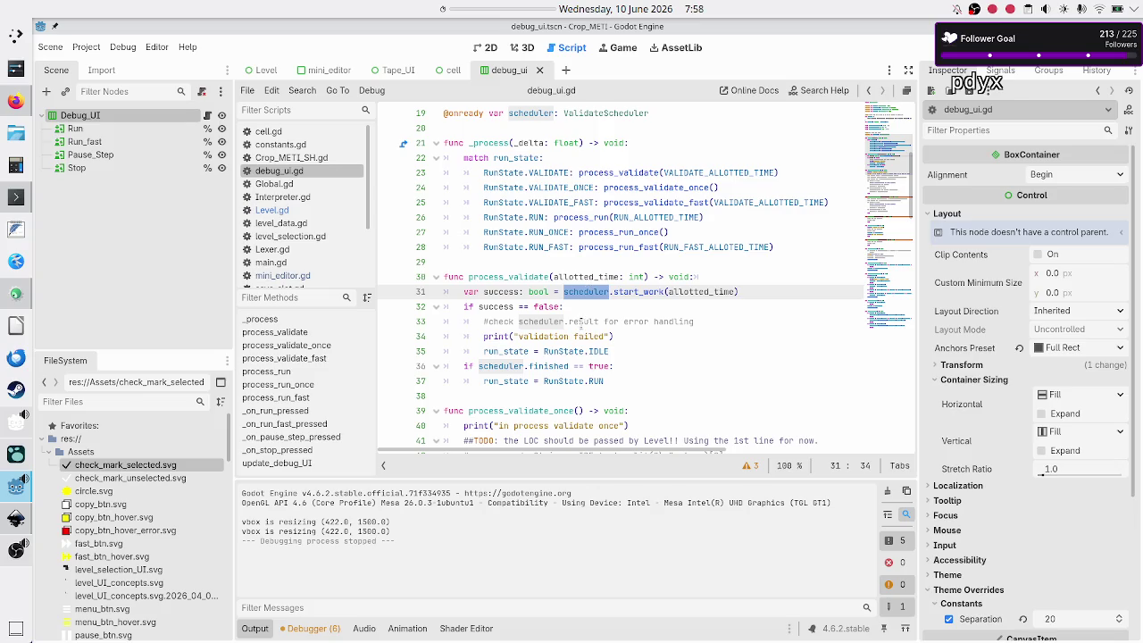
pyautogui.scroll(-3, 582, 324)
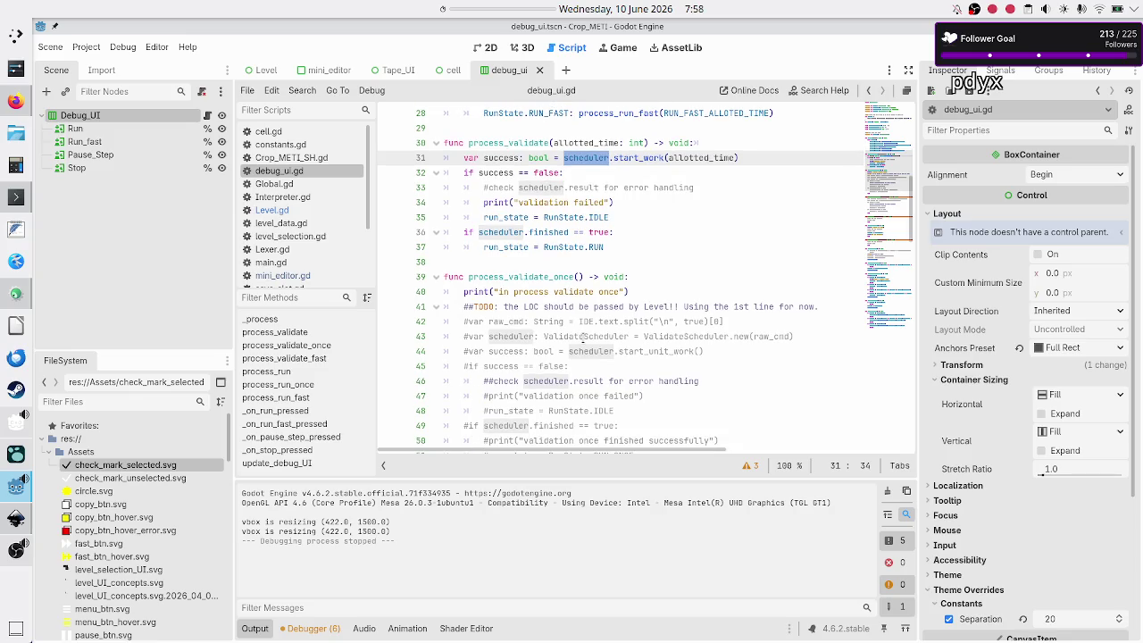
pyautogui.scroll(-4, 582, 336)
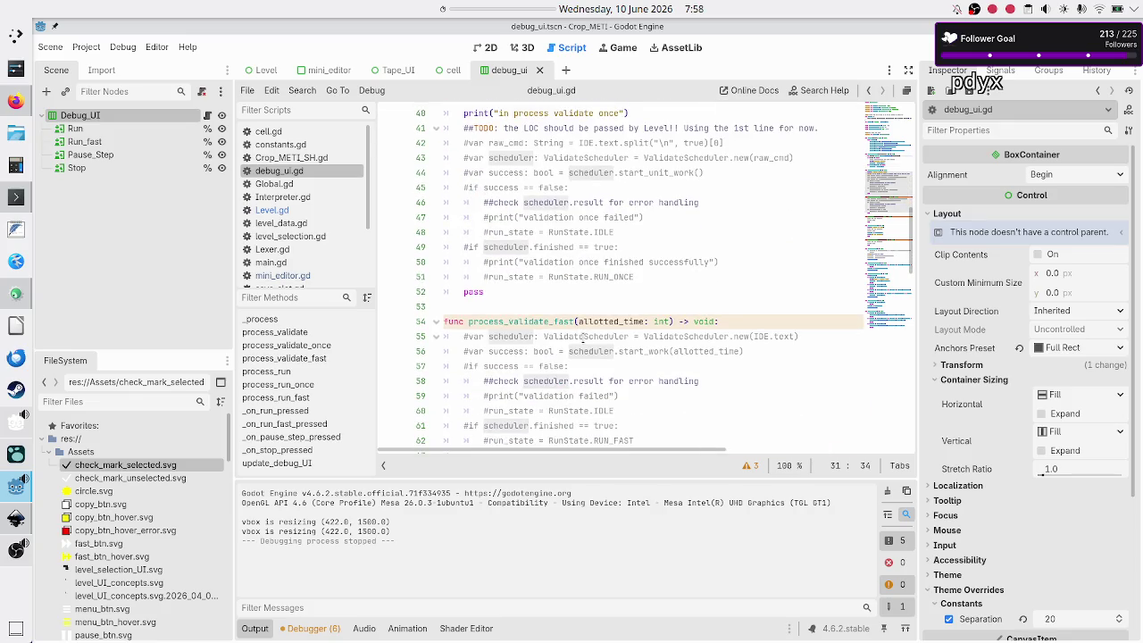
pyautogui.scroll(-1, 582, 336)
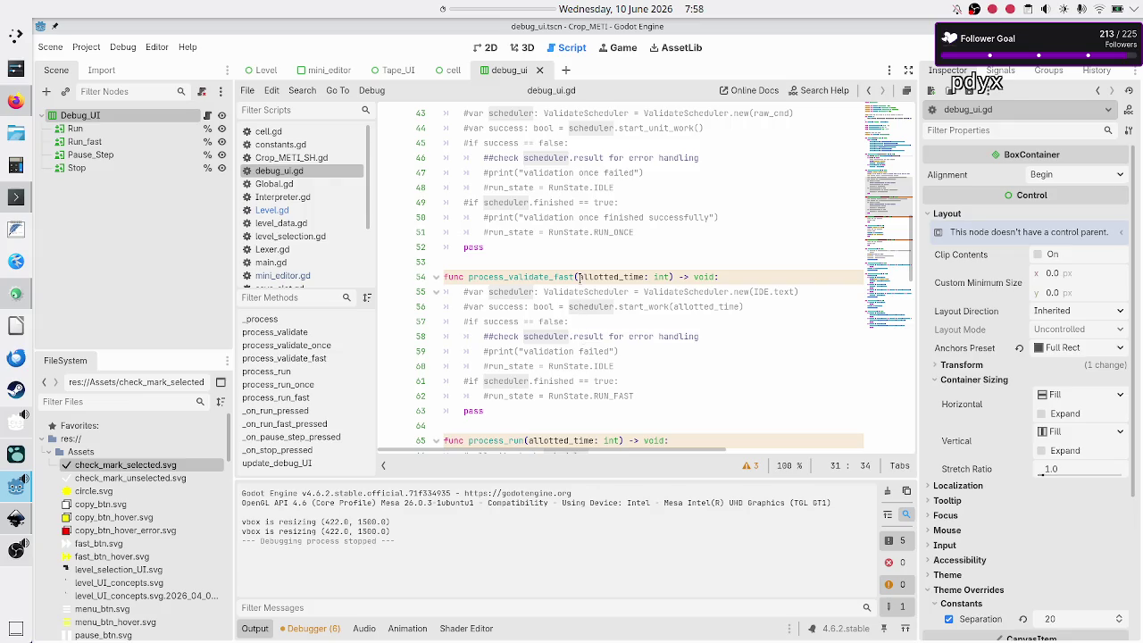
pyautogui.doubleClick(615, 276)
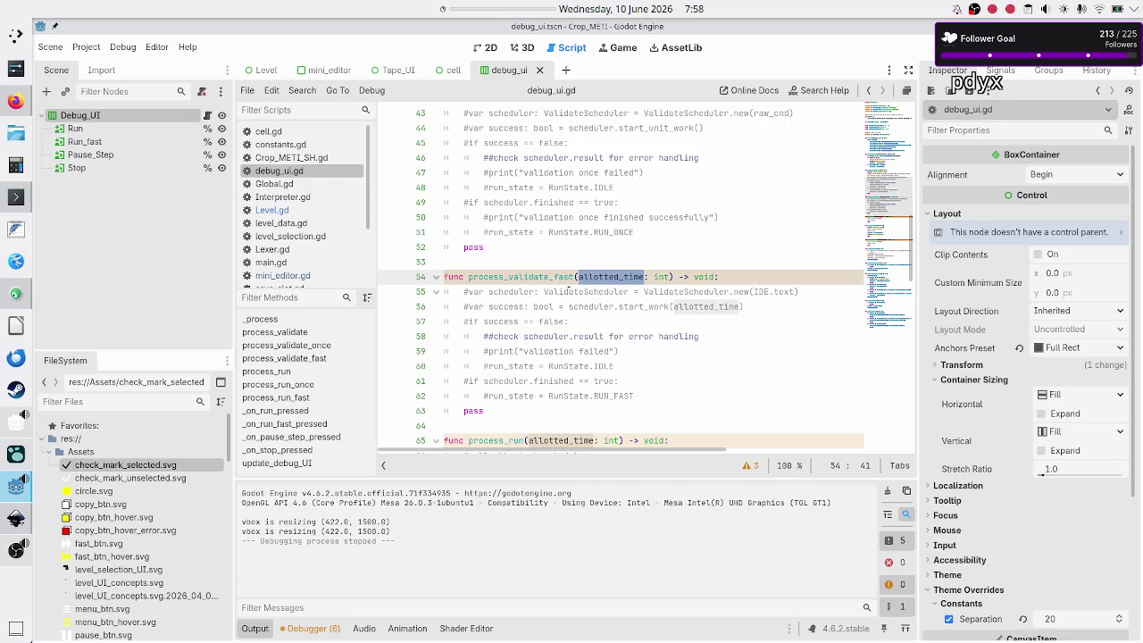
pyautogui.click(529, 307)
pyautogui.scroll(-2, 544, 335)
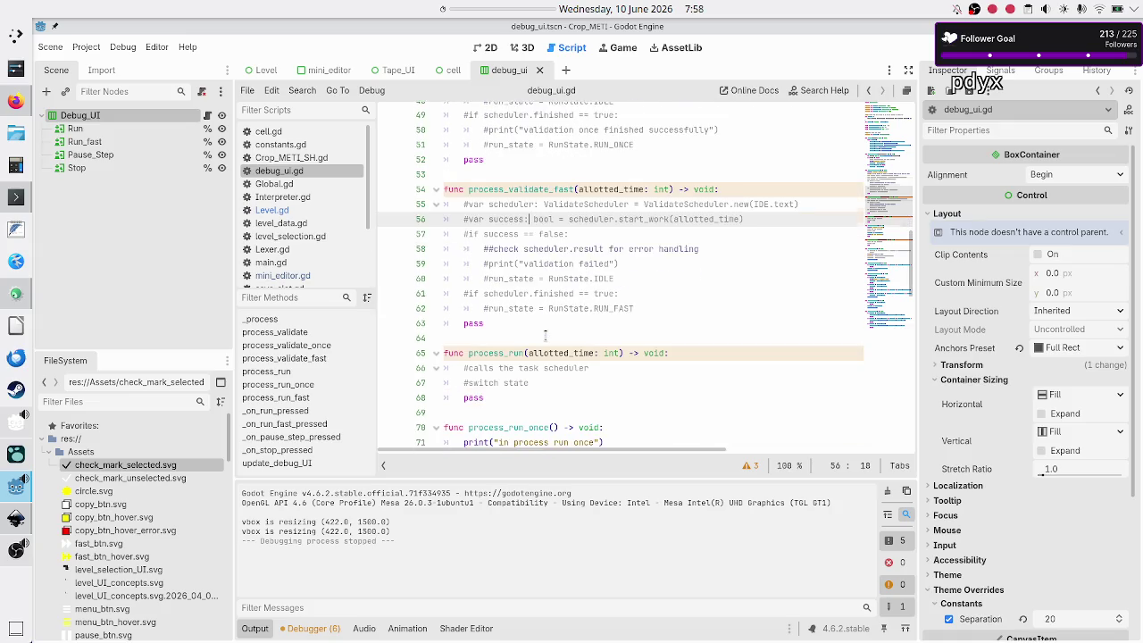
pyautogui.scroll(-10, 545, 335)
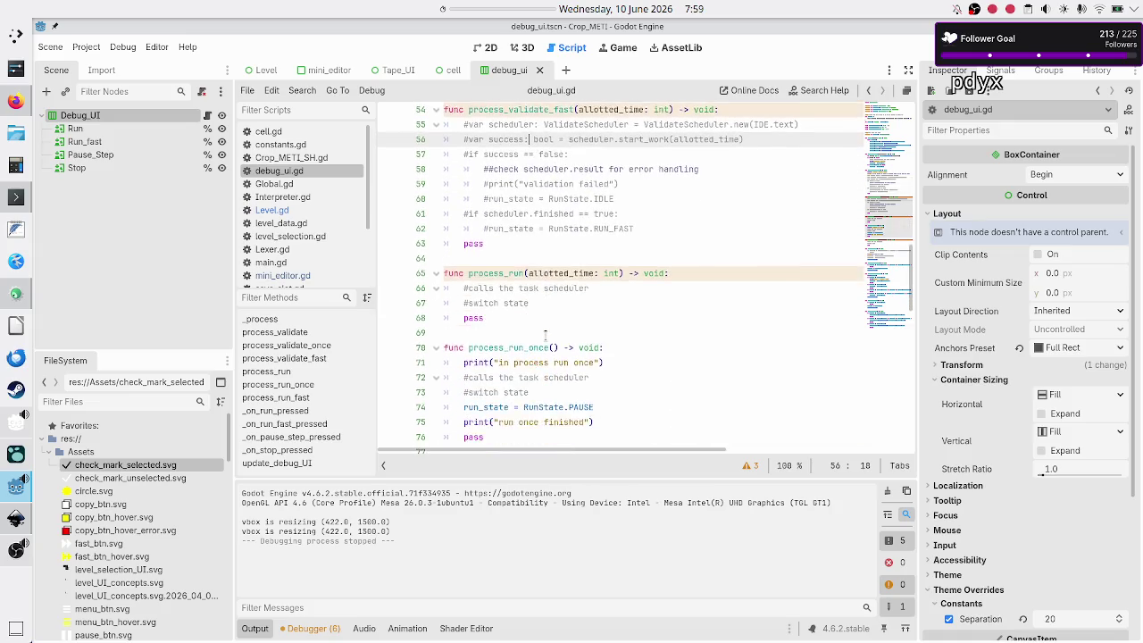
pyautogui.scroll(-4, 545, 335)
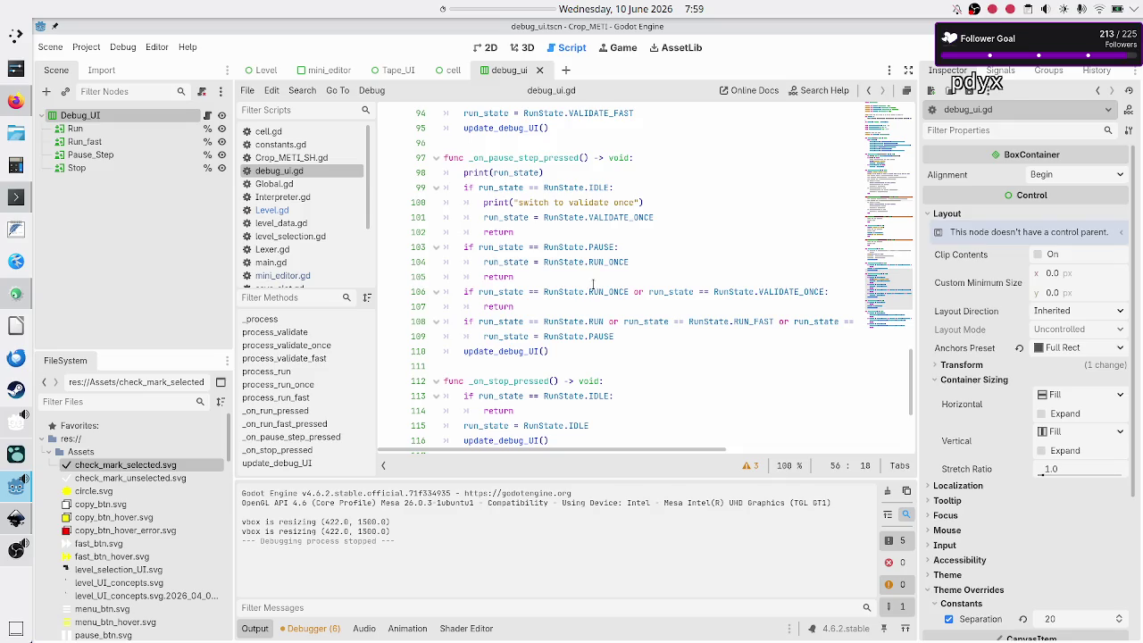
pyautogui.scroll(-4, 591, 284)
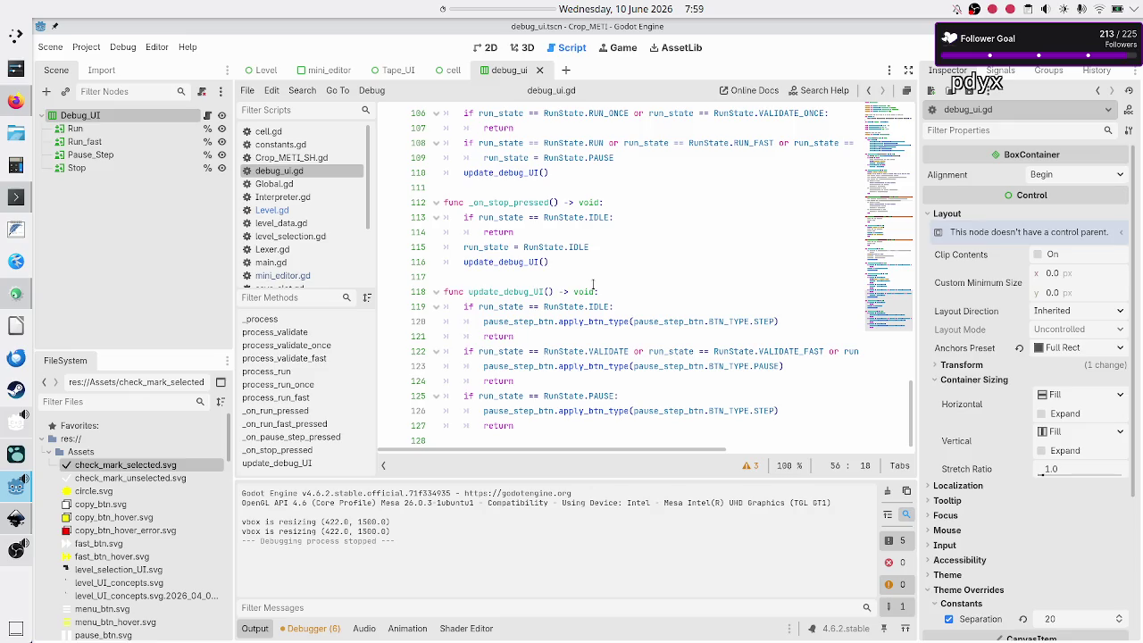
pyautogui.click(578, 336)
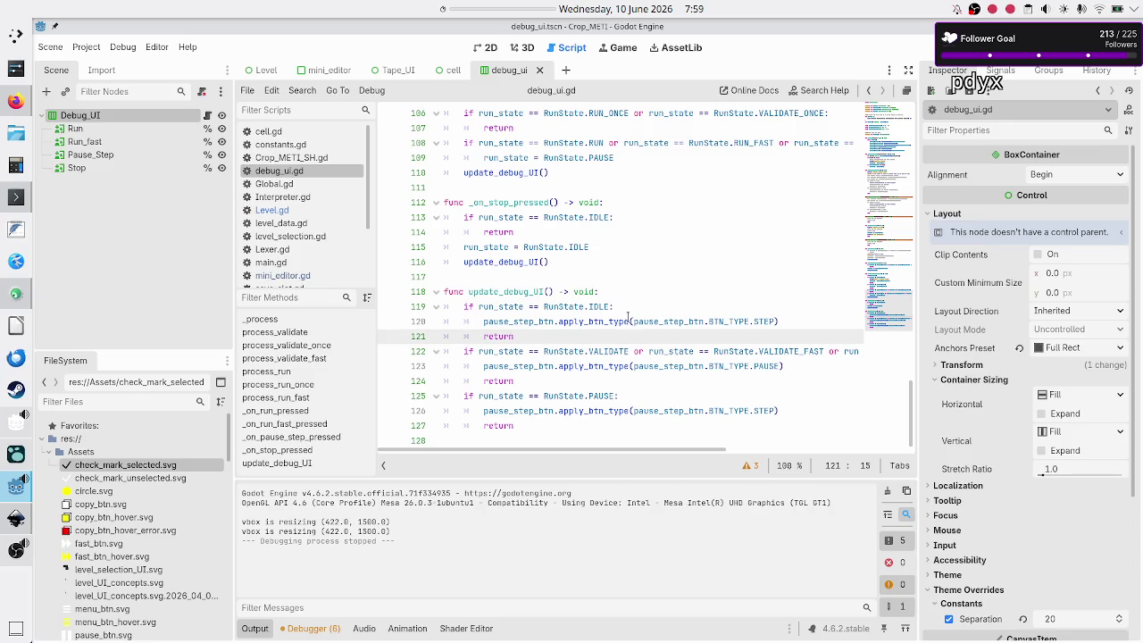
pyautogui.scroll(20, 628, 317)
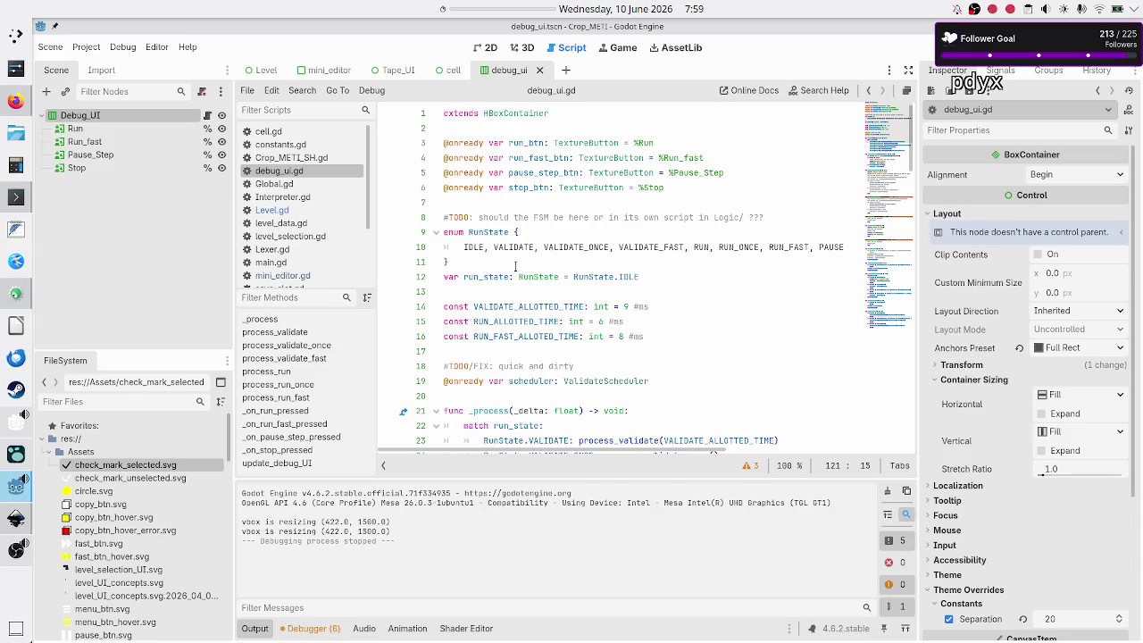
pyautogui.scroll(-9, 515, 266)
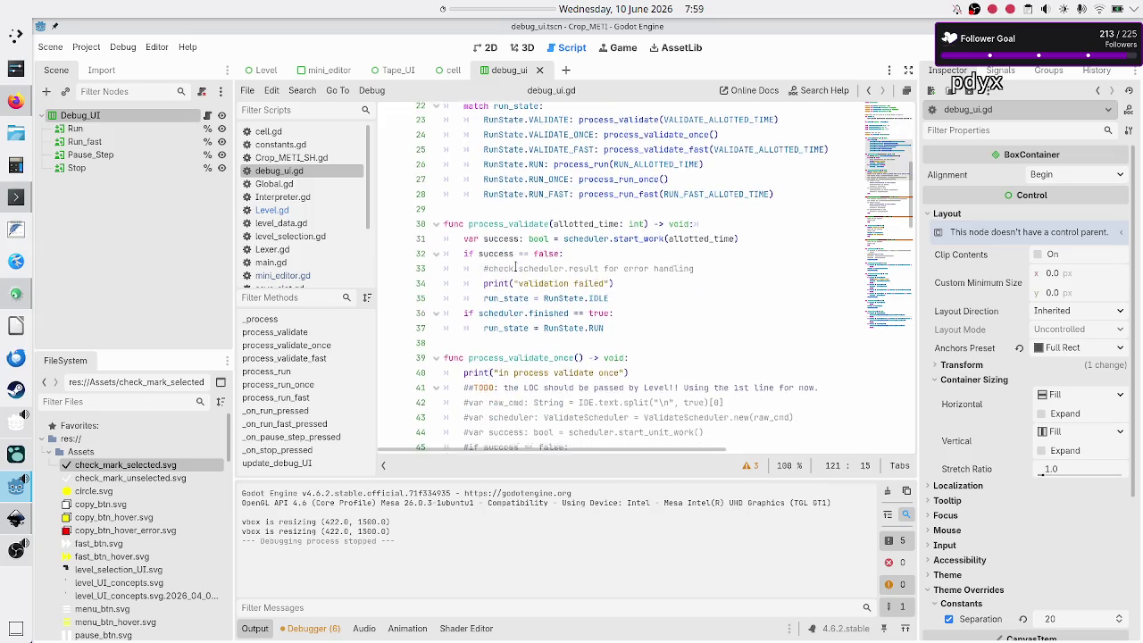
pyautogui.doubleClick(511, 319)
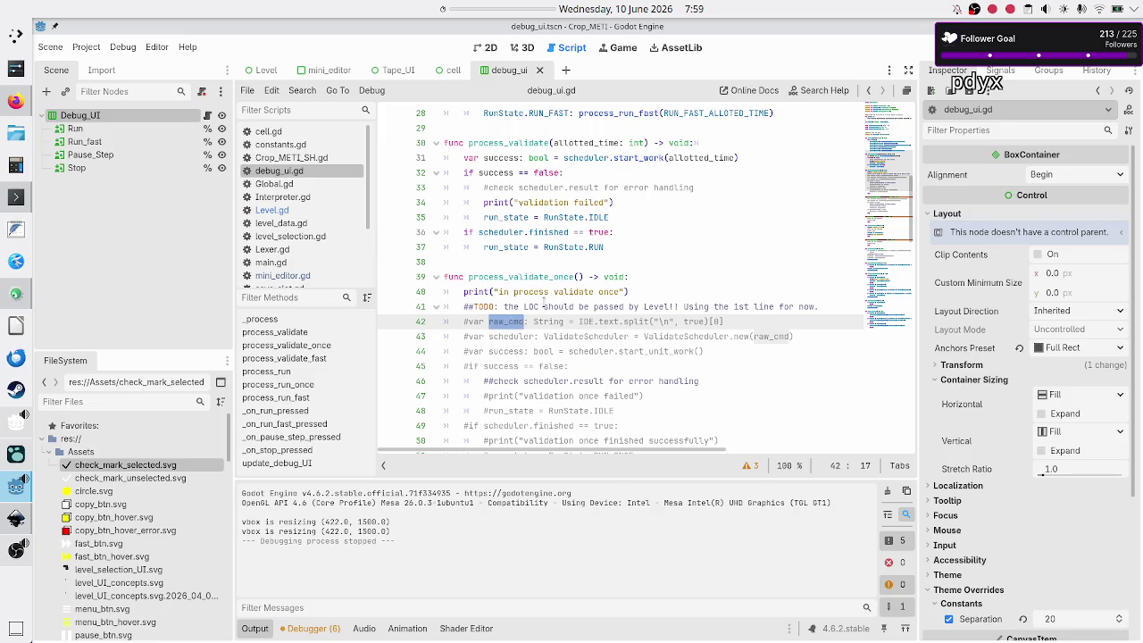
pyautogui.click(645, 270)
pyautogui.scroll(-5, 650, 269)
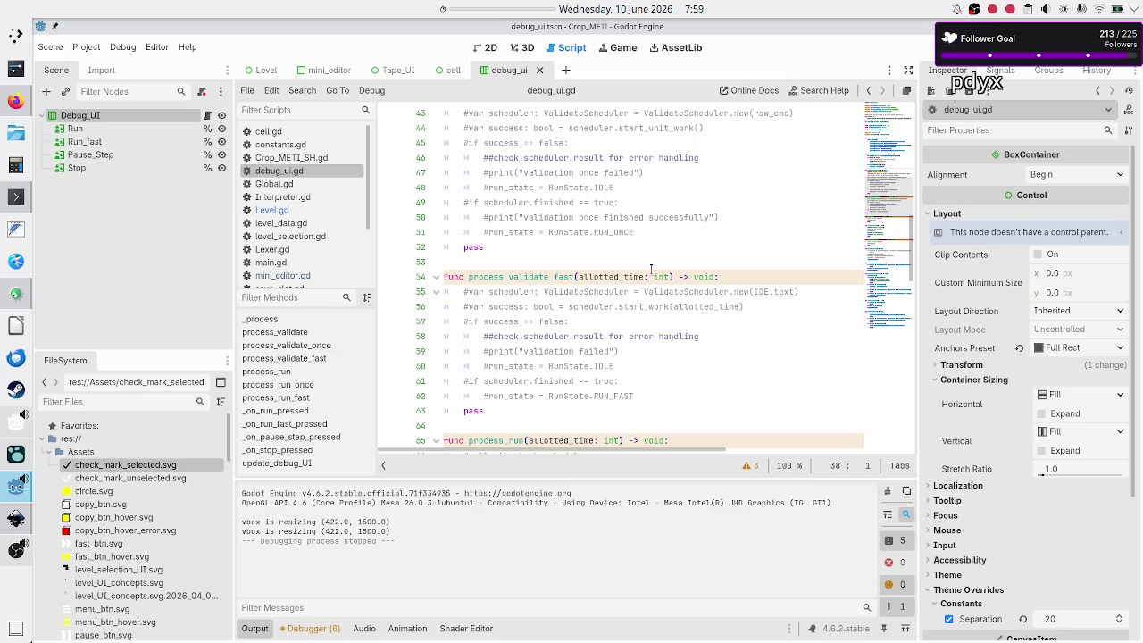
pyautogui.scroll(-9, 651, 269)
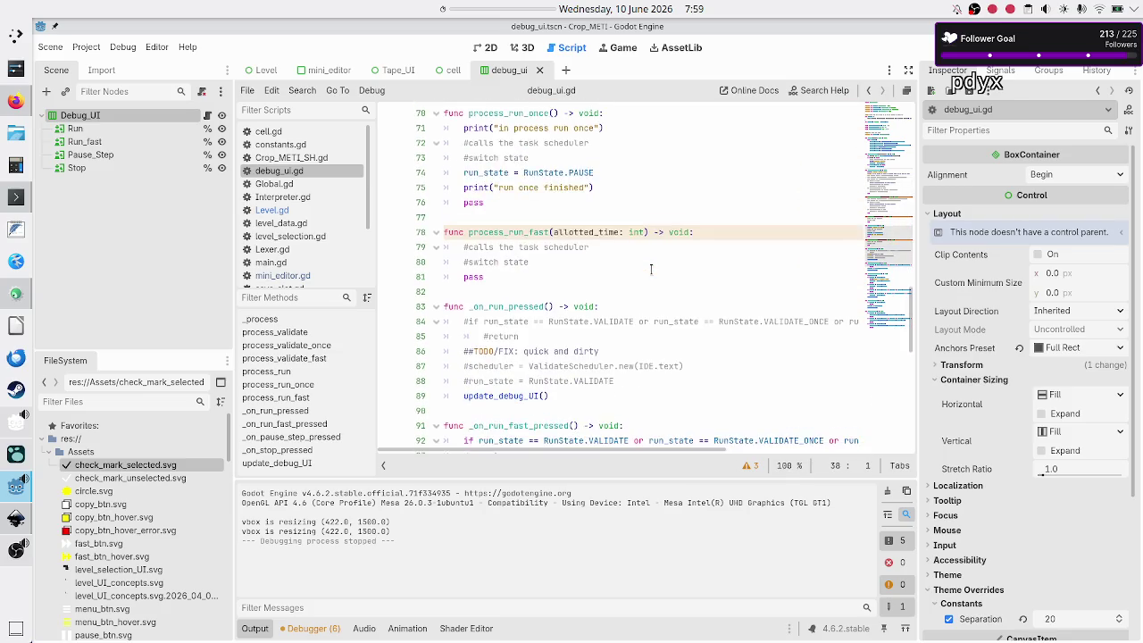
pyautogui.scroll(-7, 651, 269)
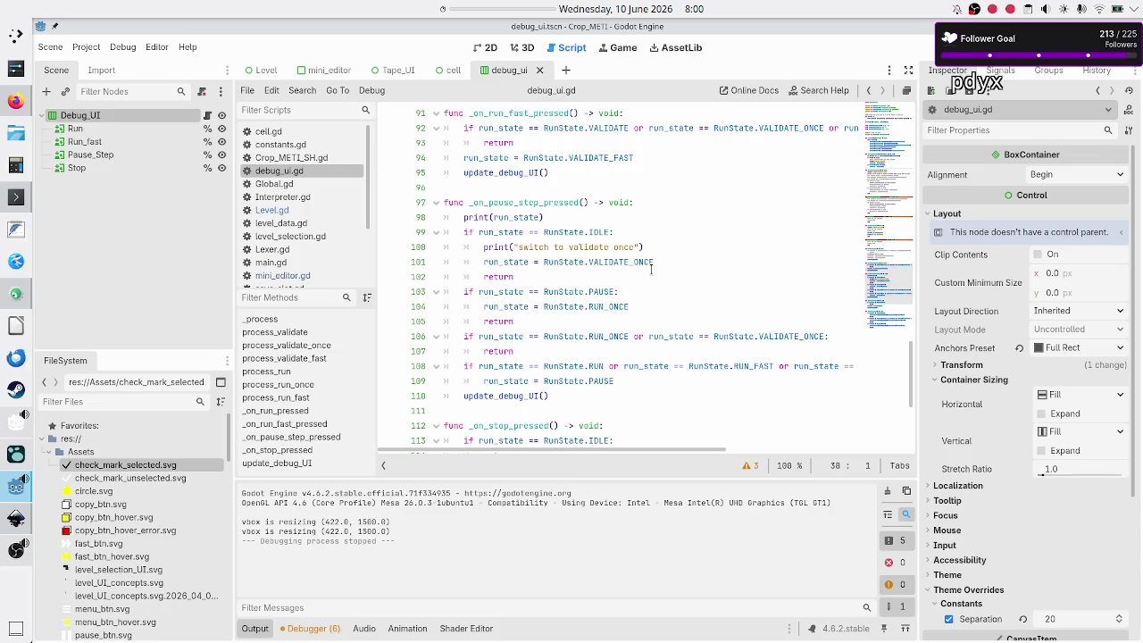
pyautogui.scroll(5, 651, 269)
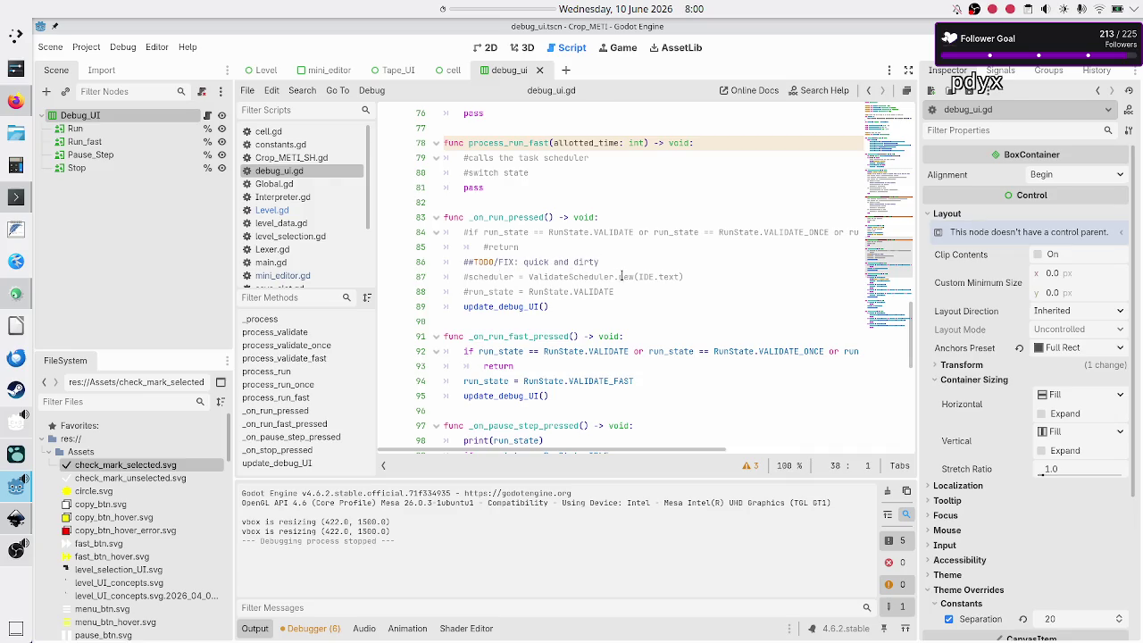
pyautogui.click(576, 277)
pyautogui.doubleClick(576, 276)
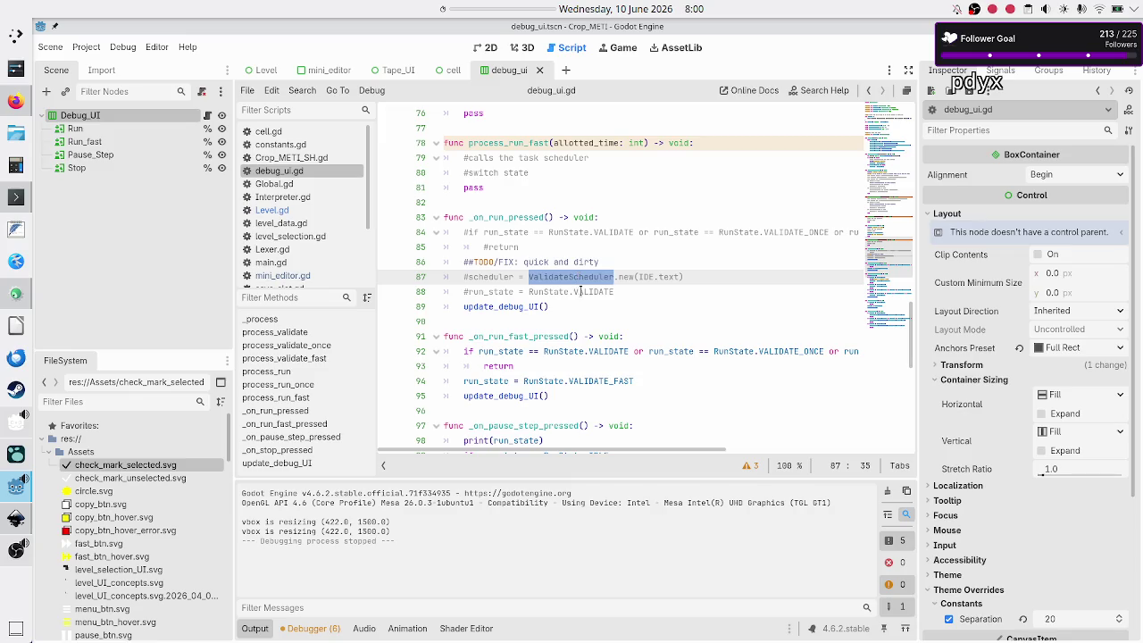
pyautogui.doubleClick(576, 292)
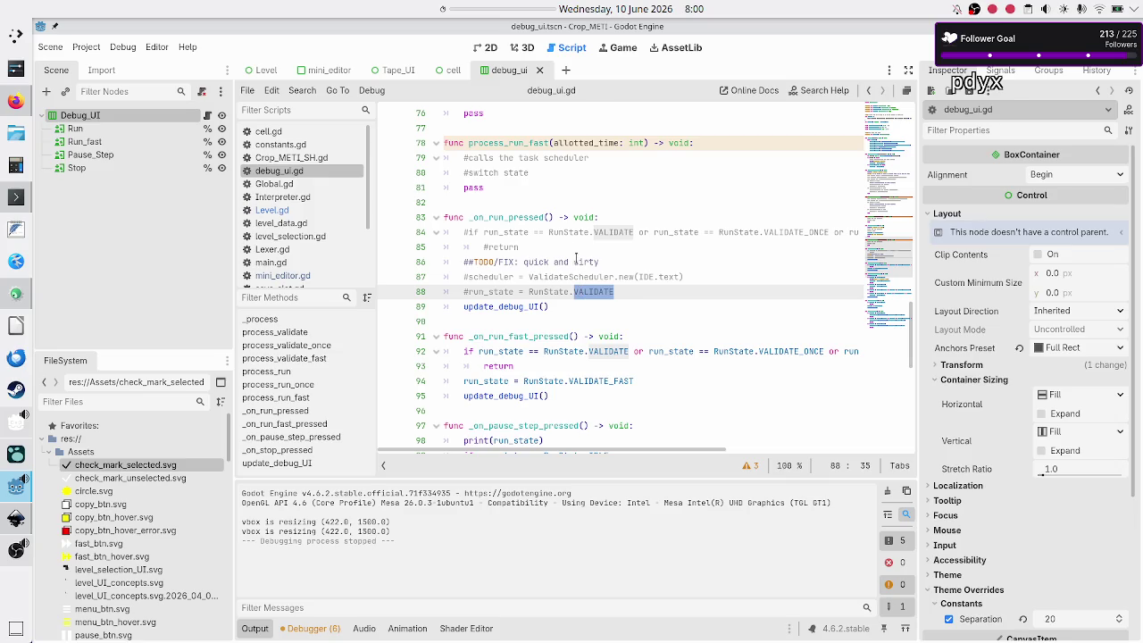
pyautogui.scroll(-3, 575, 248)
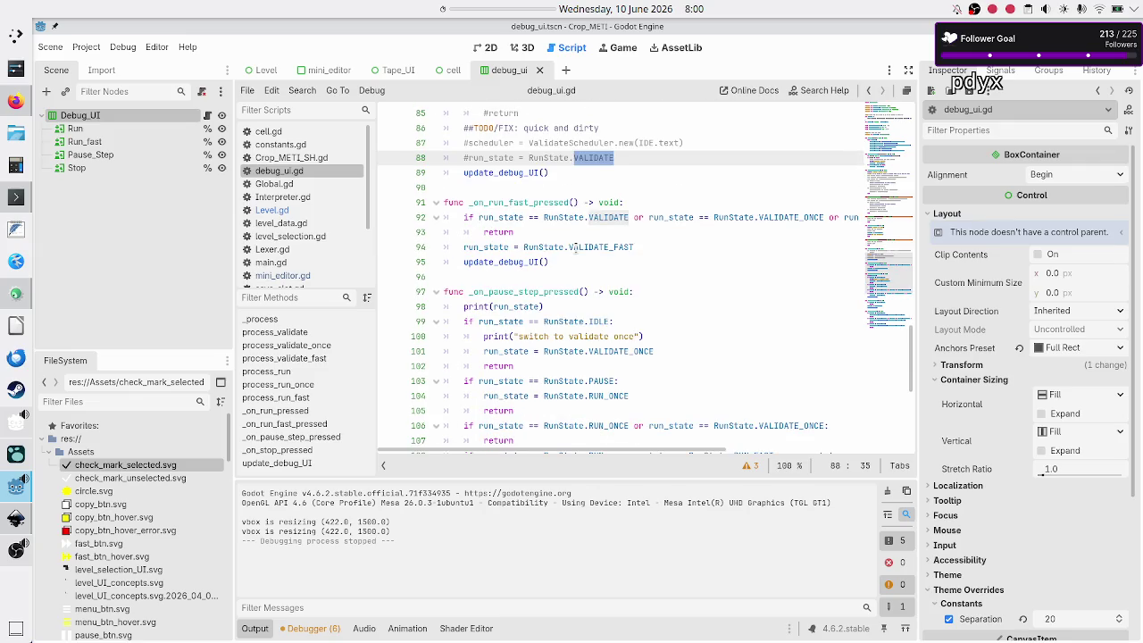
pyautogui.scroll(-3, 575, 249)
pyautogui.scroll(-3, 575, 248)
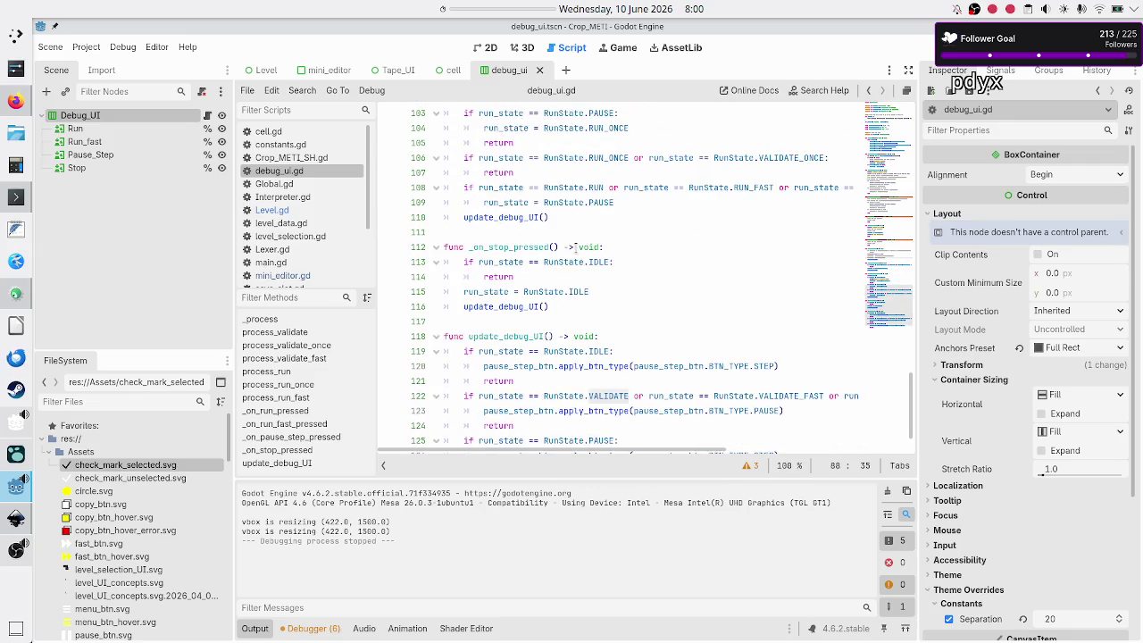
pyautogui.scroll(11, 575, 248)
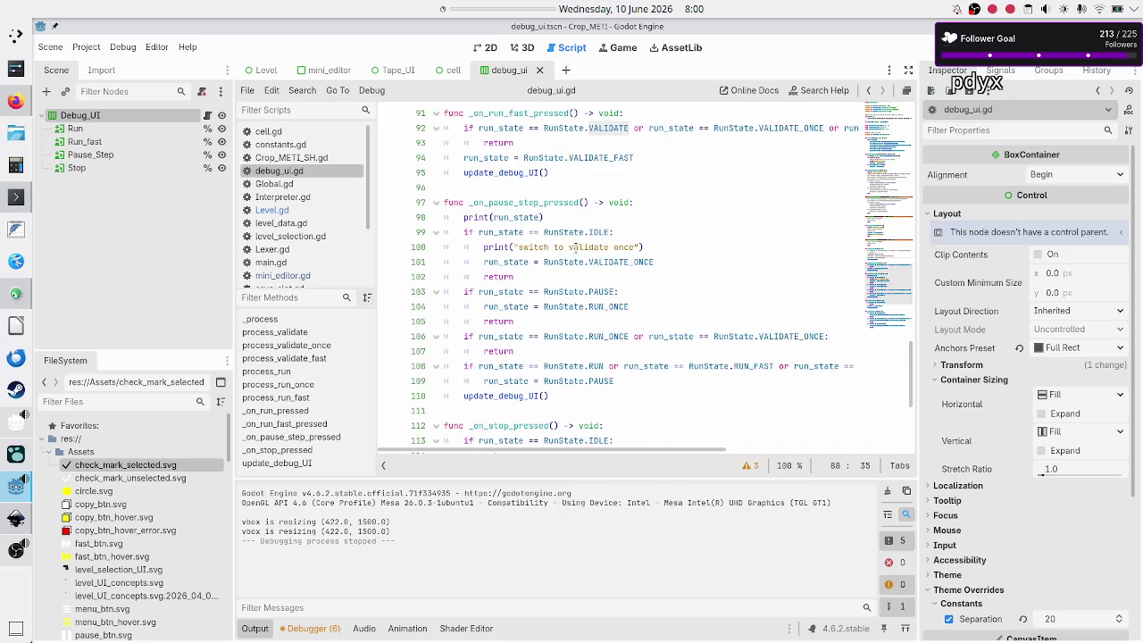
pyautogui.scroll(9, 575, 249)
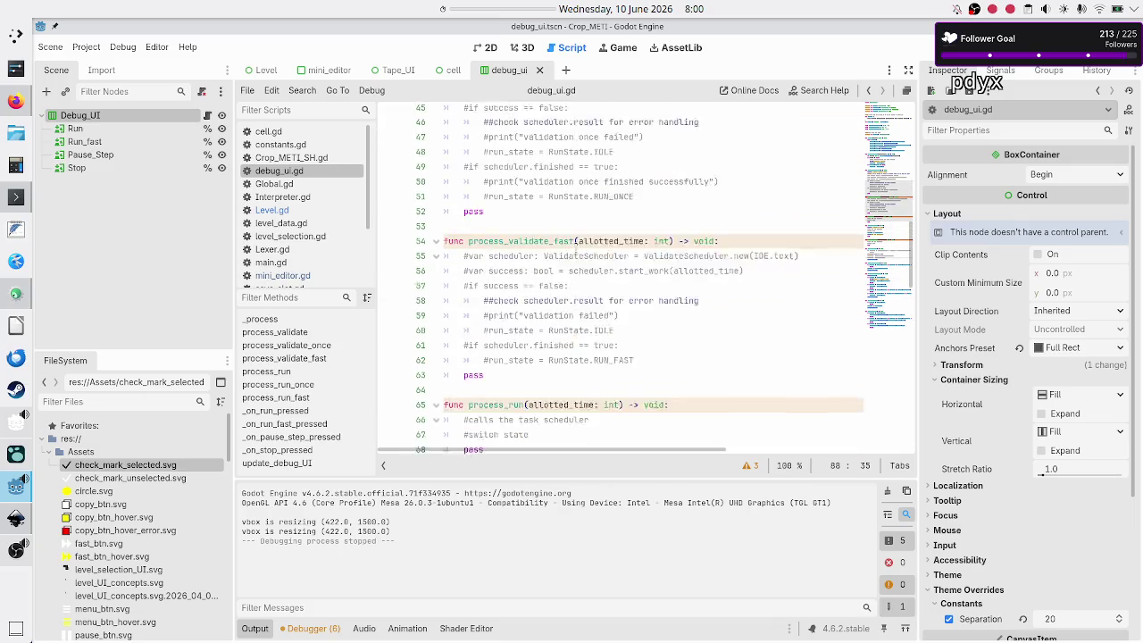
pyautogui.scroll(-2, 574, 248)
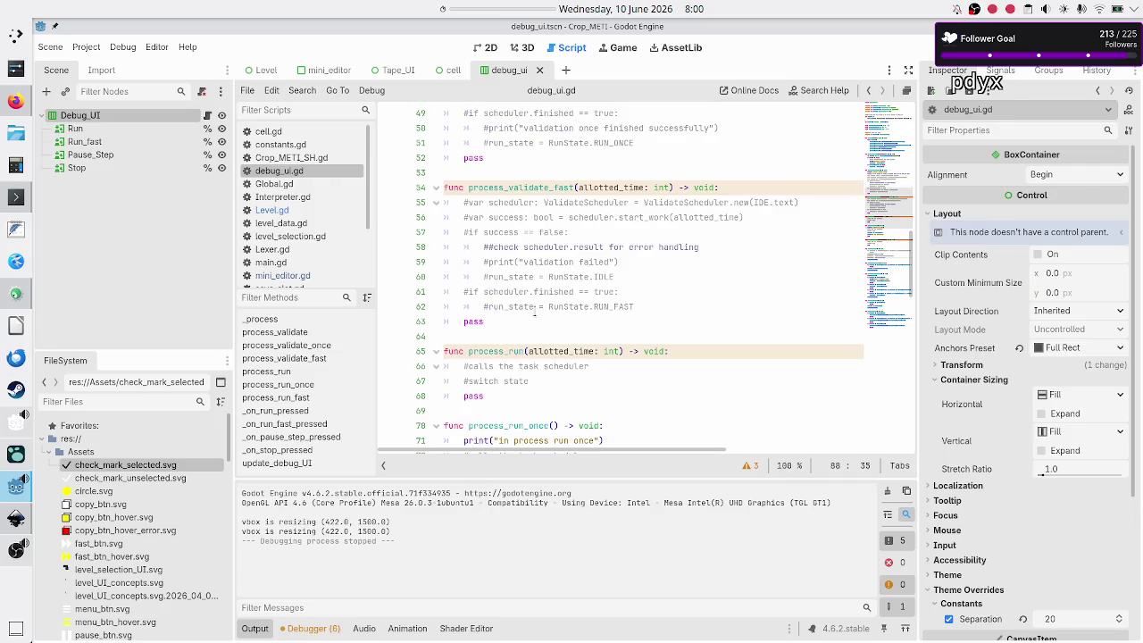
pyautogui.scroll(1, 529, 192)
pyautogui.scroll(5, 529, 192)
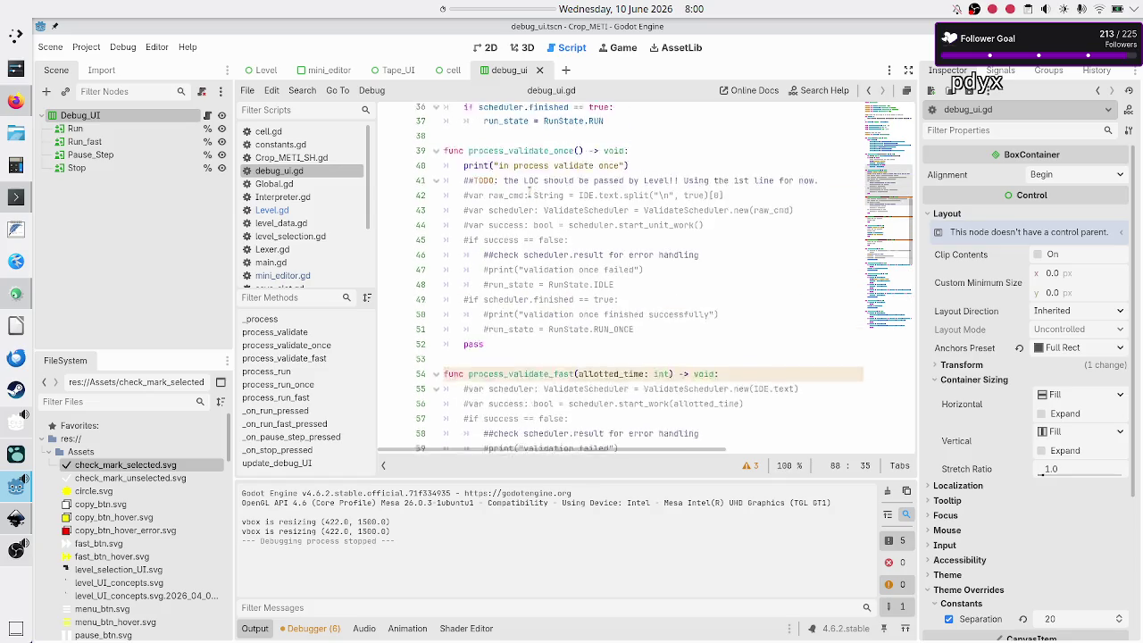
pyautogui.scroll(4, 526, 189)
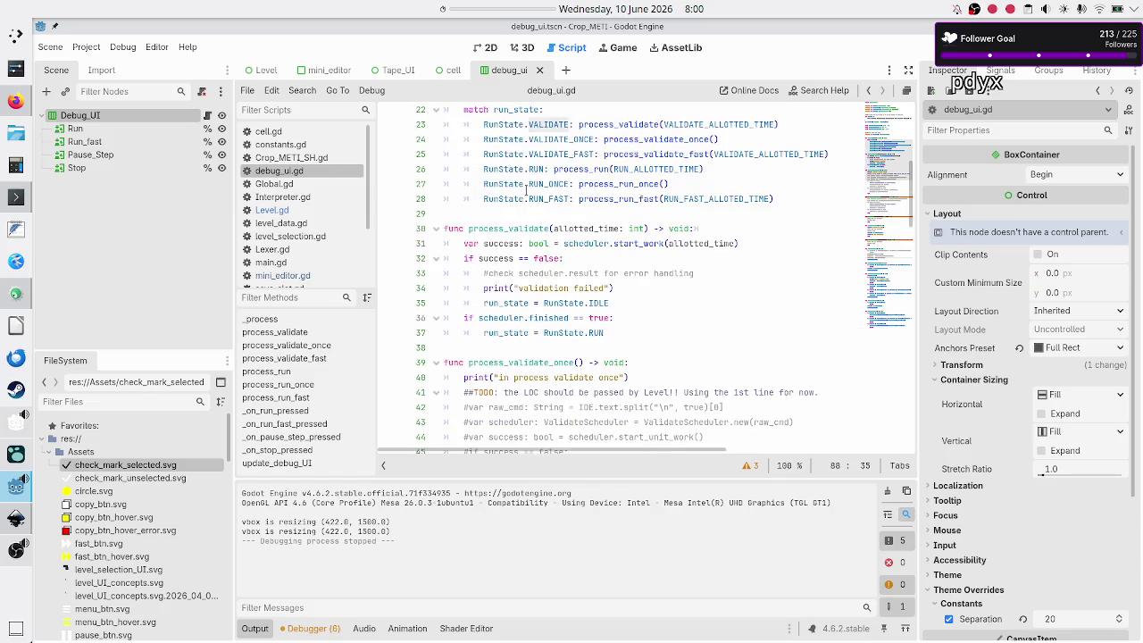
pyautogui.doubleClick(518, 233)
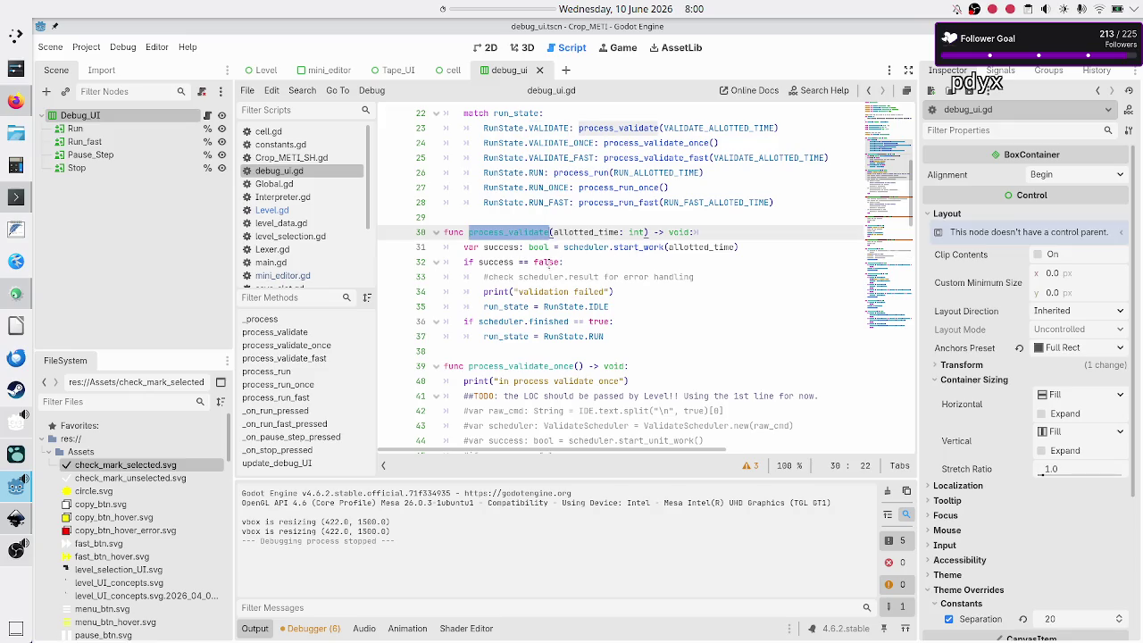
pyautogui.doubleClick(547, 321)
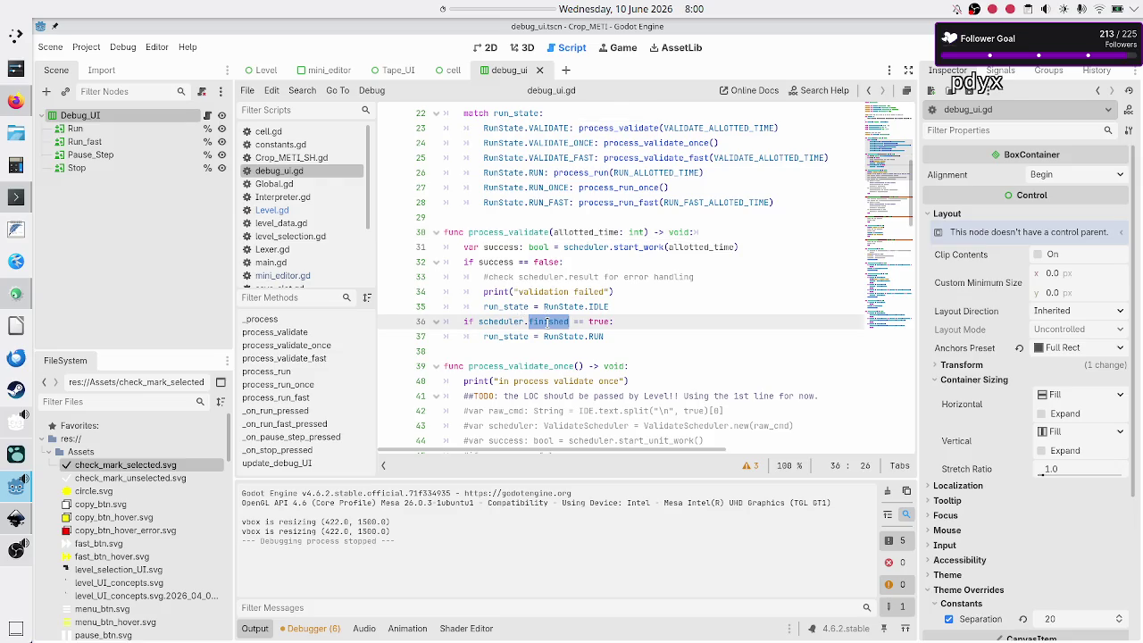
pyautogui.doubleClick(591, 336)
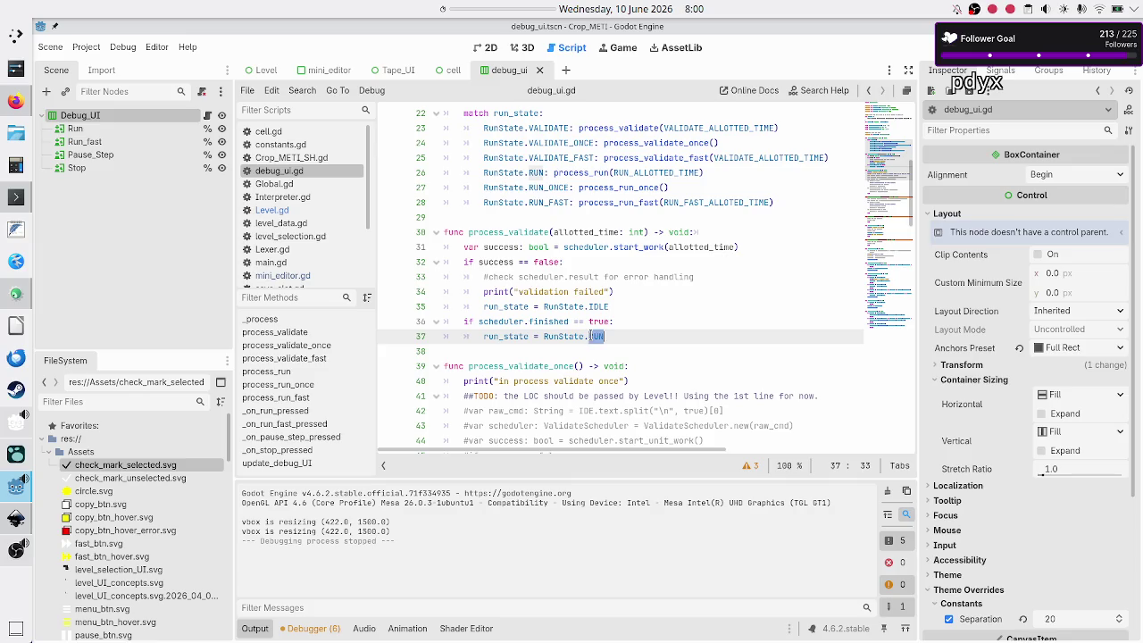
pyautogui.scroll(-2, 516, 366)
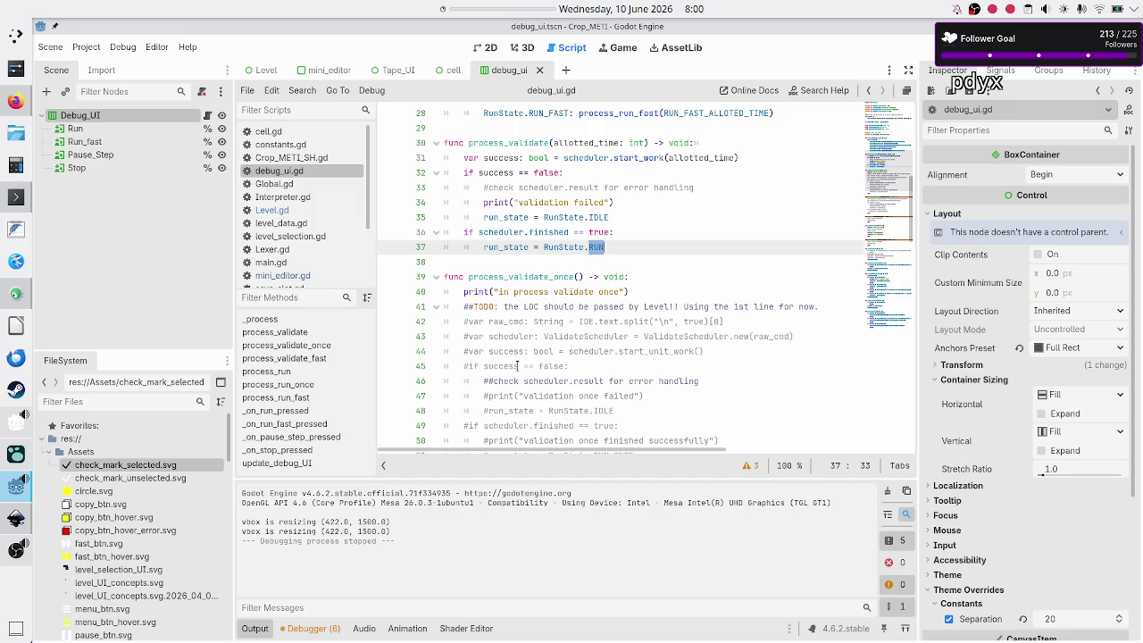
pyautogui.scroll(-4, 517, 366)
pyautogui.scroll(-4, 517, 366)
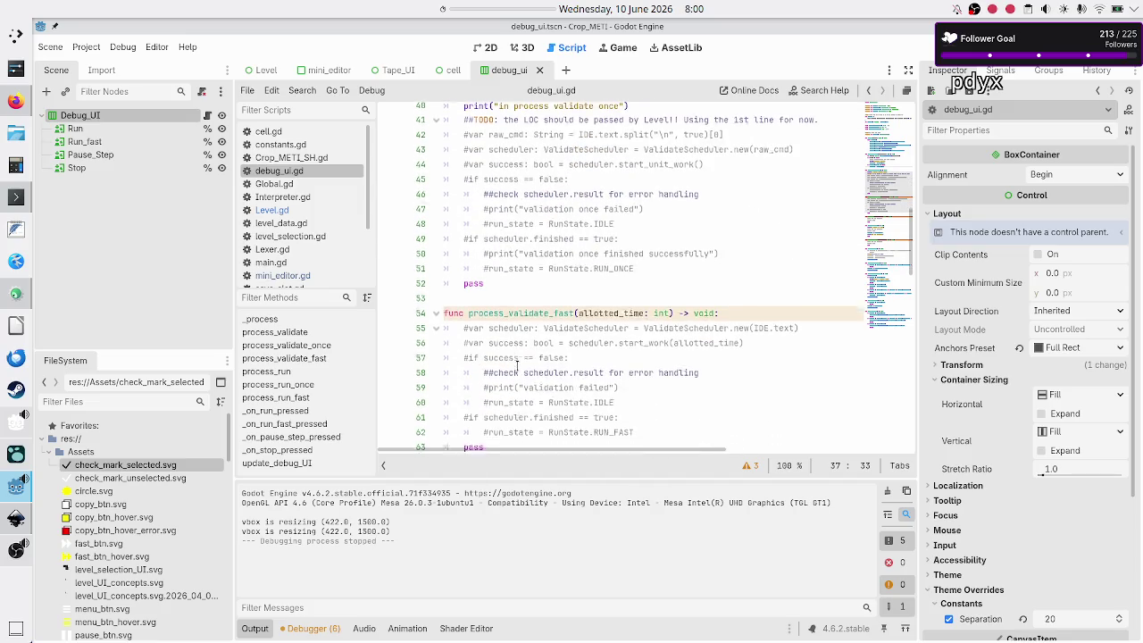
pyautogui.doubleClick(488, 305)
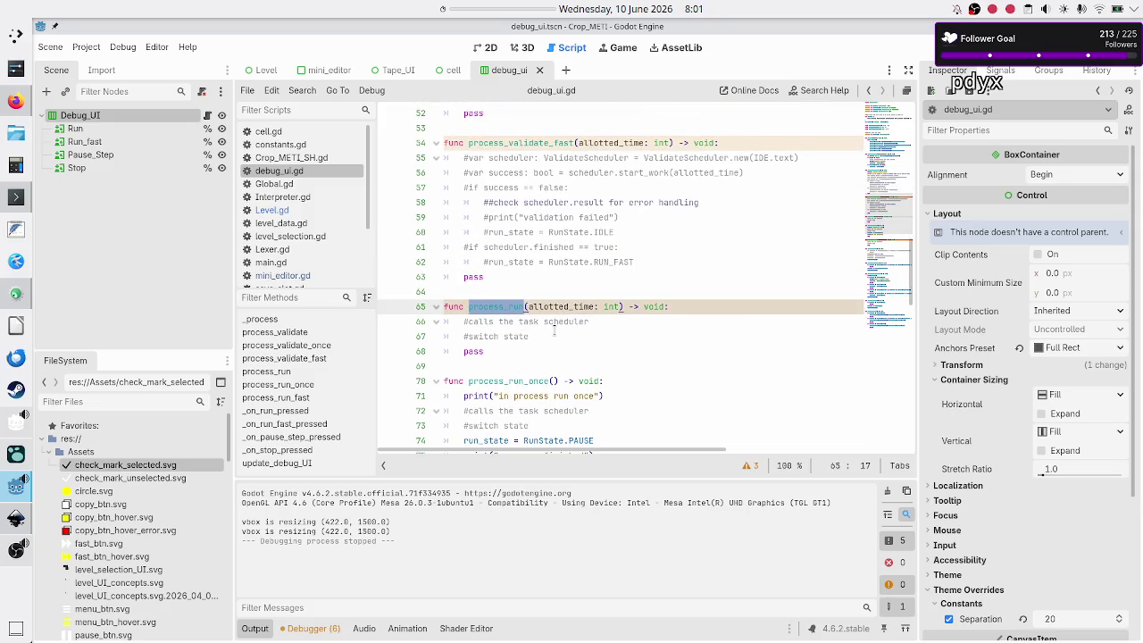
pyautogui.click(554, 331)
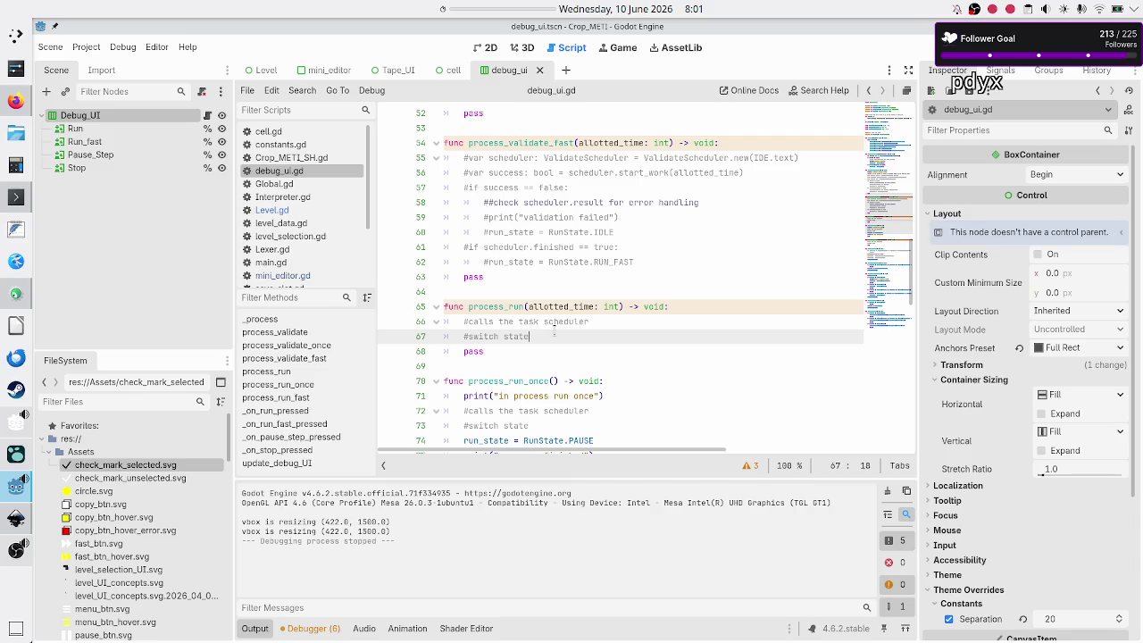
# Write 'call the interpreter.run_' below #switch state and filter FileSystem by 'interpre'.
pyautogui.press('Return')
pyautogui.write('cal')
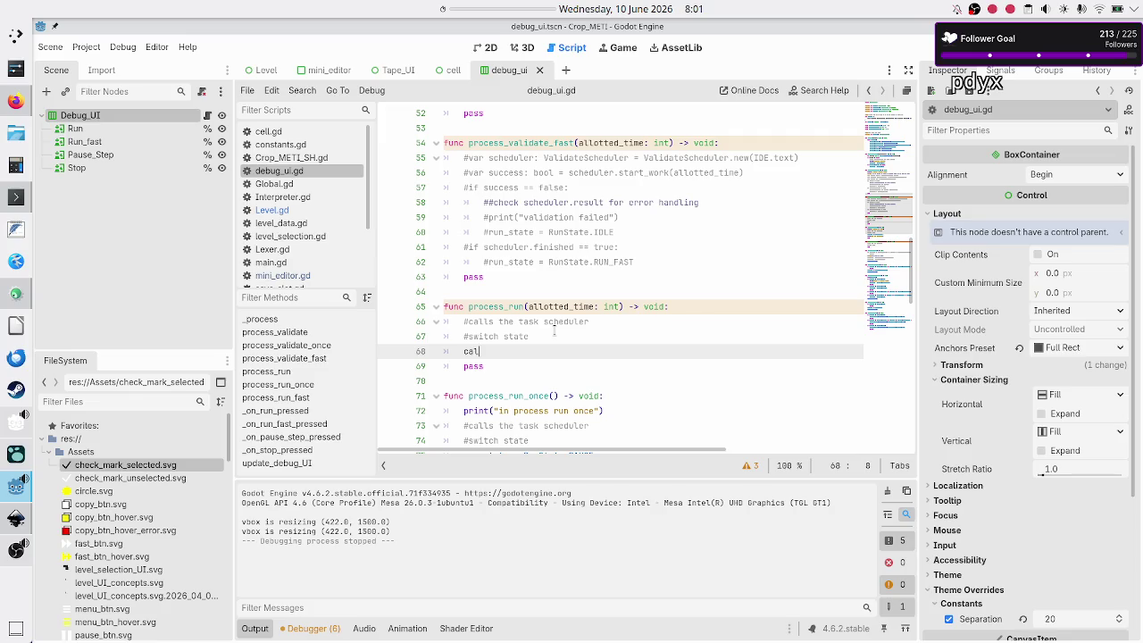
pyautogui.write('l the interpreter.')
pyautogui.write('run_')
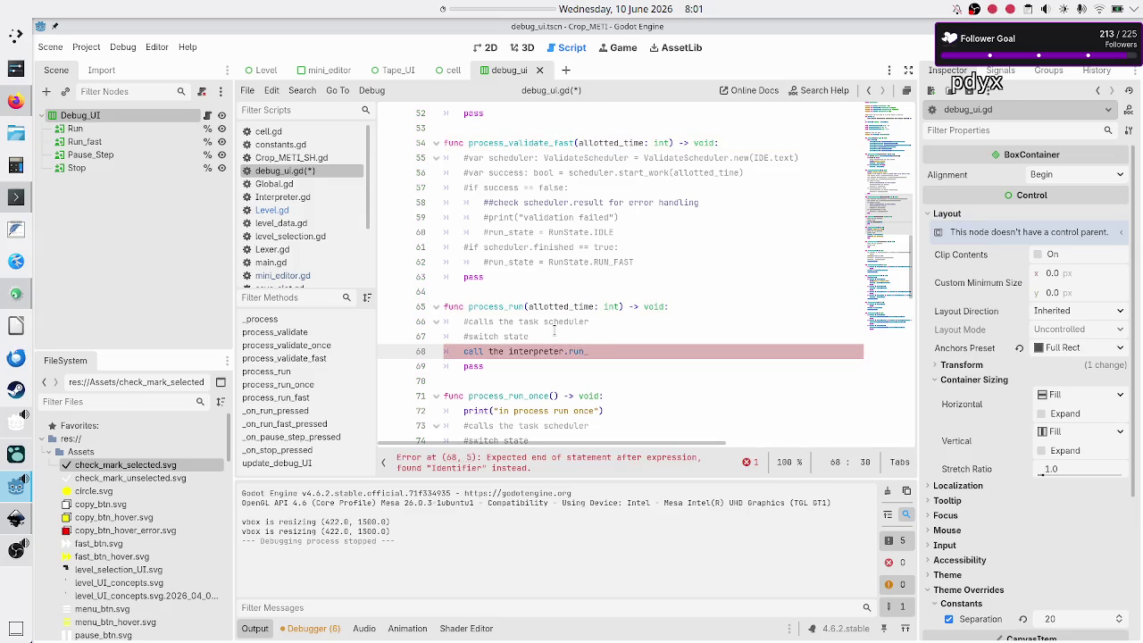
pyautogui.scroll(-3, 308, 223)
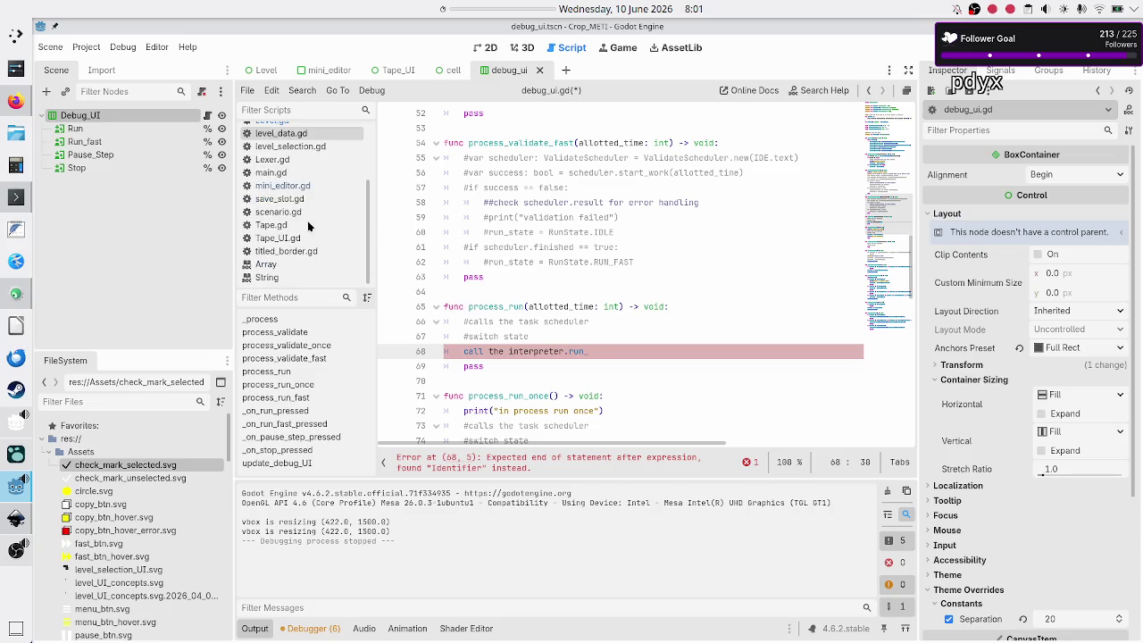
pyautogui.write('interpre')
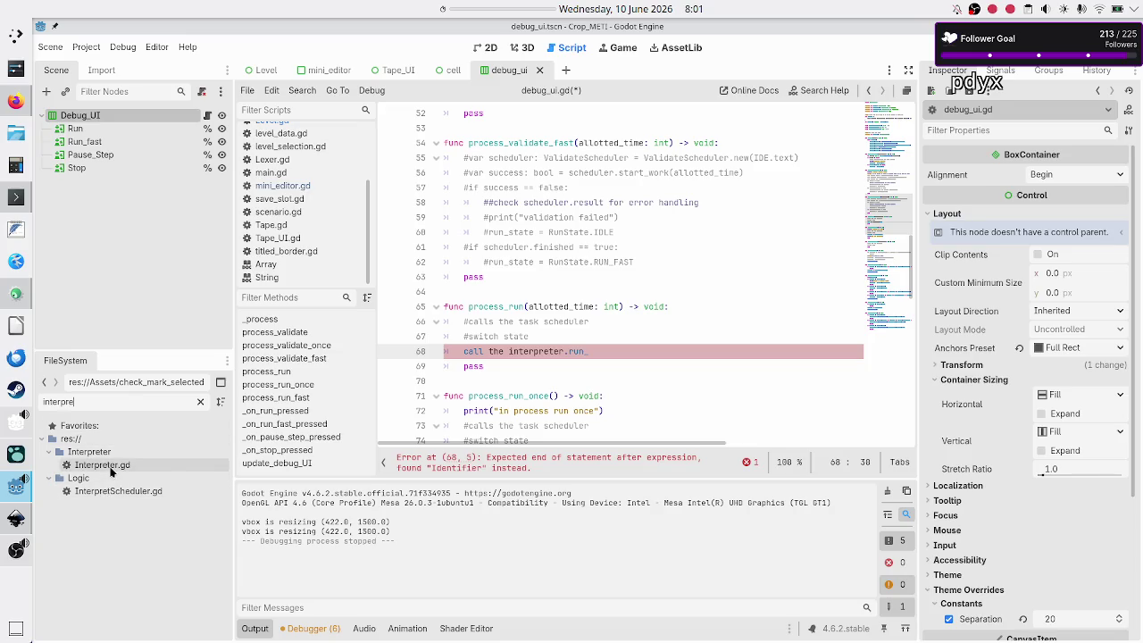
pyautogui.doubleClick(102, 465)
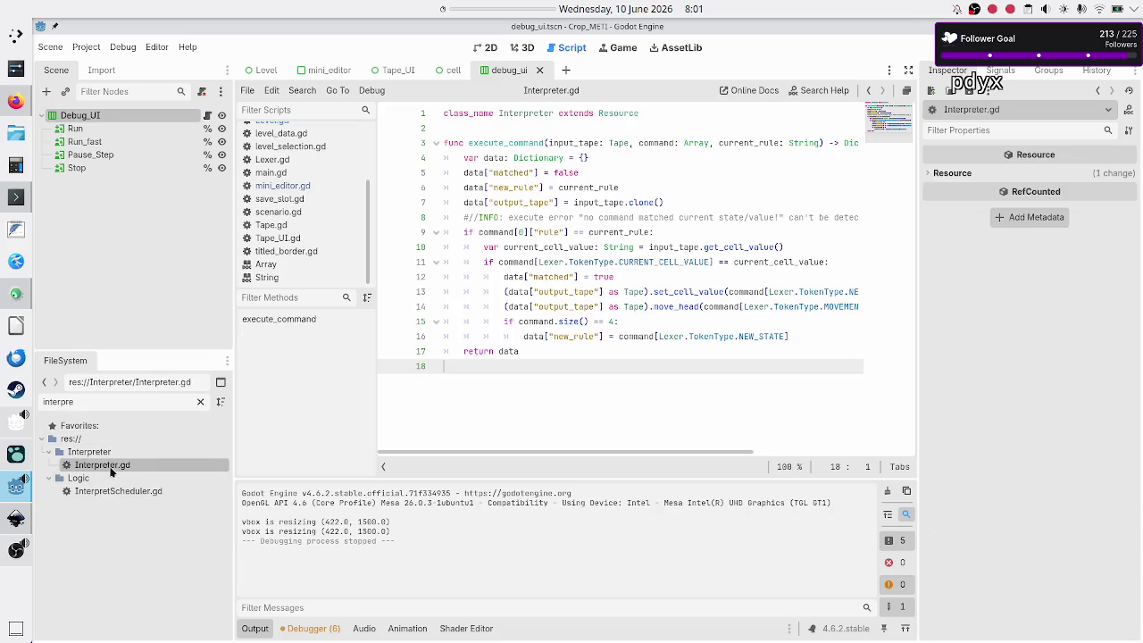
pyautogui.click(512, 145)
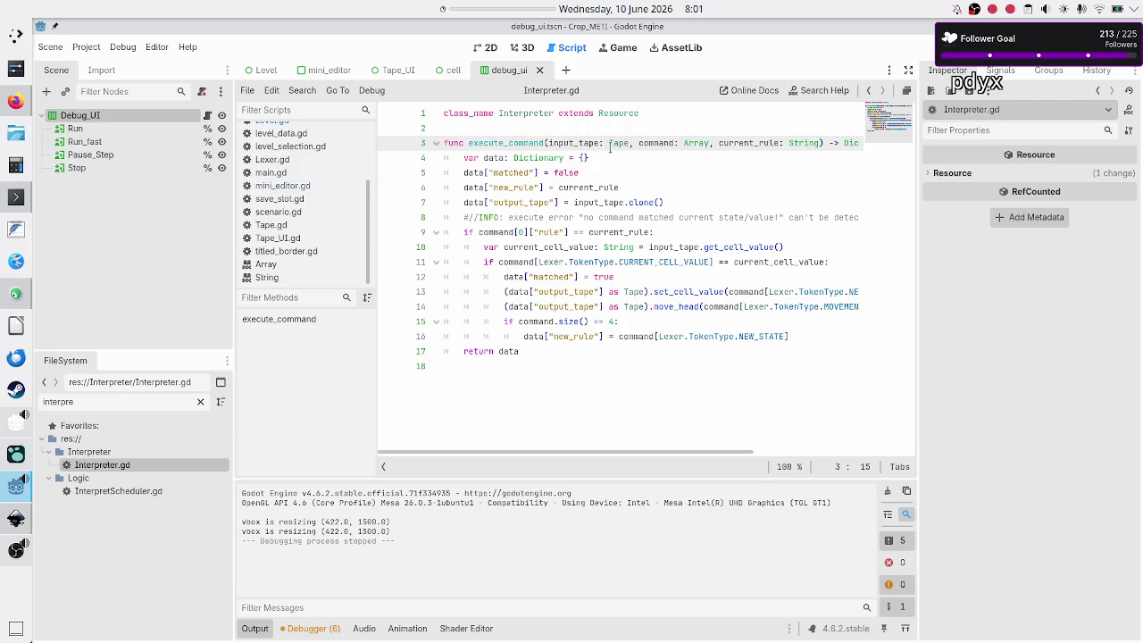
pyautogui.doubleClick(618, 144)
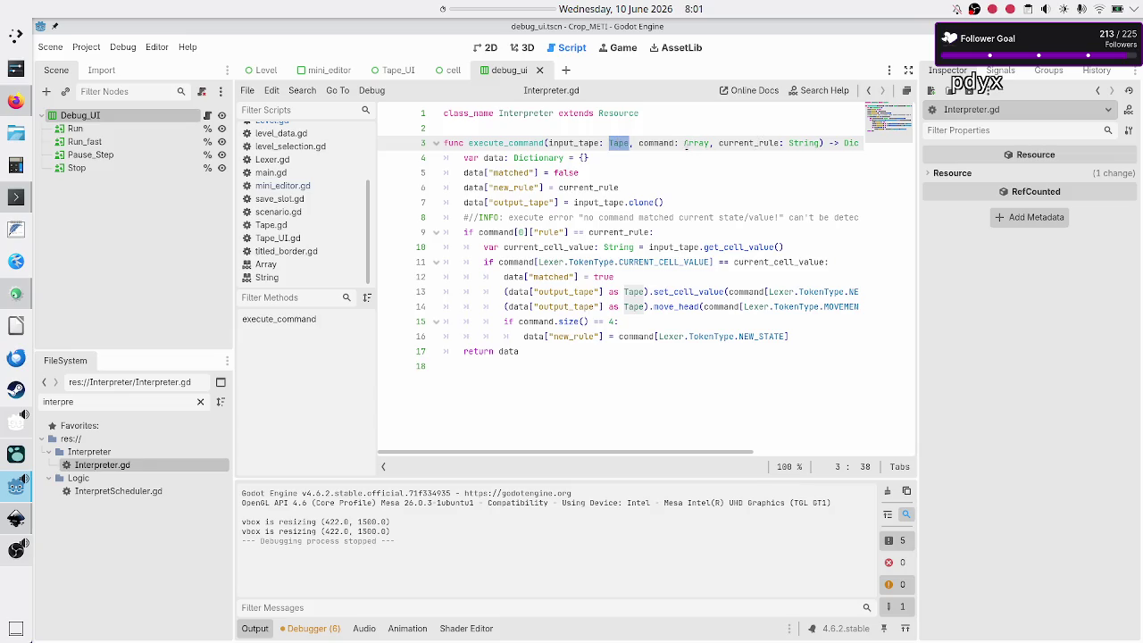
pyautogui.doubleClick(656, 144)
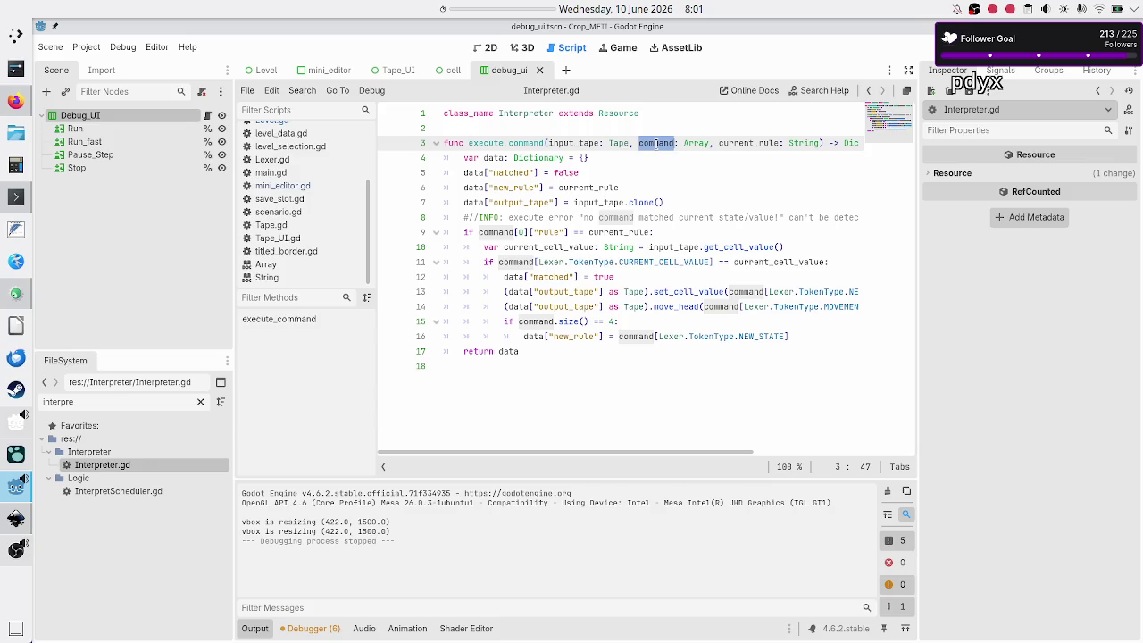
pyautogui.doubleClick(757, 143)
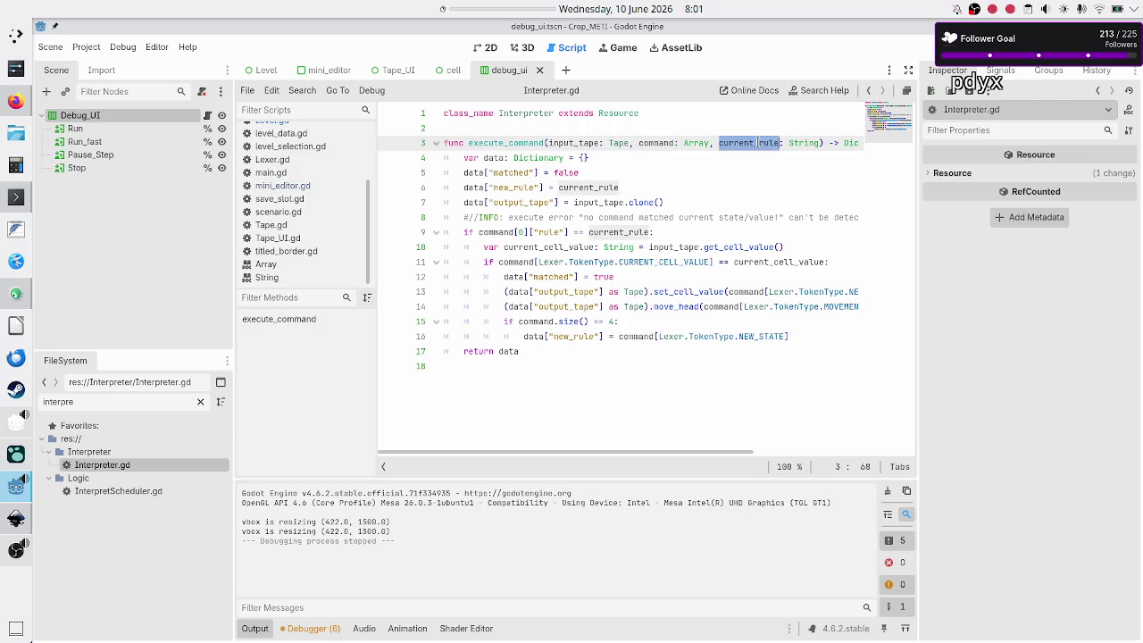
pyautogui.click(621, 142)
pyautogui.doubleClick(620, 143)
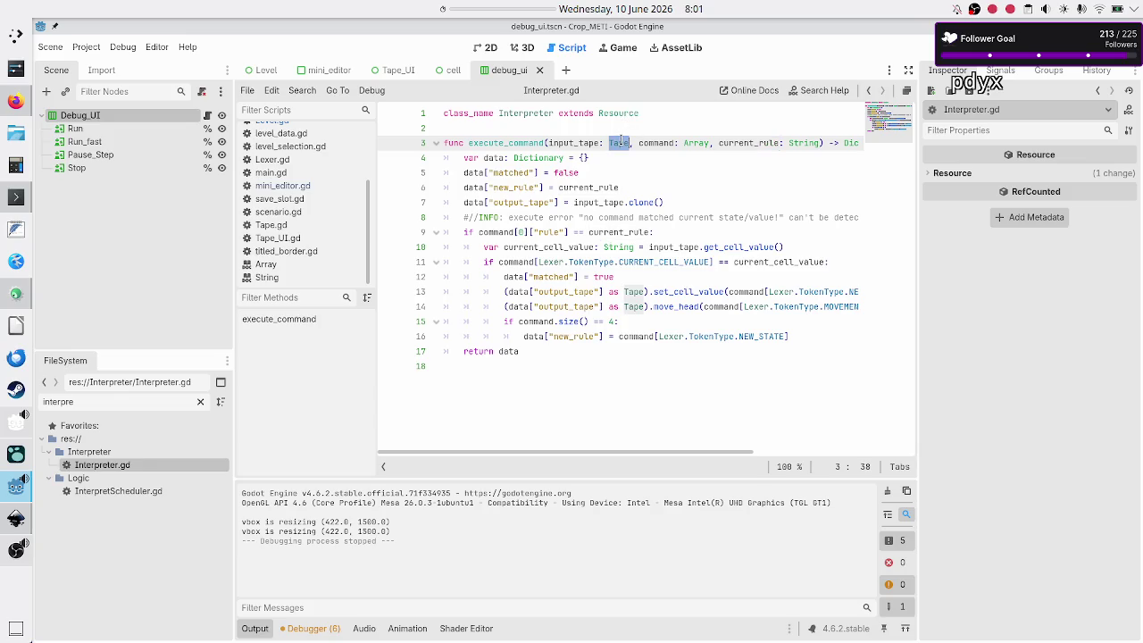
pyautogui.scroll(3, 322, 223)
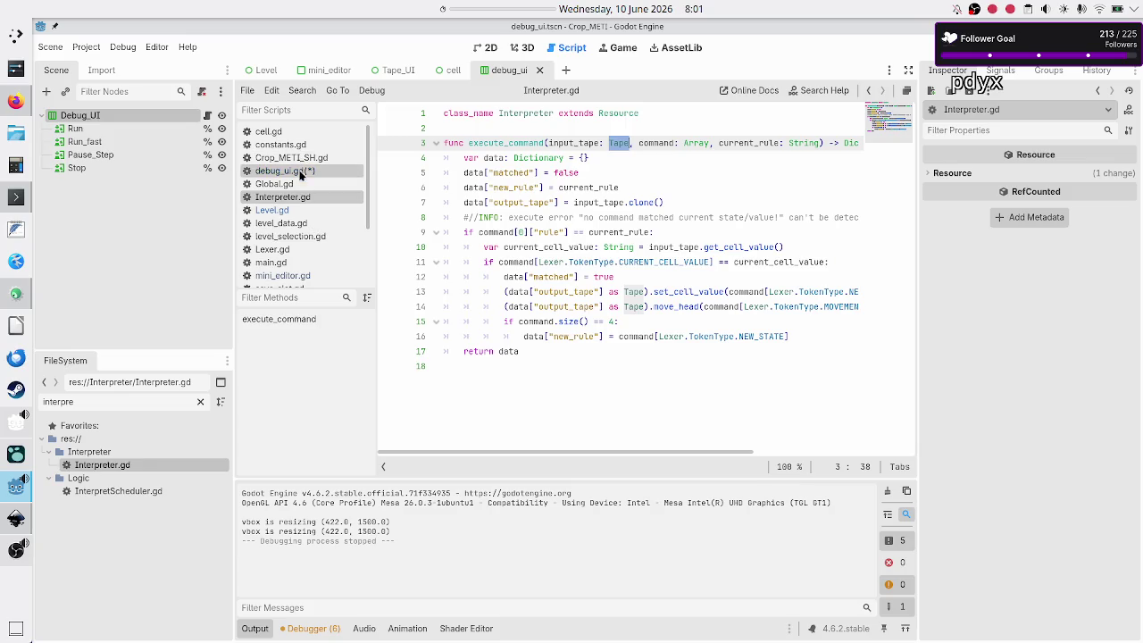
pyautogui.click(299, 173)
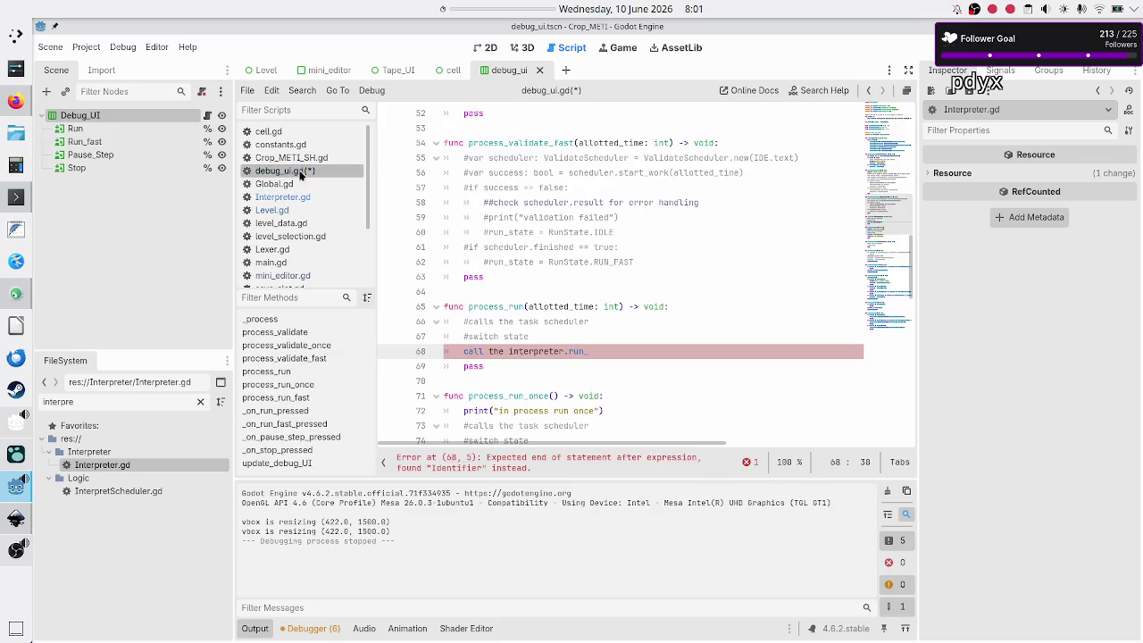
pyautogui.click(611, 363)
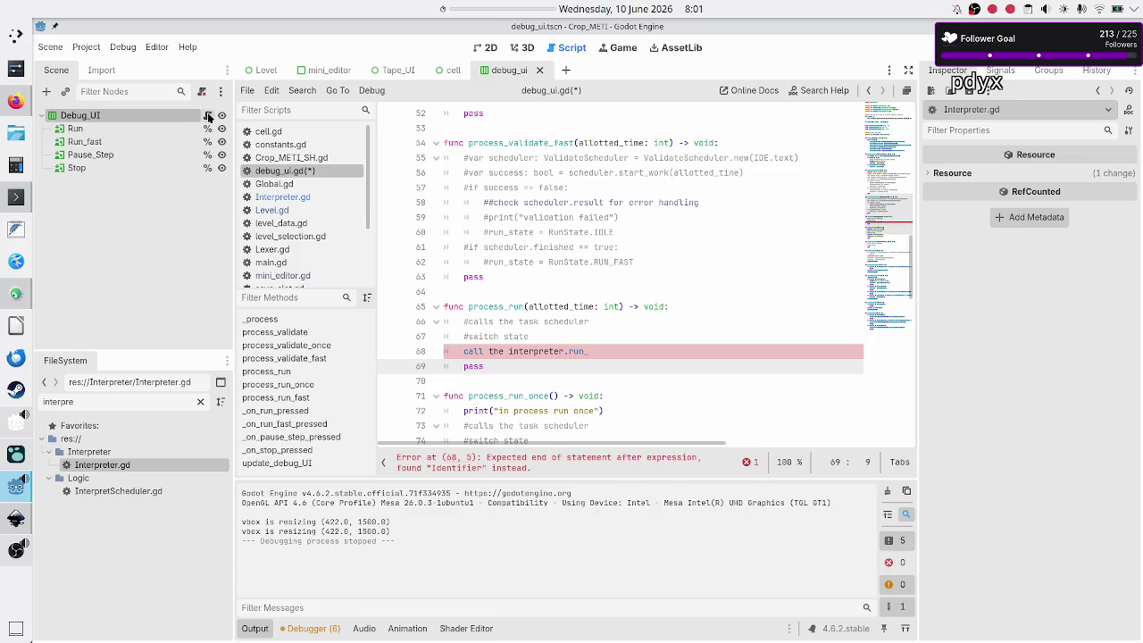
pyautogui.click(656, 346)
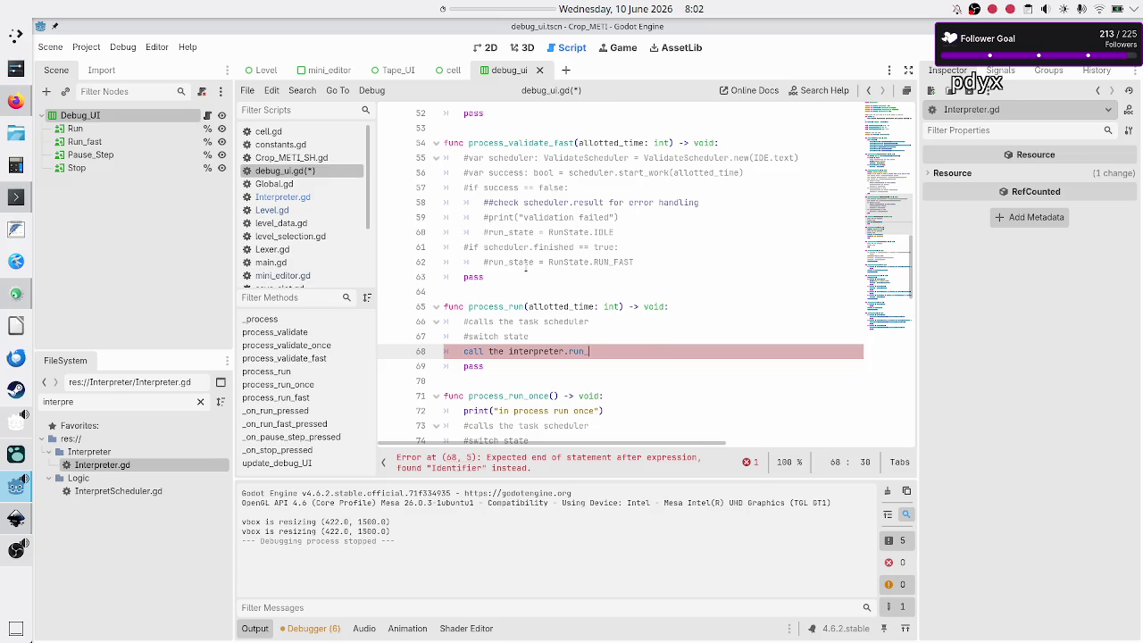
pyautogui.scroll(6, 527, 266)
pyautogui.scroll(10, 526, 265)
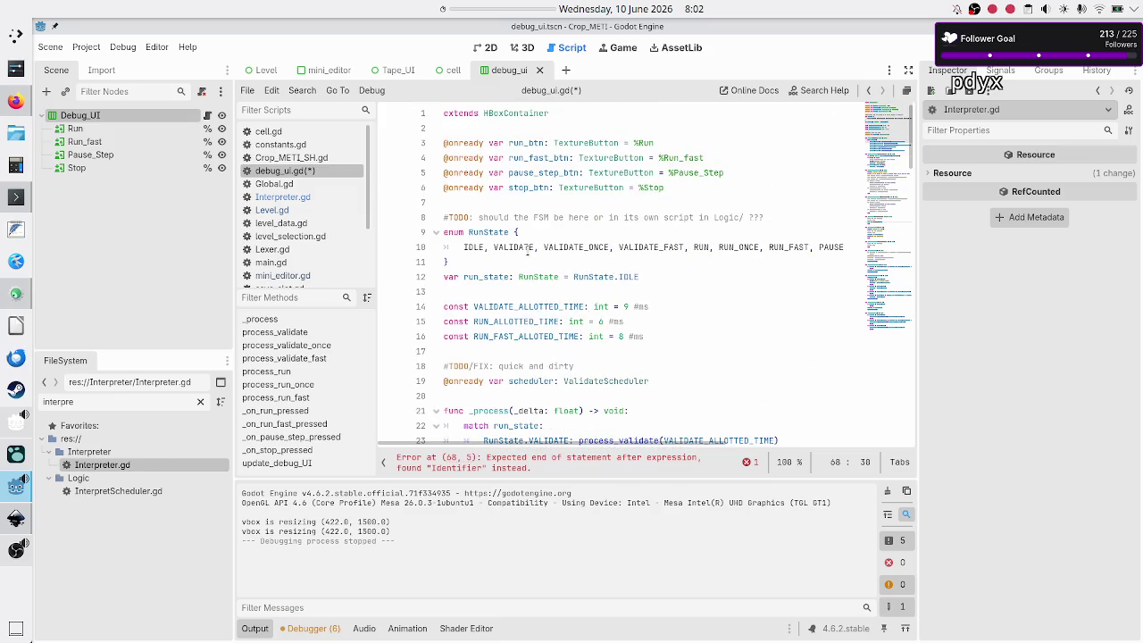
pyautogui.click(609, 289)
pyautogui.scroll(-20, 605, 258)
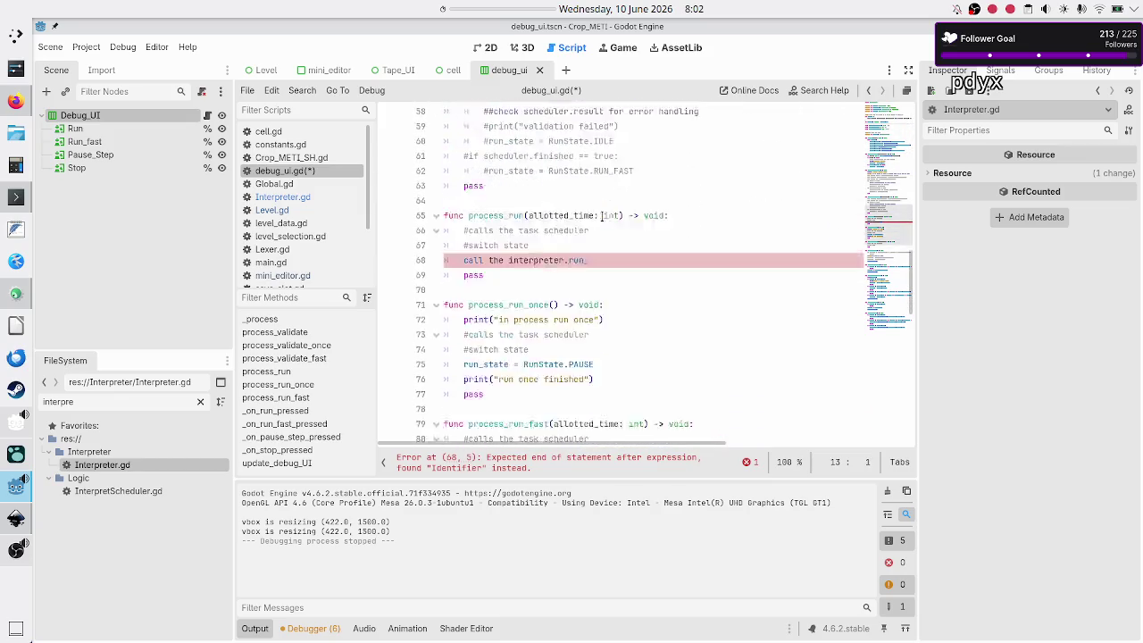
pyautogui.scroll(-3, 602, 216)
pyautogui.scroll(20, 601, 215)
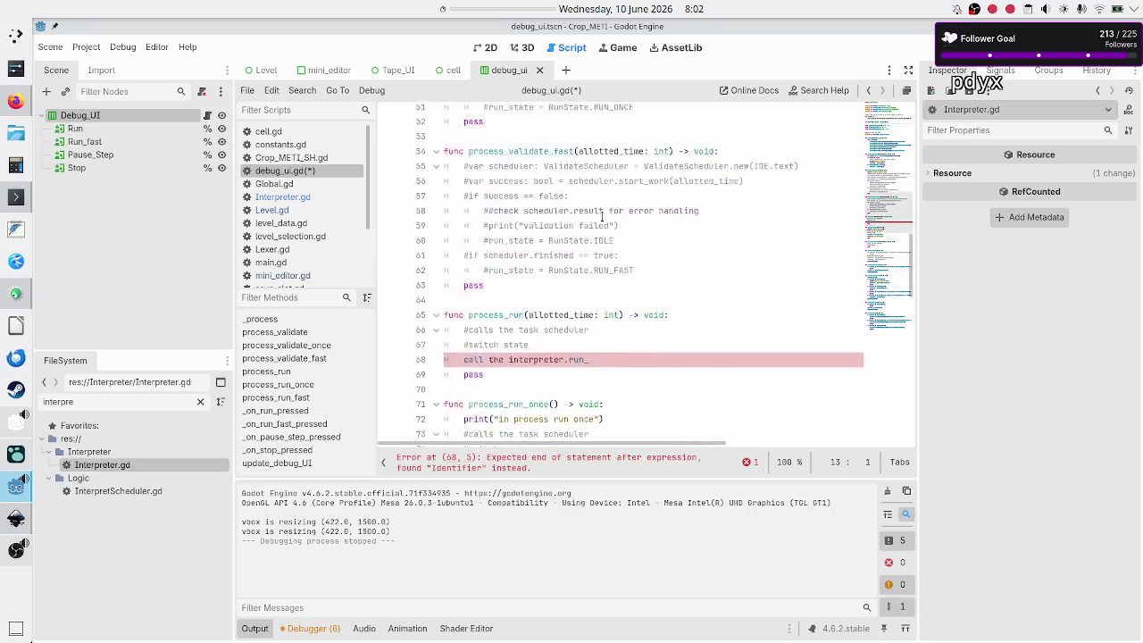
pyautogui.scroll(3, 602, 216)
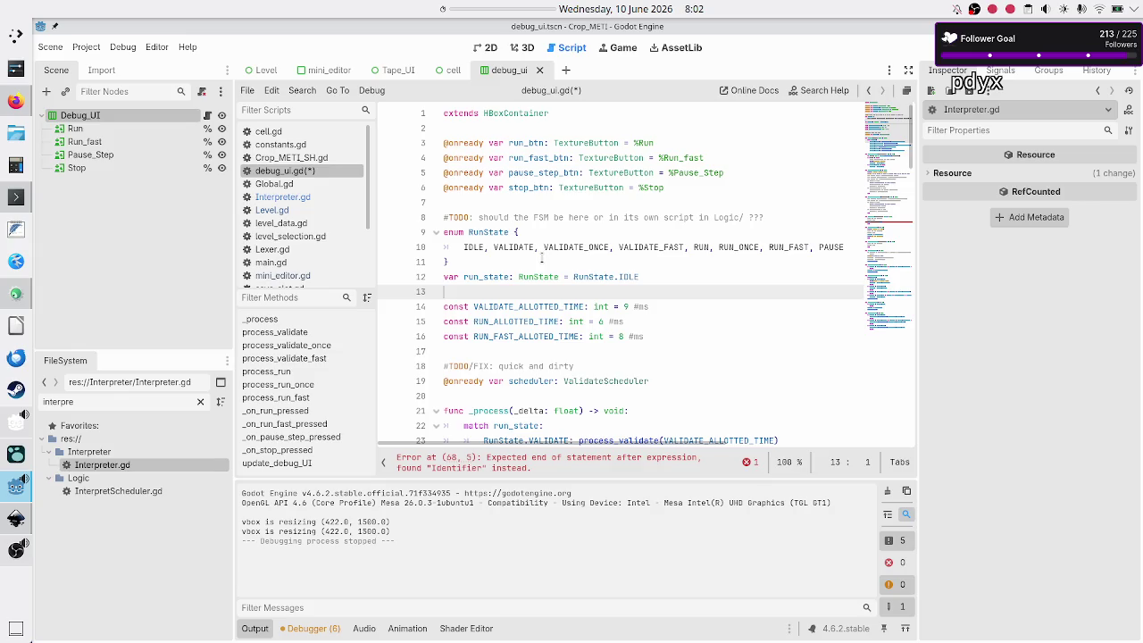
pyautogui.scroll(-20, 542, 256)
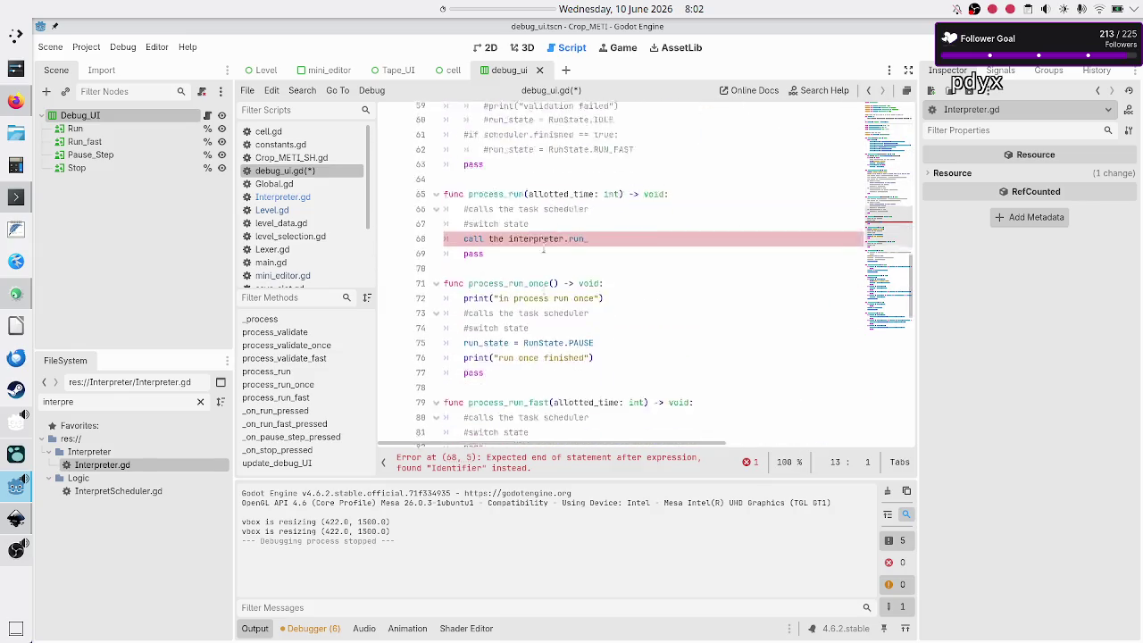
pyautogui.scroll(-3, 543, 248)
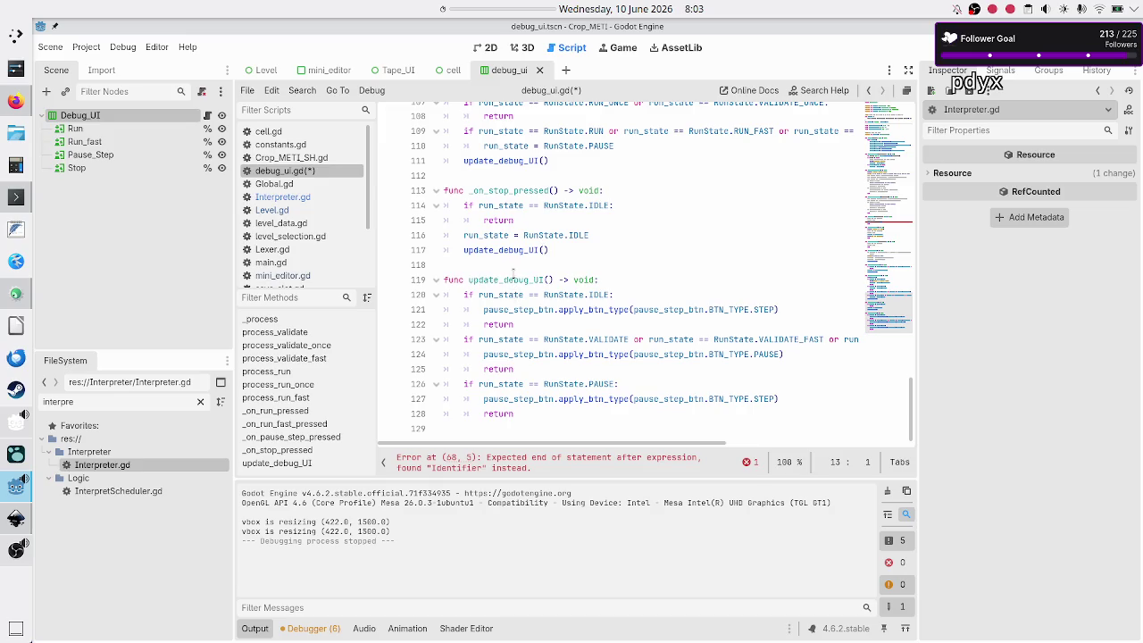
pyautogui.doubleClick(515, 275)
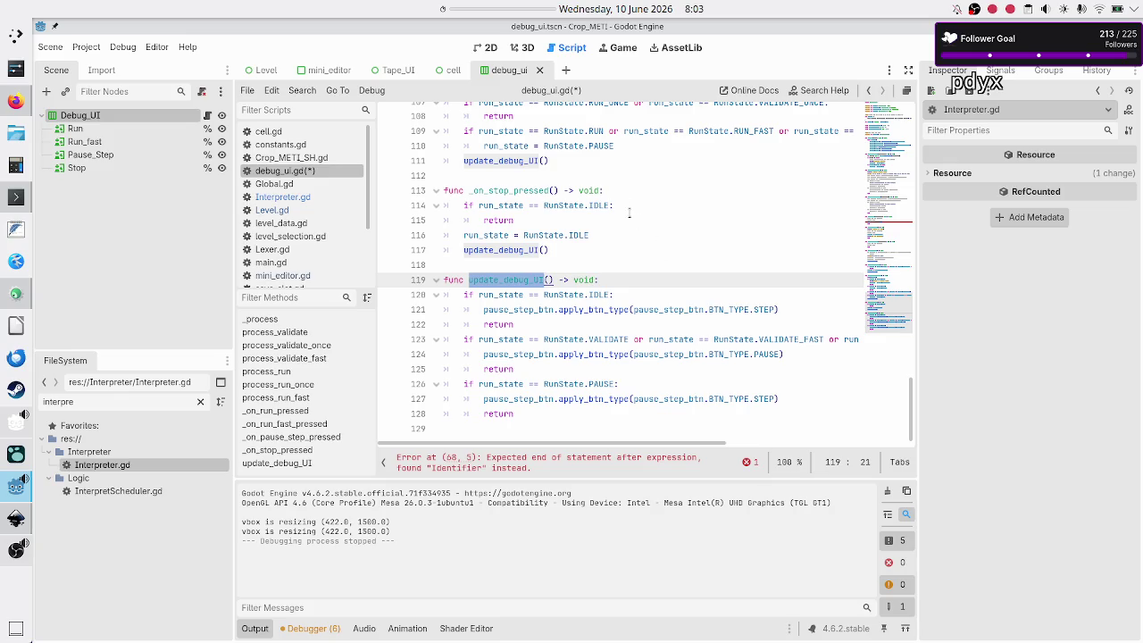
pyautogui.scroll(20, 629, 212)
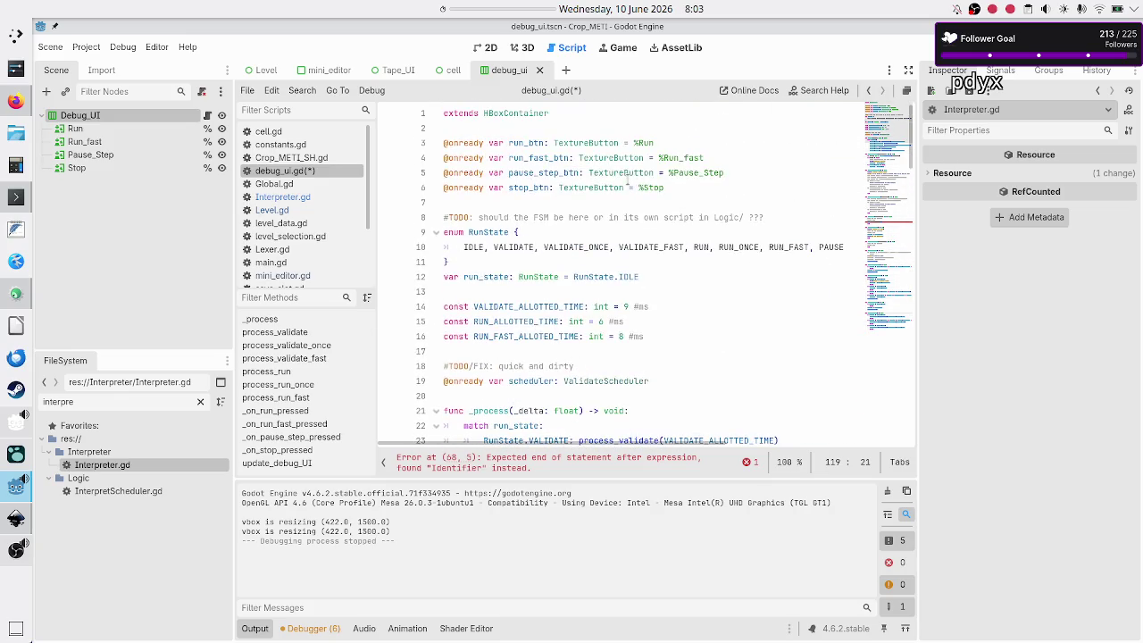
# Step through the button declarations and highlight run_state and the RunState enum at the top.
pyautogui.click(517, 143)
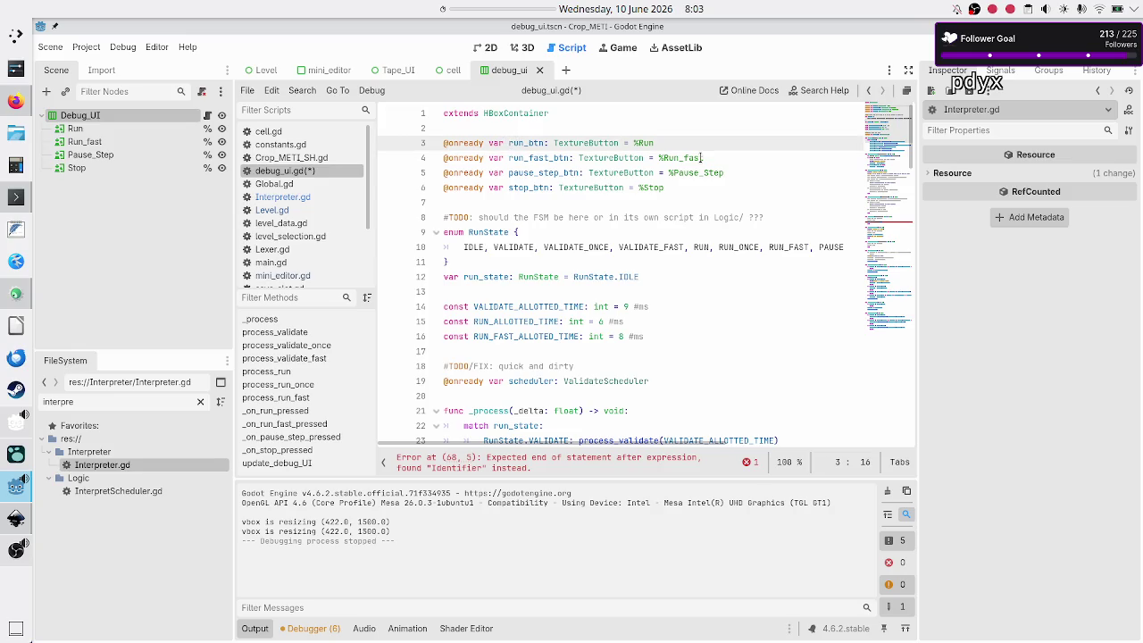
pyautogui.press('Down')
pyautogui.press('Down')
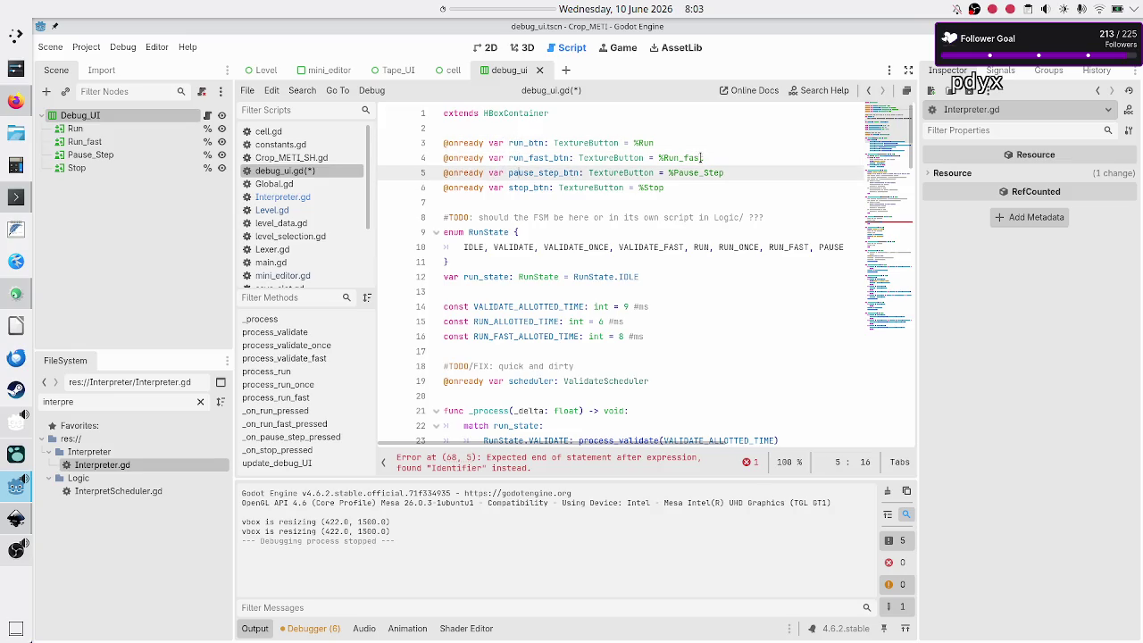
pyautogui.press('Down')
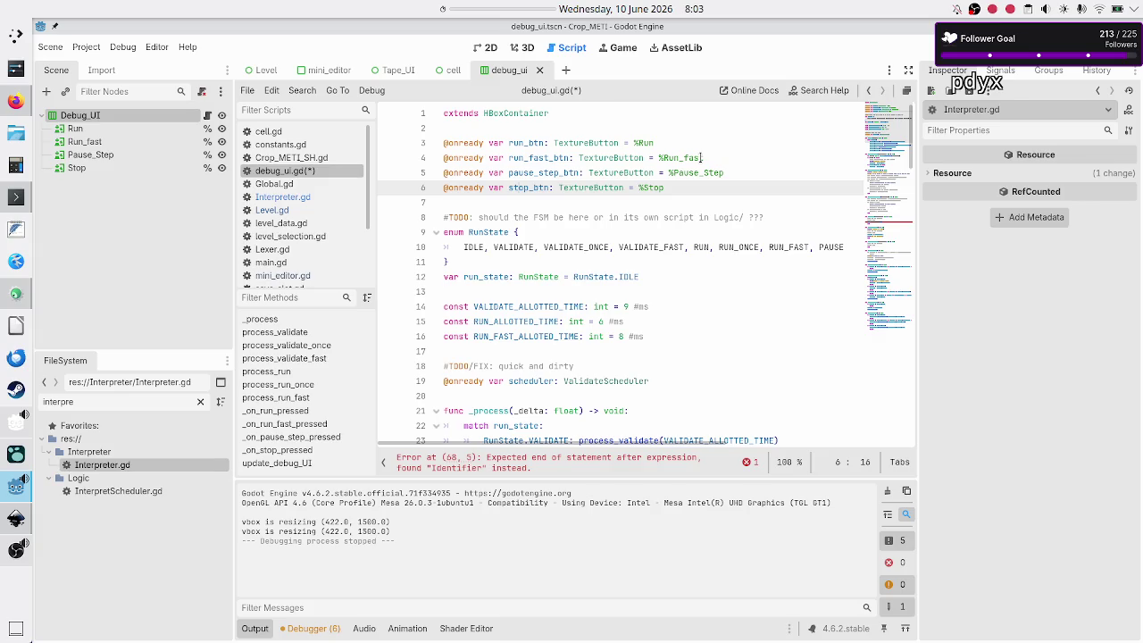
pyautogui.press('Down')
pyautogui.press('Down')
pyautogui.press('Down')
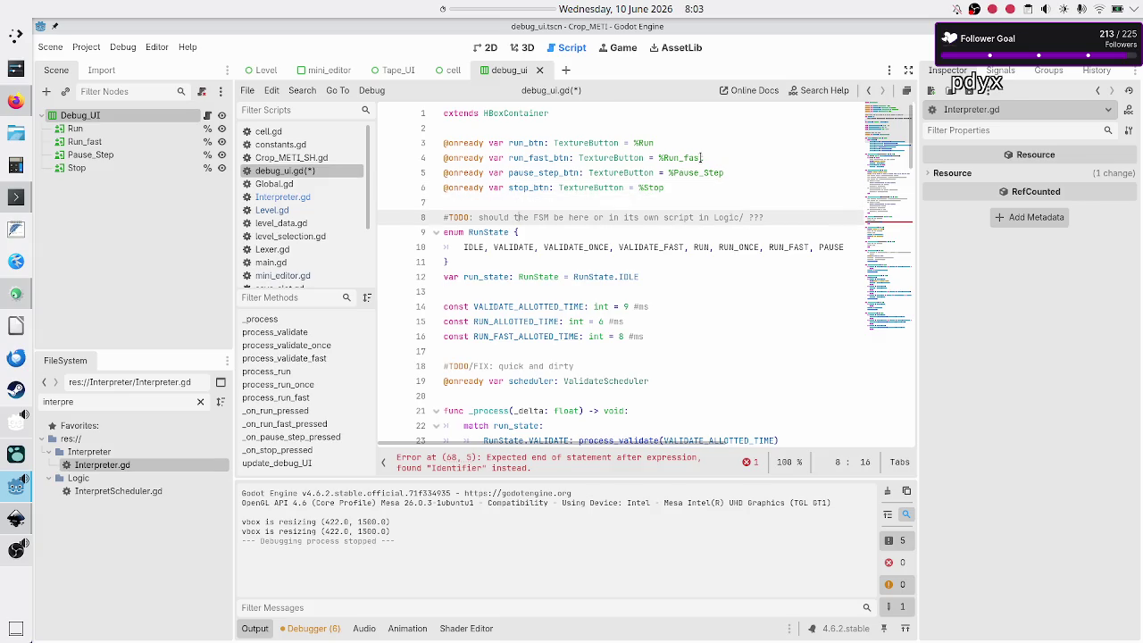
pyautogui.hotkey('shift', 'End')
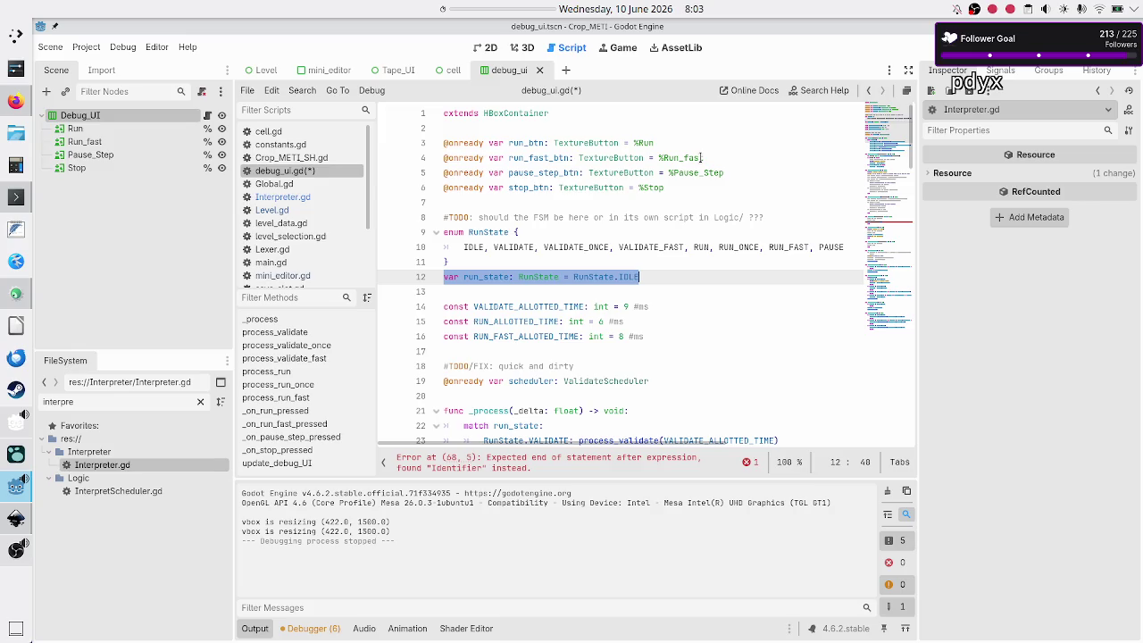
pyautogui.click(538, 292)
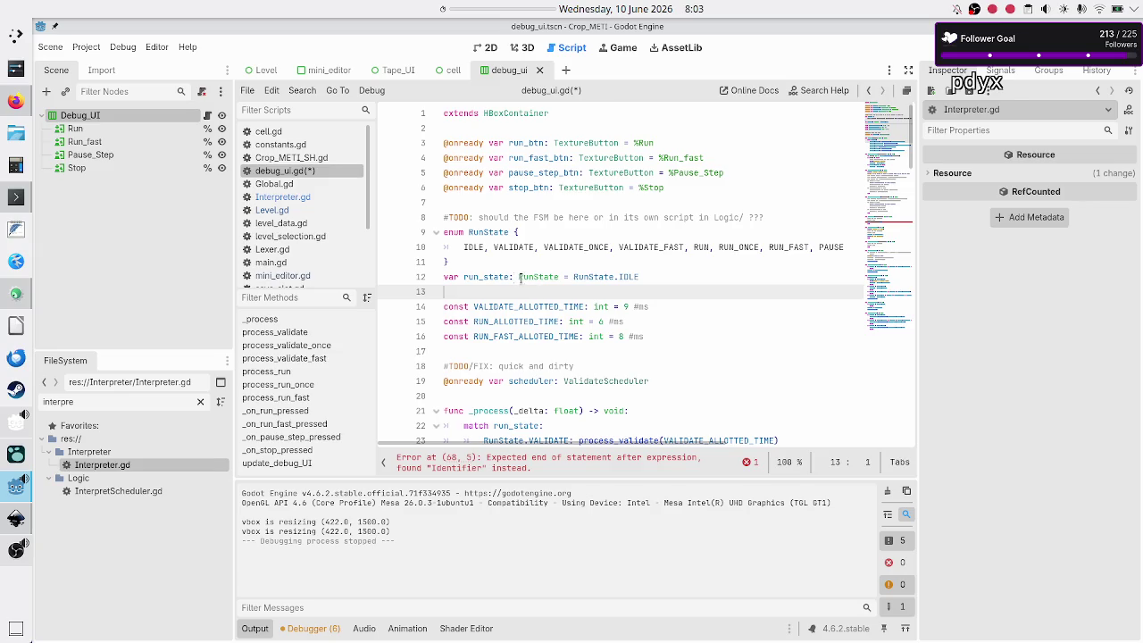
pyautogui.click(485, 275)
pyautogui.doubleClick(485, 275)
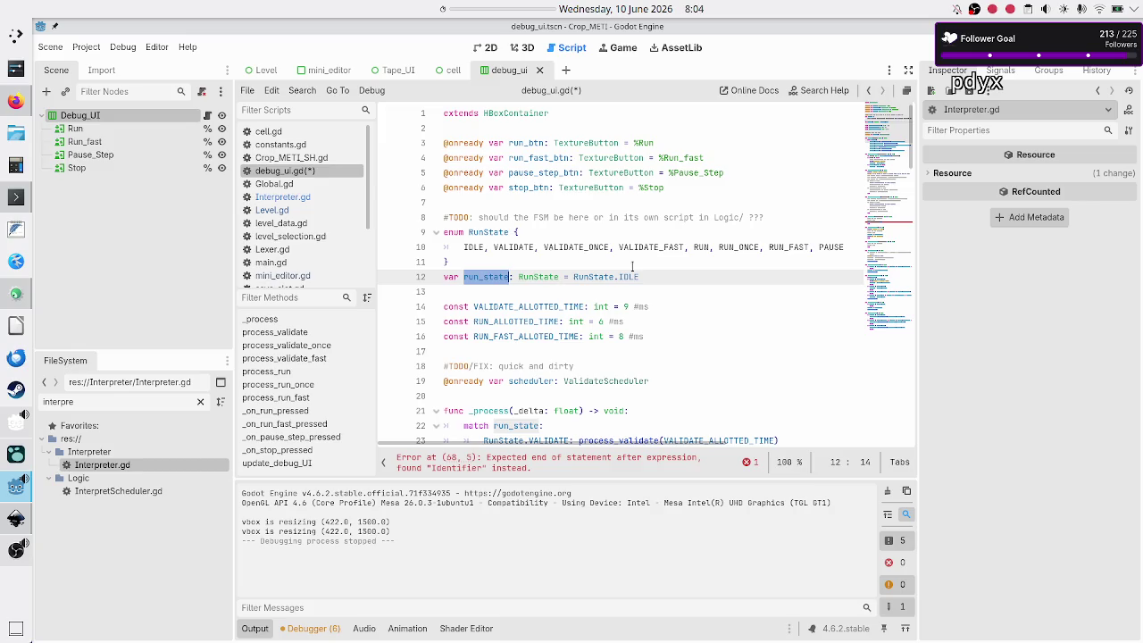
pyautogui.moveTo(657, 275)
pyautogui.mouseDown()
pyautogui.moveTo(447, 261)
pyautogui.moveTo(428, 232)
pyautogui.mouseUp()
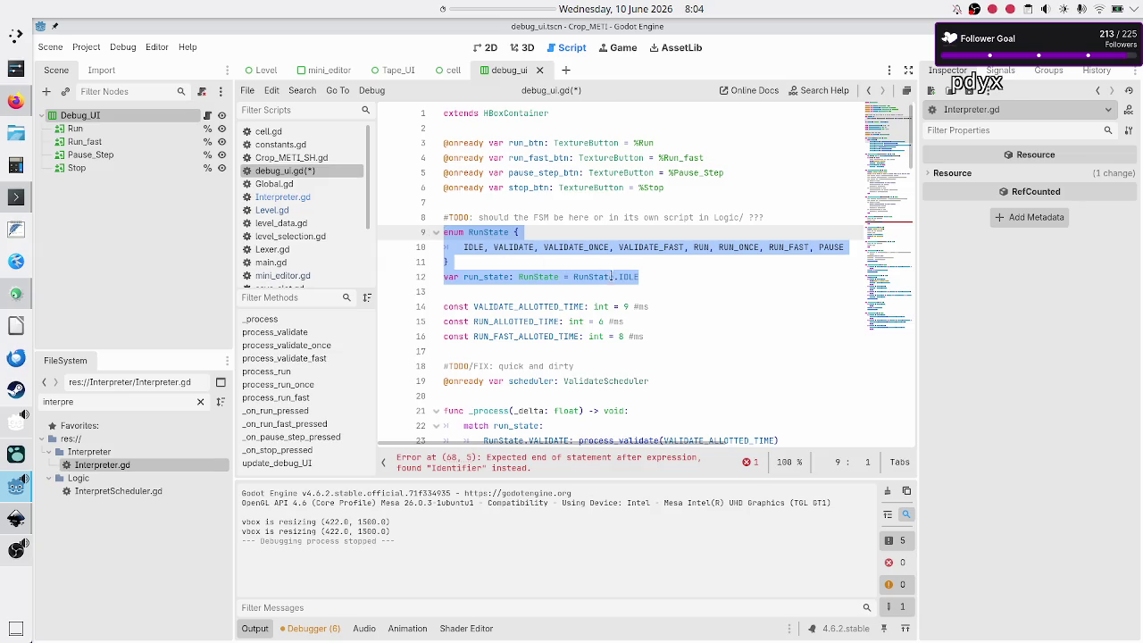
pyautogui.press('Right')
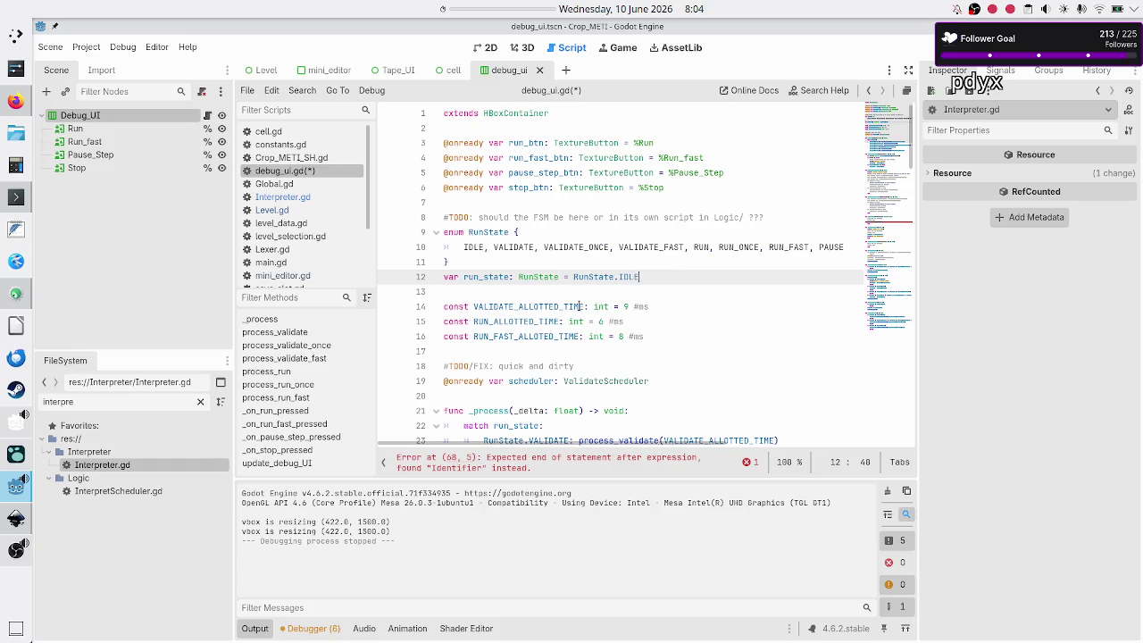
# Scroll down to update_debug_UI and highlight its run_state checks.
pyautogui.scroll(-4, 581, 340)
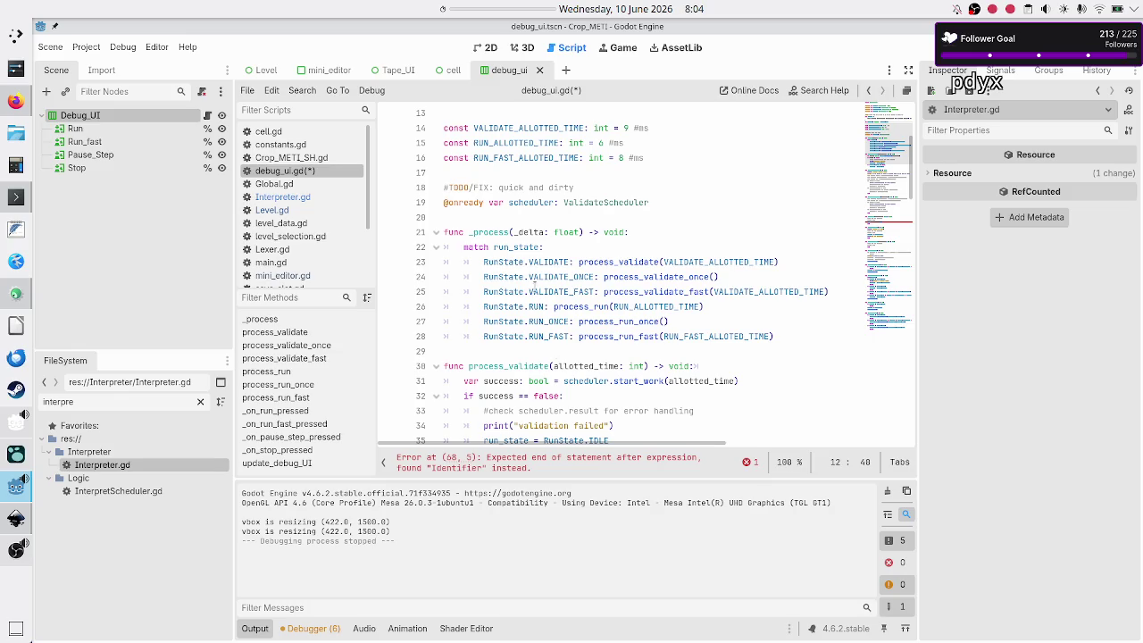
pyautogui.moveTo(534, 309)
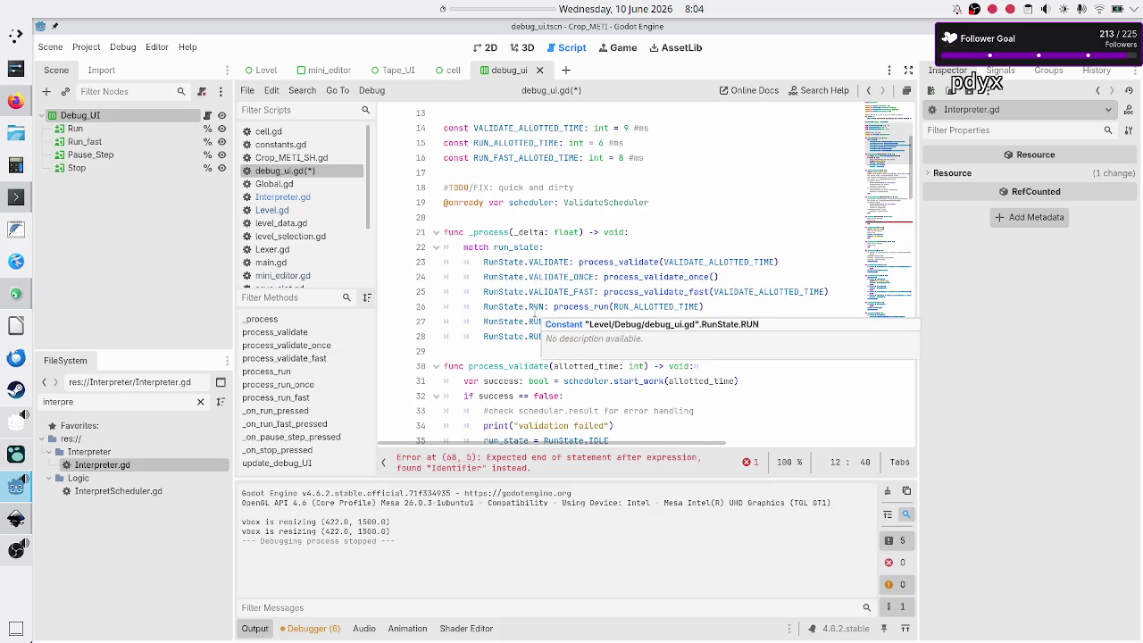
pyautogui.scroll(-6, 533, 309)
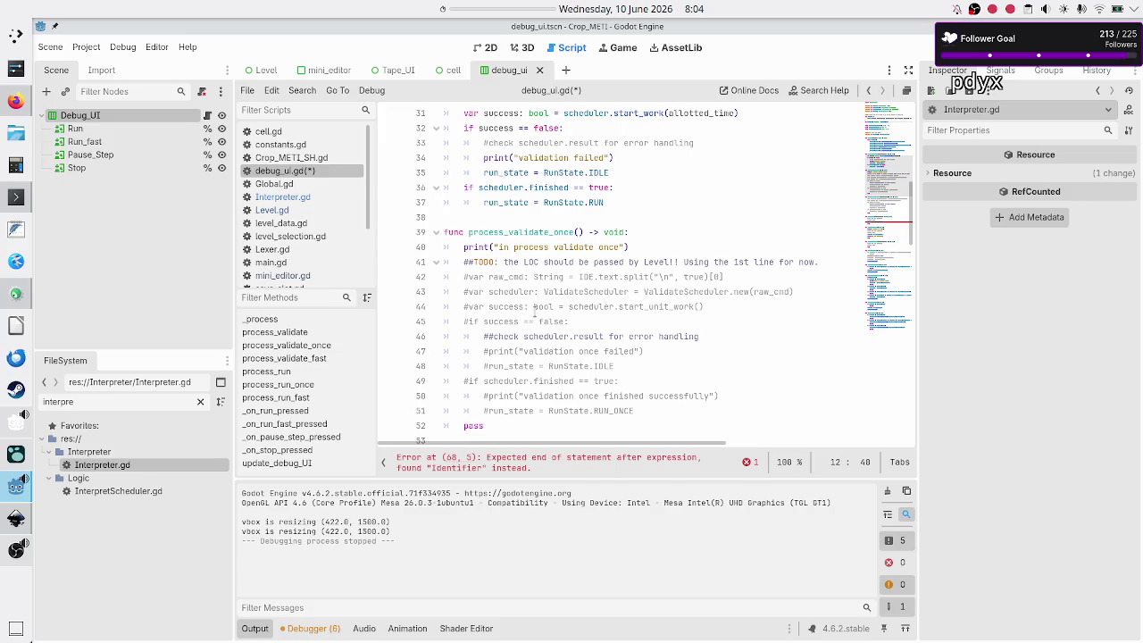
pyautogui.scroll(-20, 534, 309)
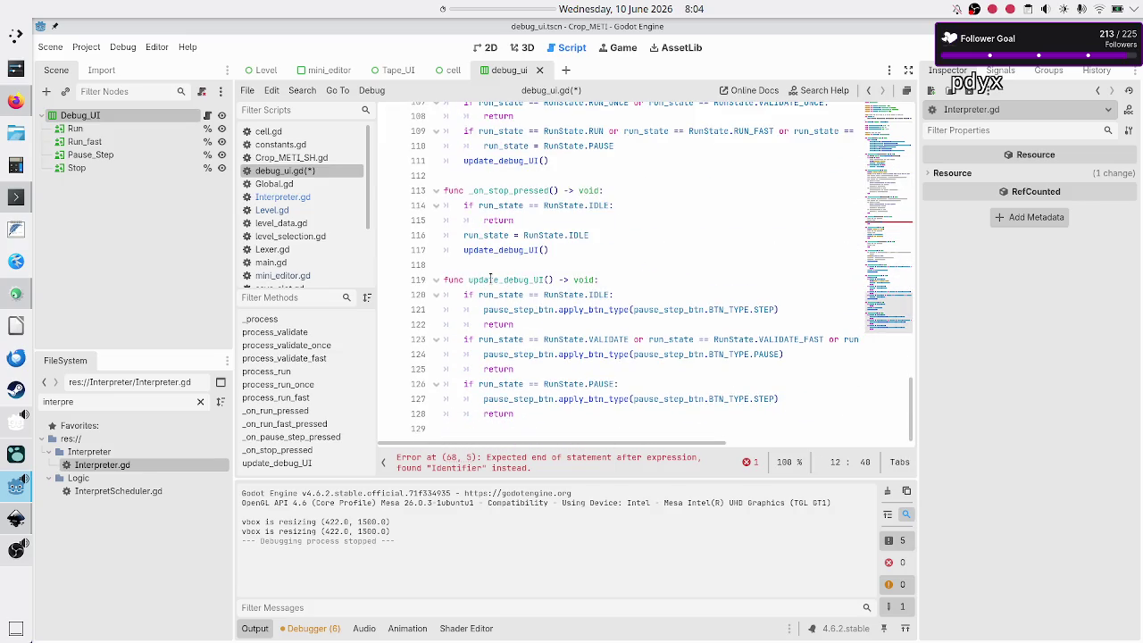
pyautogui.doubleClick(490, 280)
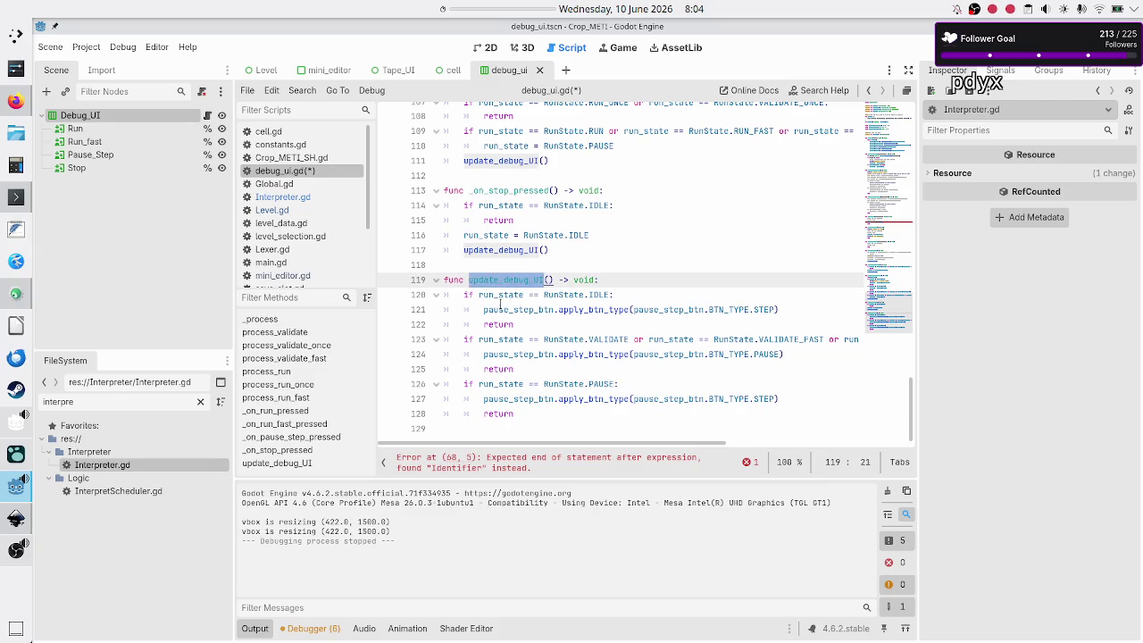
pyautogui.doubleClick(500, 295)
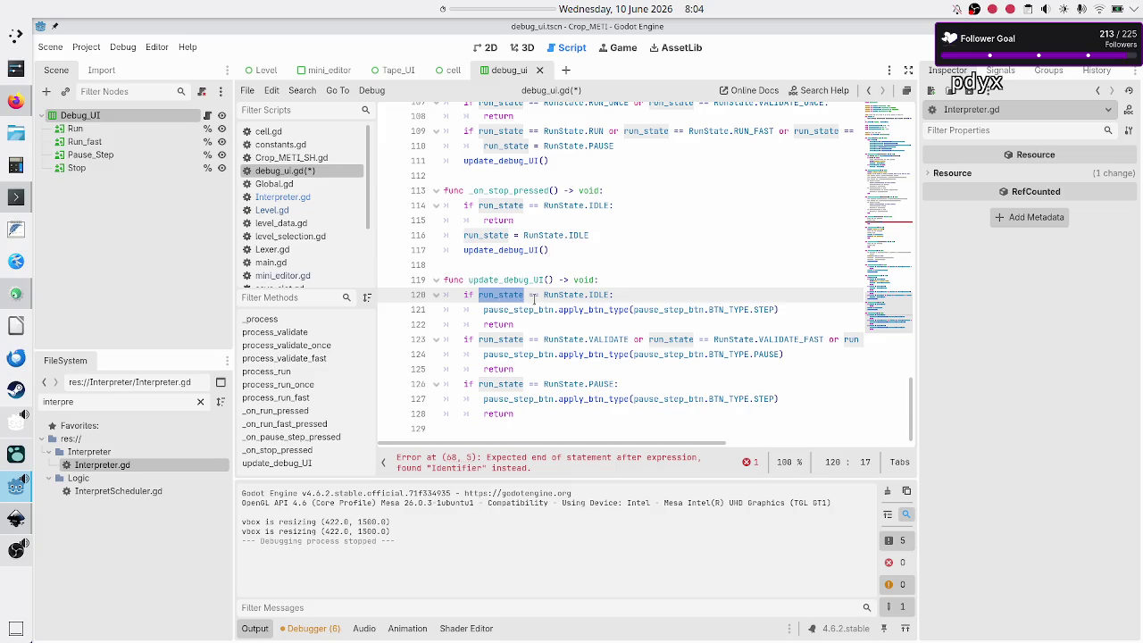
pyautogui.doubleClick(491, 309)
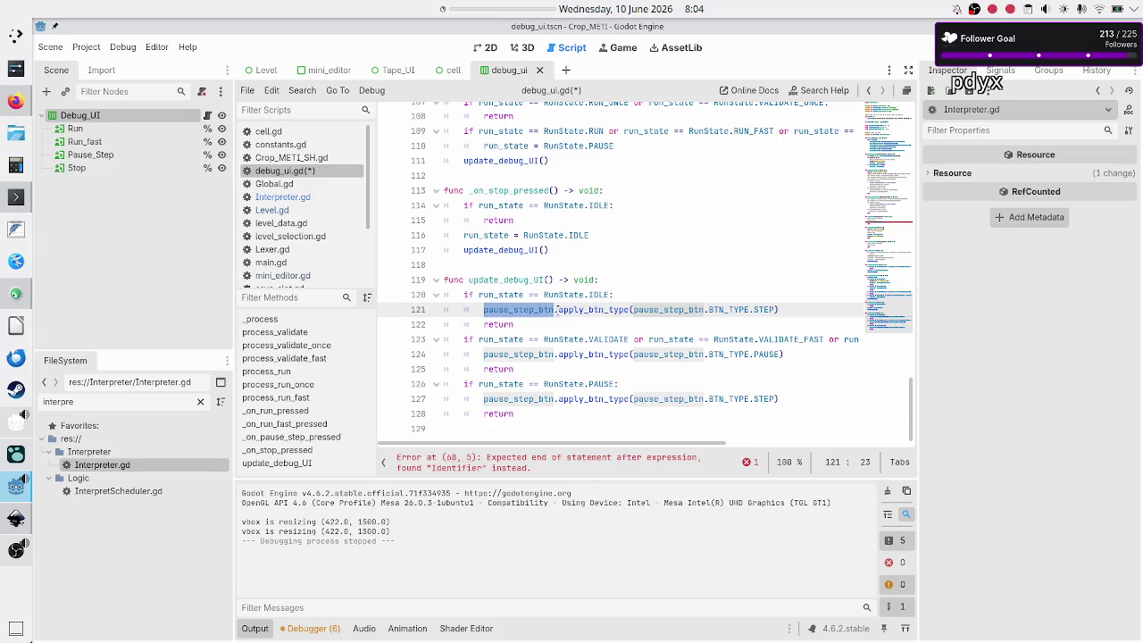
pyautogui.click(607, 309)
pyautogui.doubleClick(607, 309)
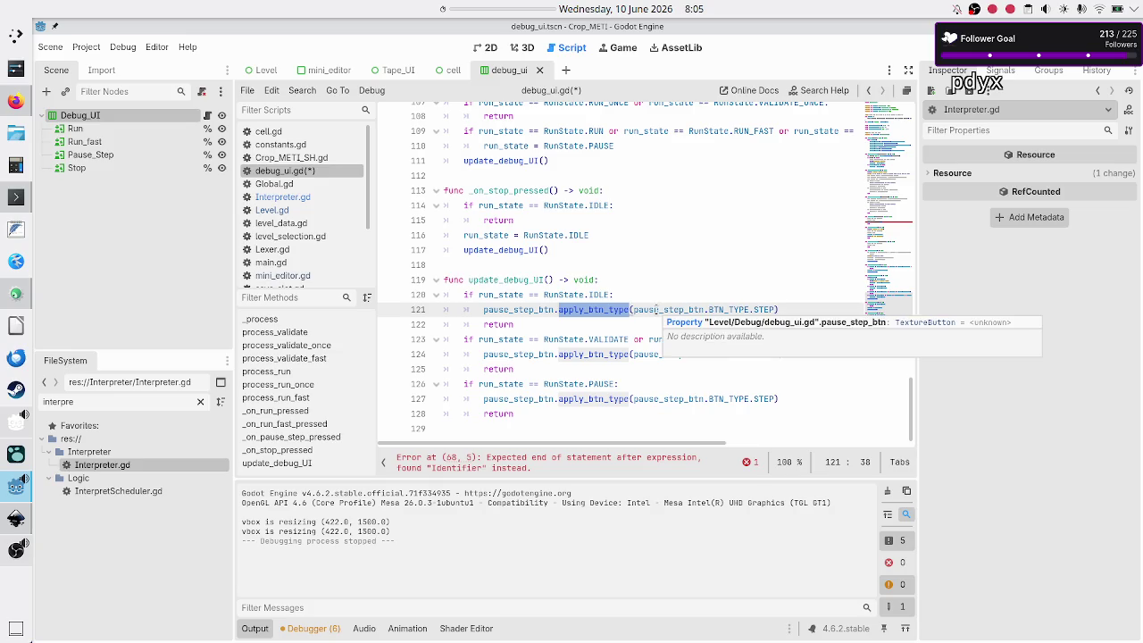
pyautogui.doubleClick(656, 309)
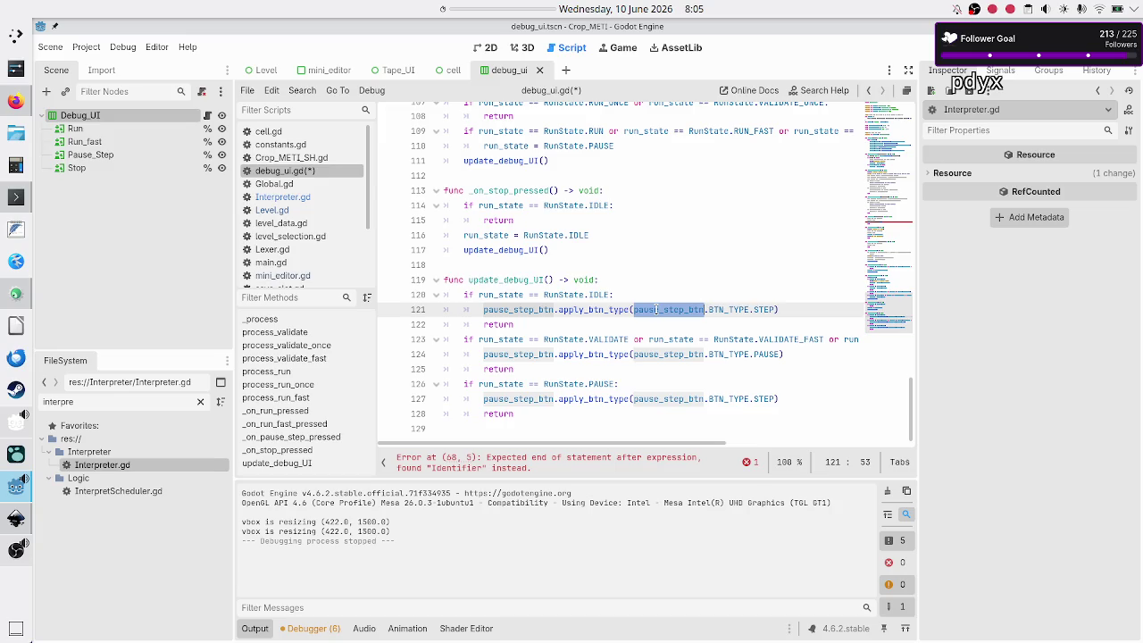
pyautogui.doubleClick(737, 309)
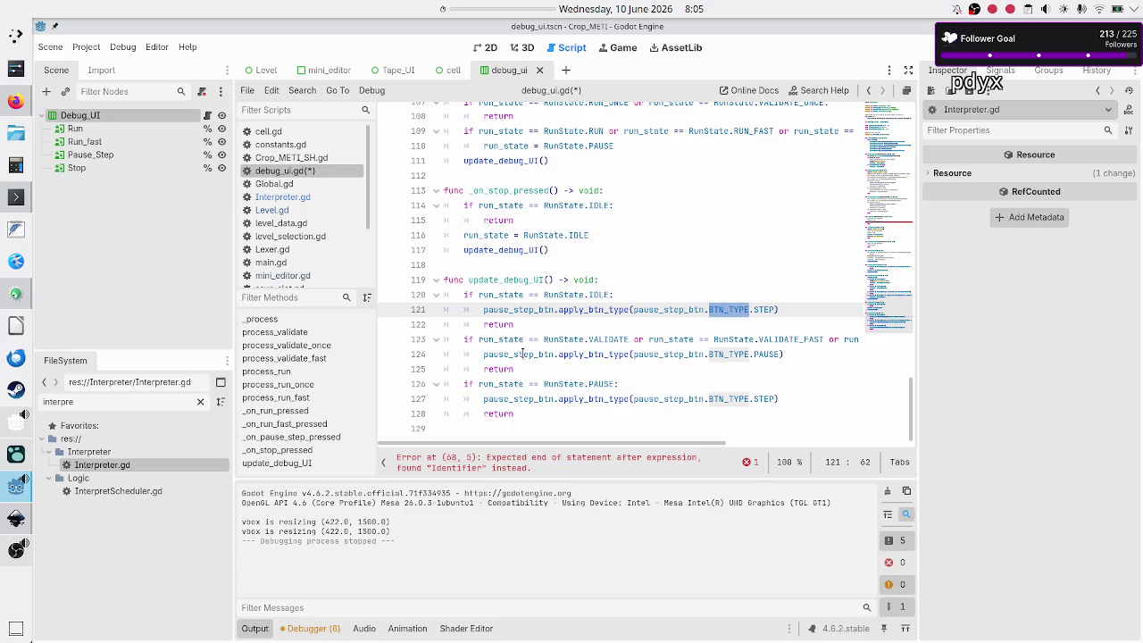
pyautogui.doubleClick(522, 353)
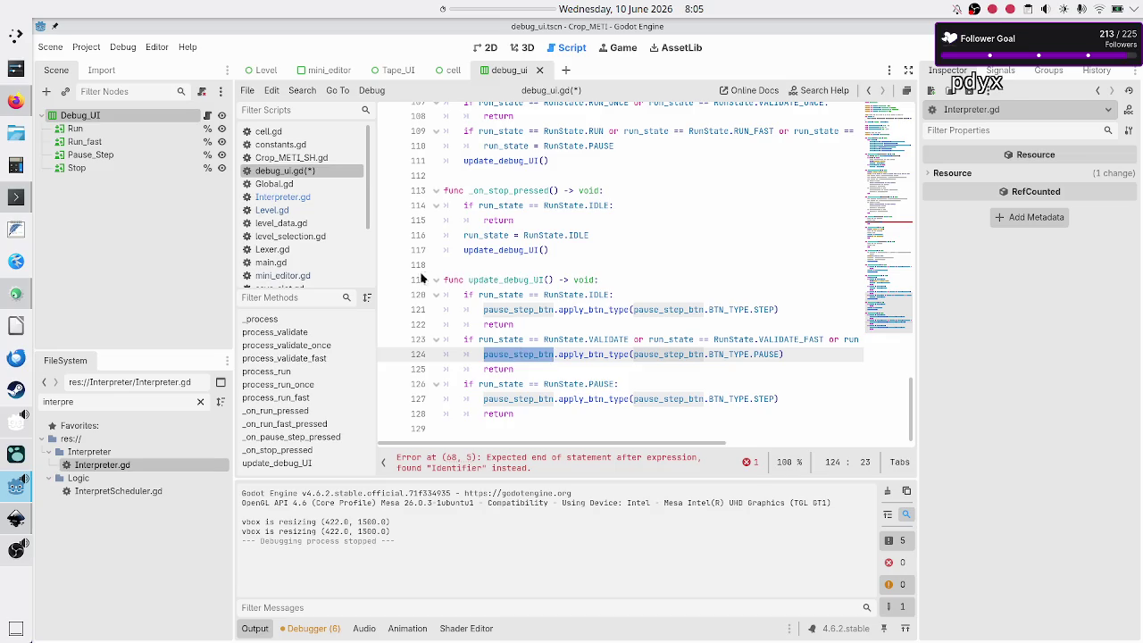
pyautogui.doubleClick(515, 309)
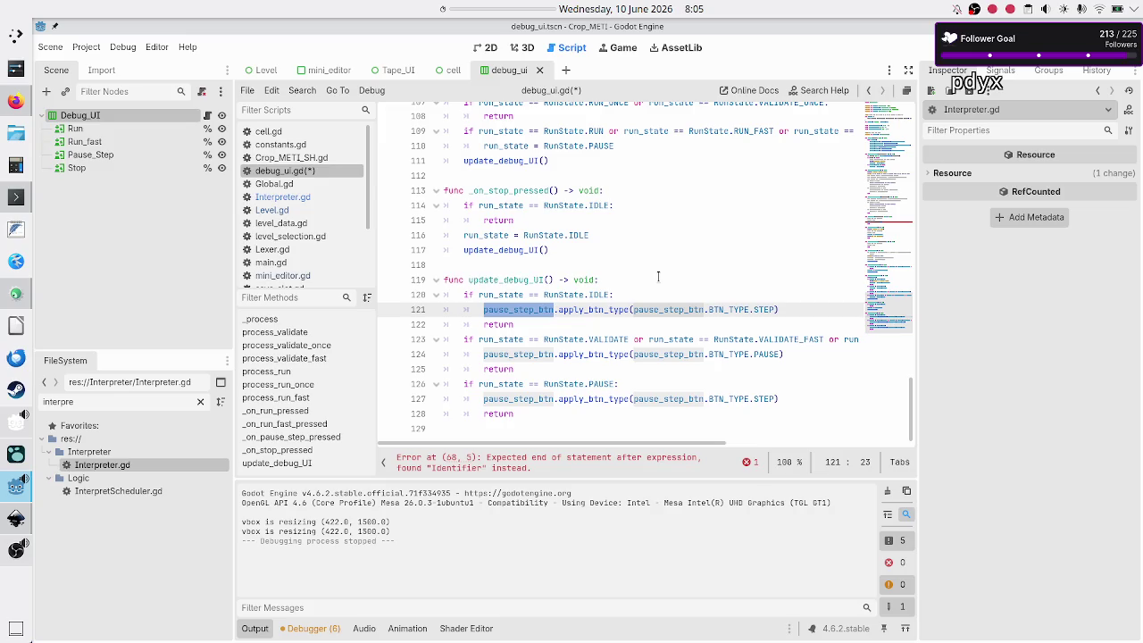
pyautogui.doubleClick(590, 309)
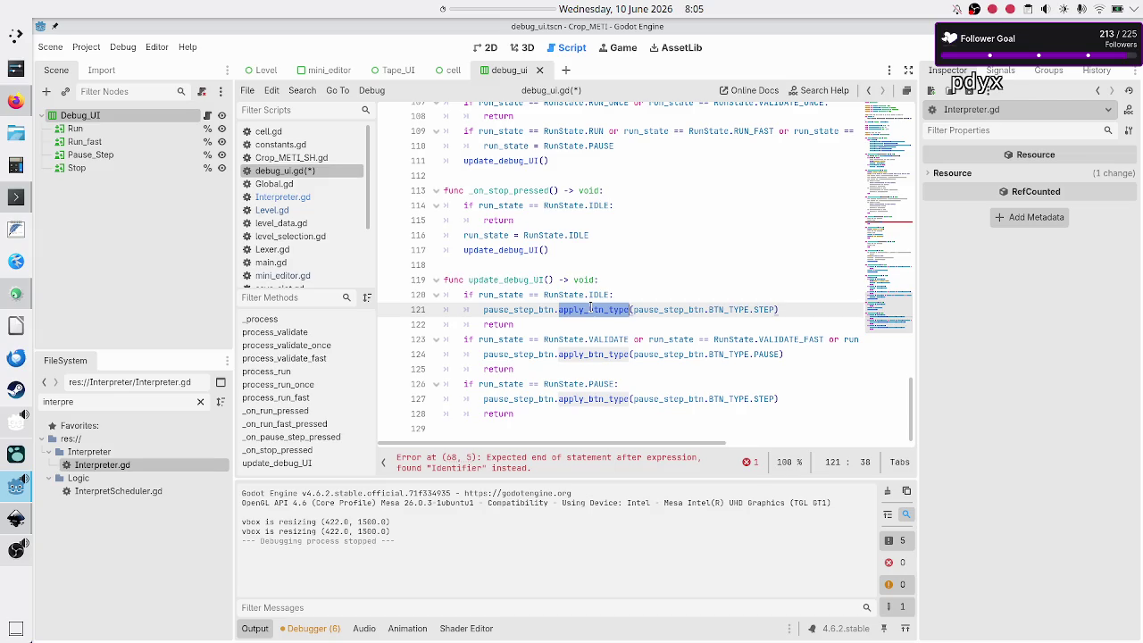
pyautogui.rightClick(590, 309)
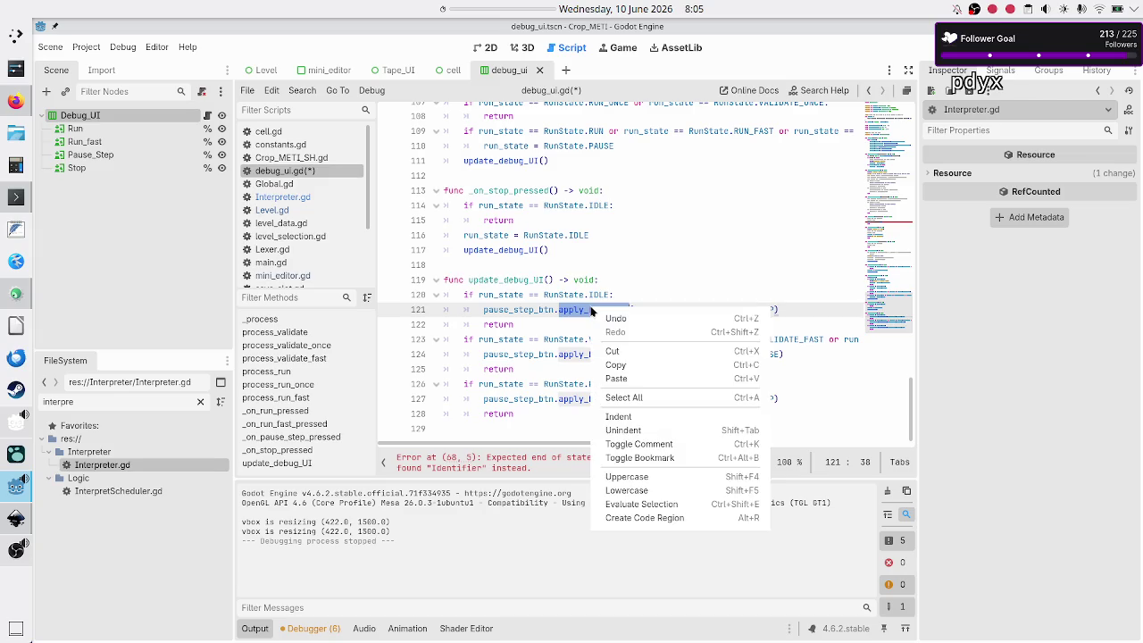
pyautogui.click(627, 362)
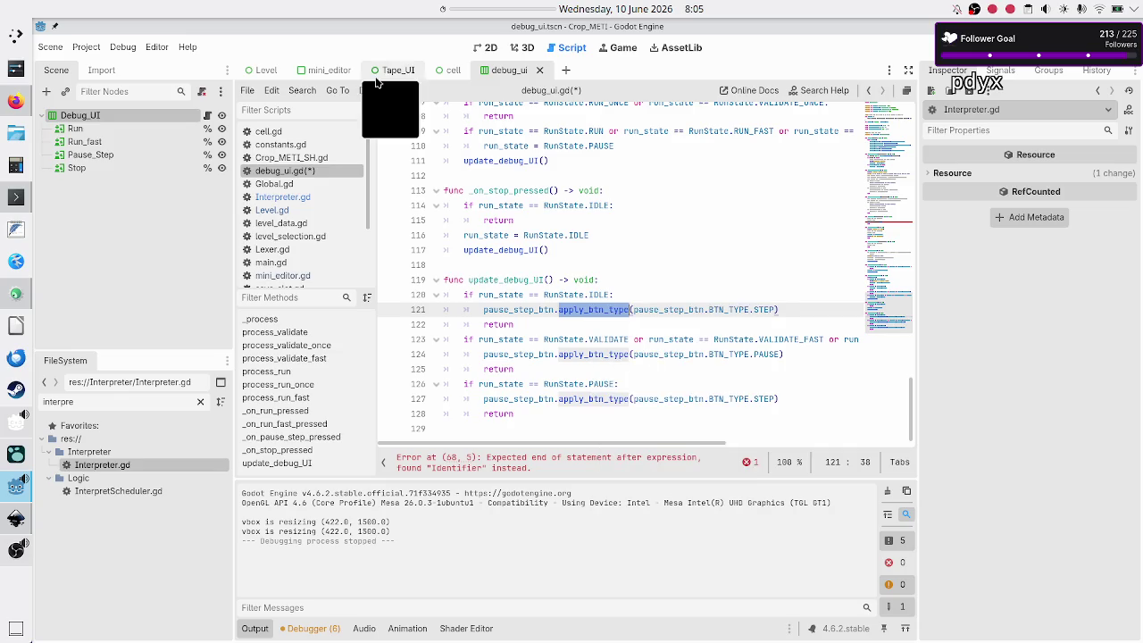
pyautogui.click(300, 89)
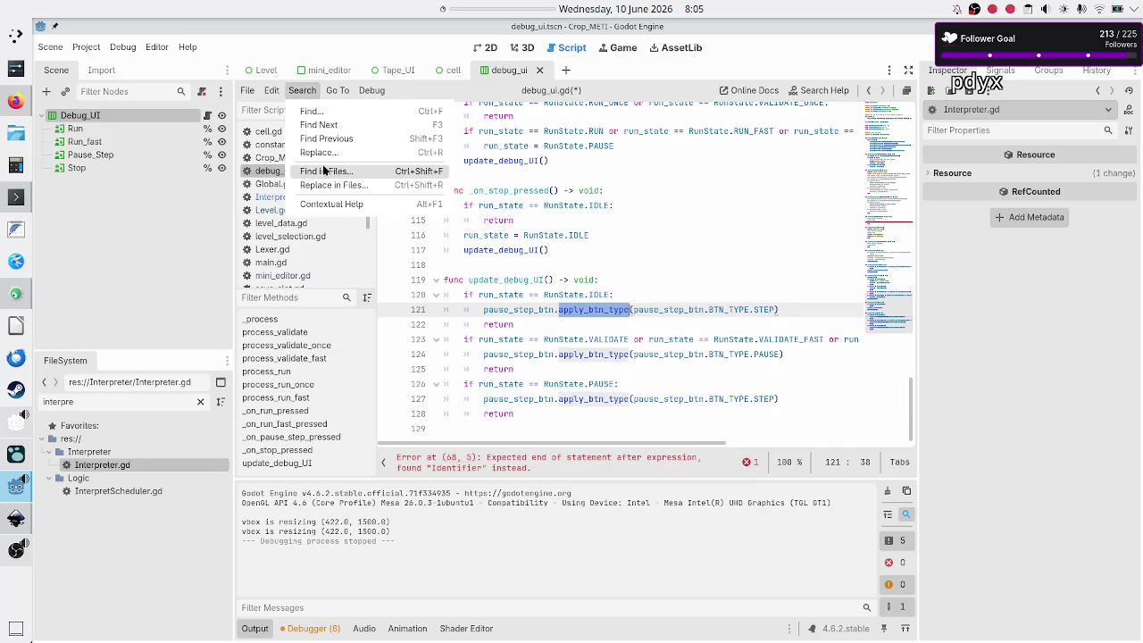
pyautogui.click(323, 170)
pyautogui.hotkey('ctrl', 'v')
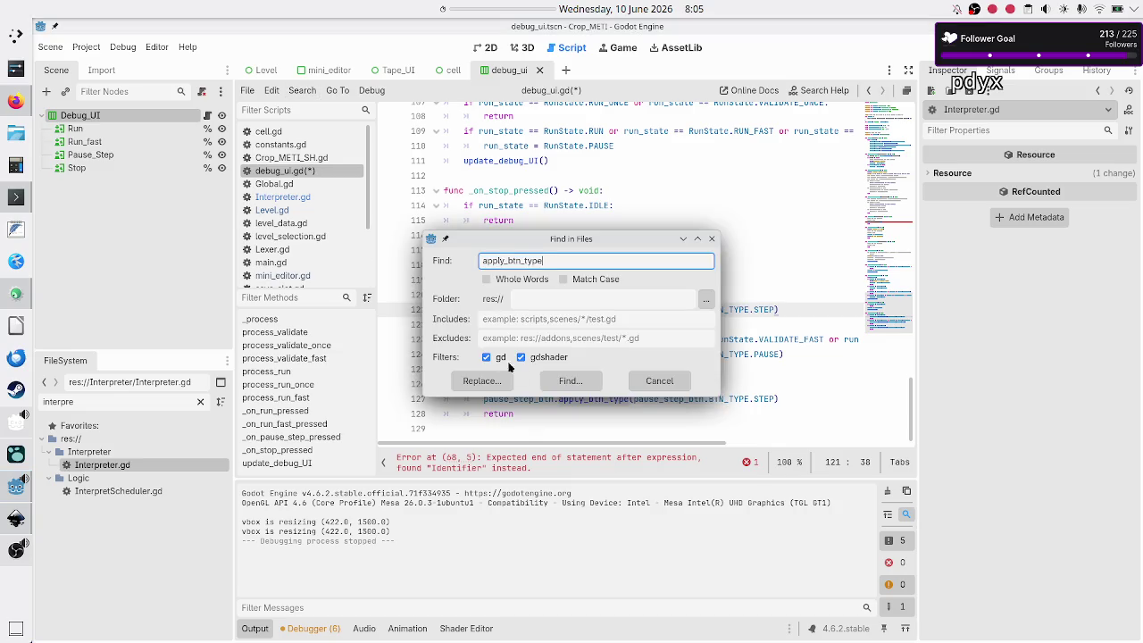
pyautogui.click(562, 381)
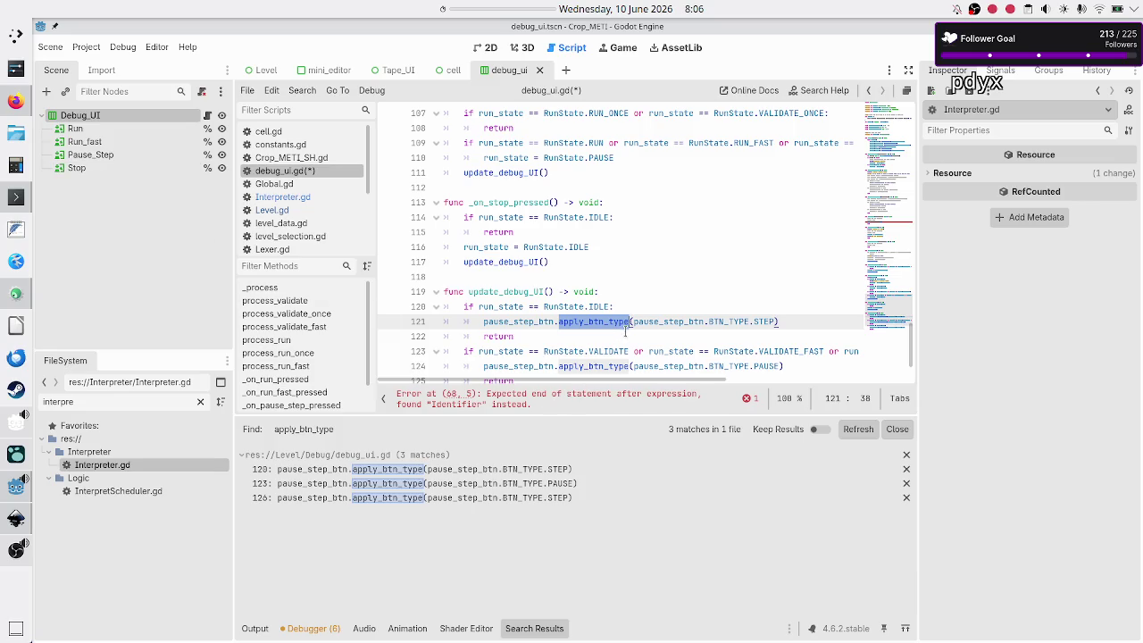
pyautogui.scroll(1, 624, 333)
pyautogui.scroll(20, 624, 333)
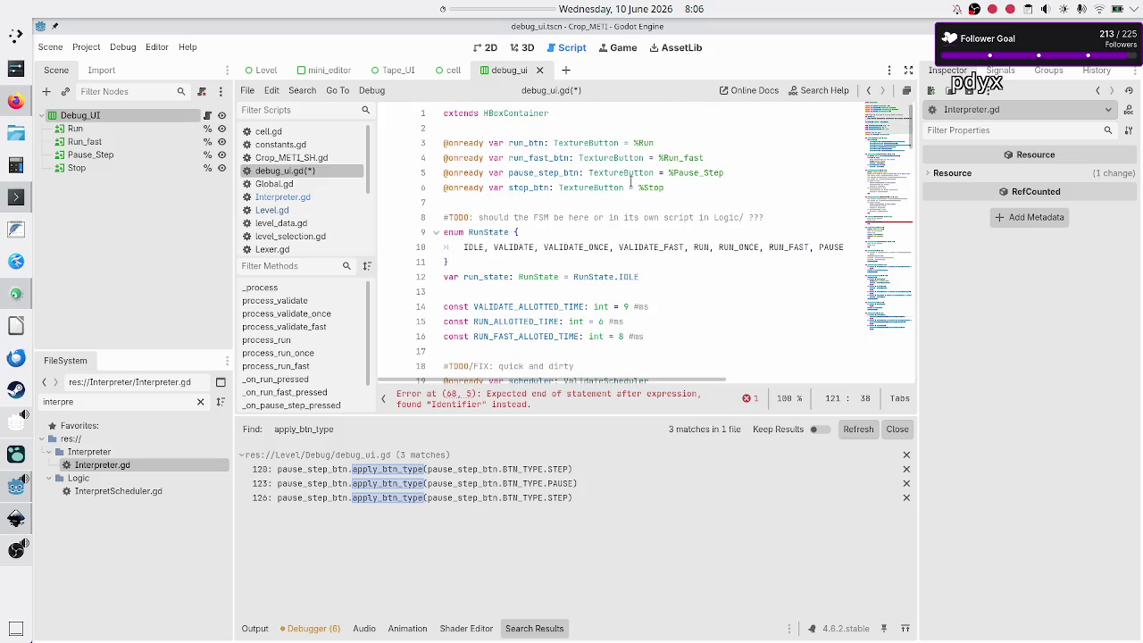
pyautogui.scroll(-20, 626, 172)
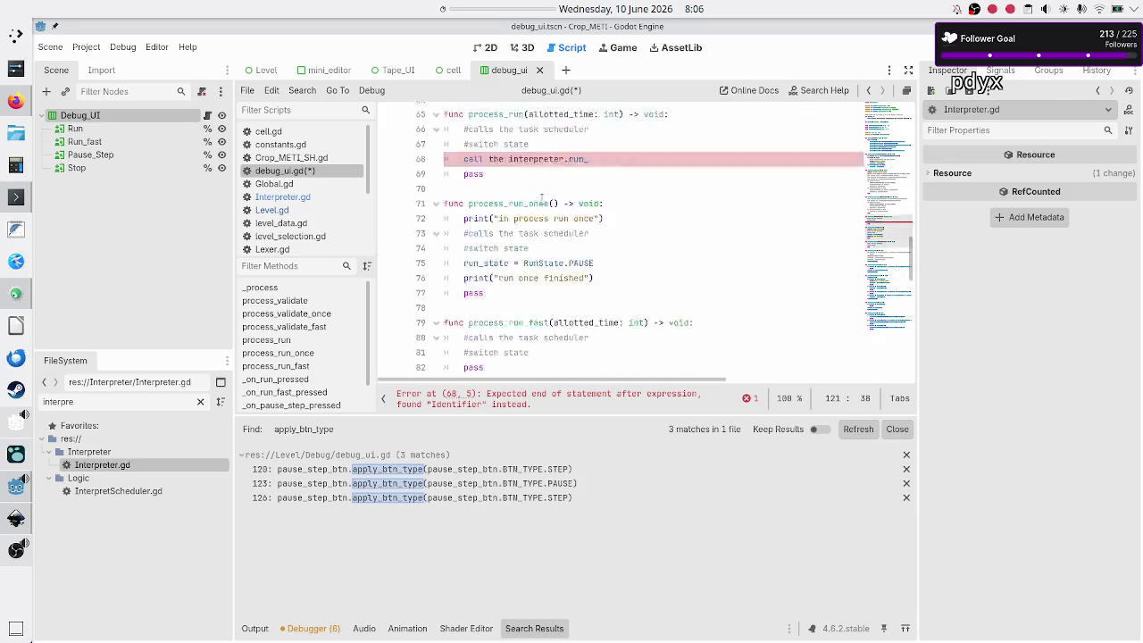
pyautogui.scroll(-3, 541, 201)
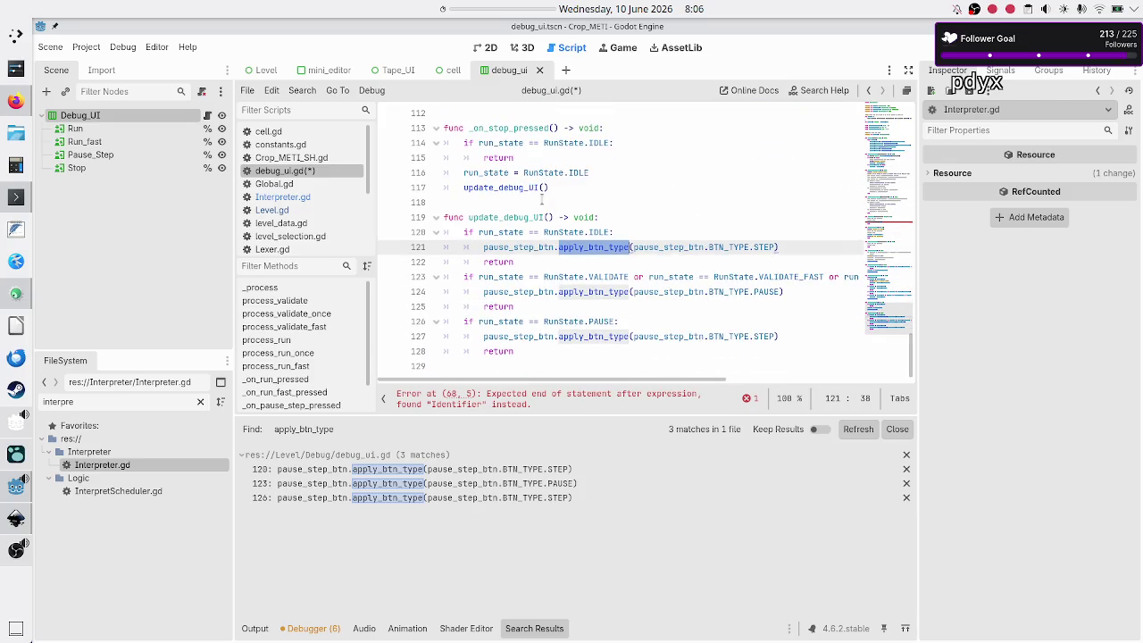
pyautogui.doubleClick(536, 248)
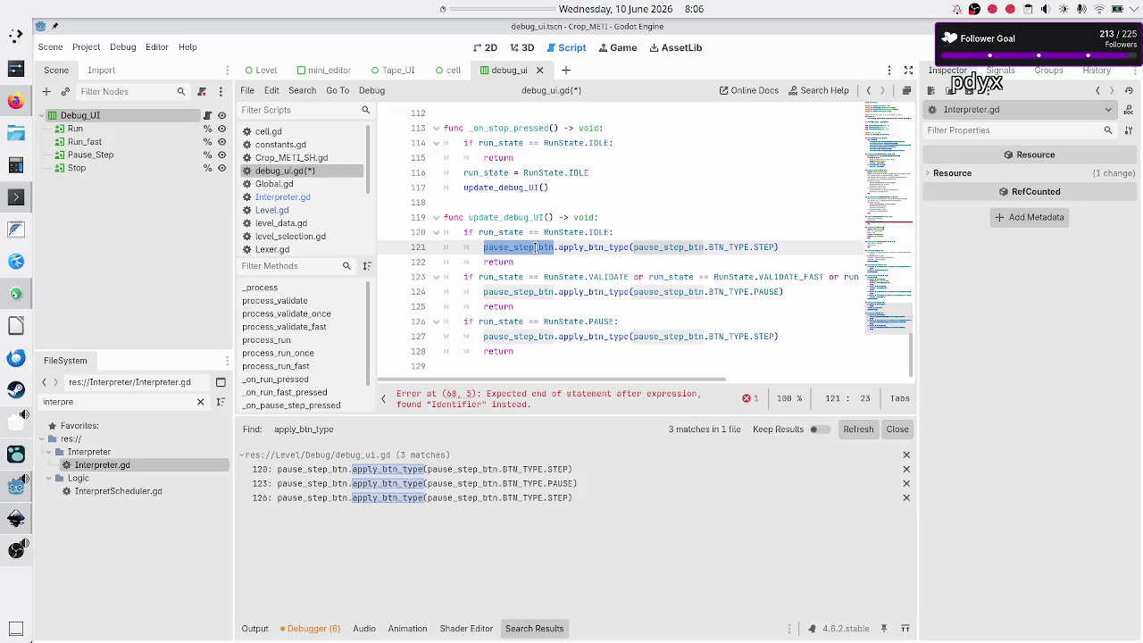
pyautogui.doubleClick(606, 248)
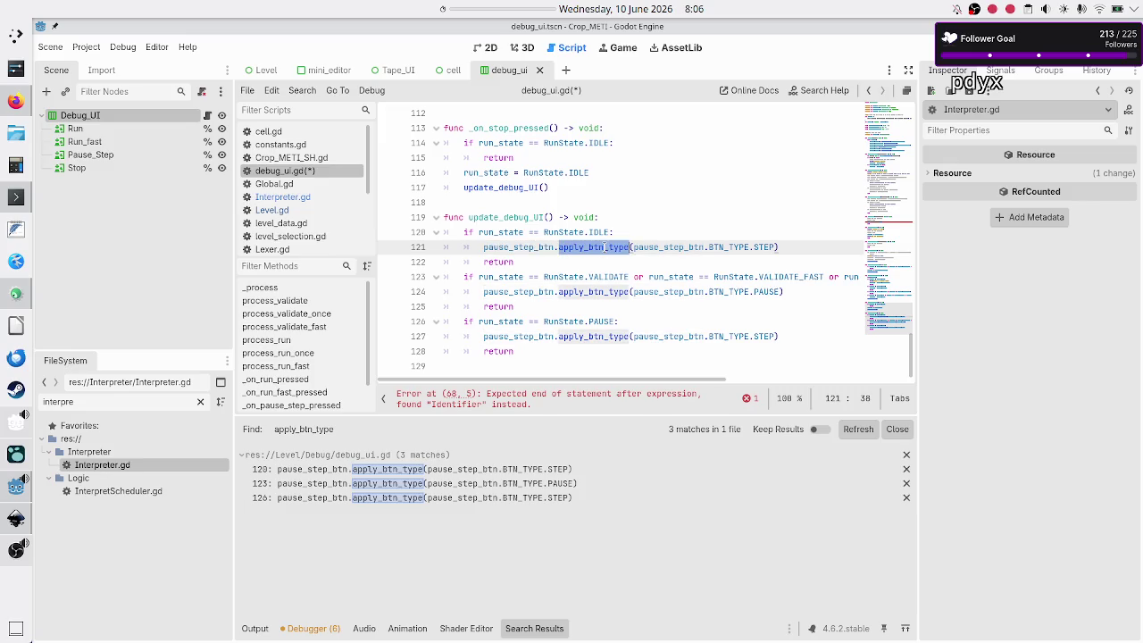
pyautogui.click(814, 94)
pyautogui.write('apply_bt')
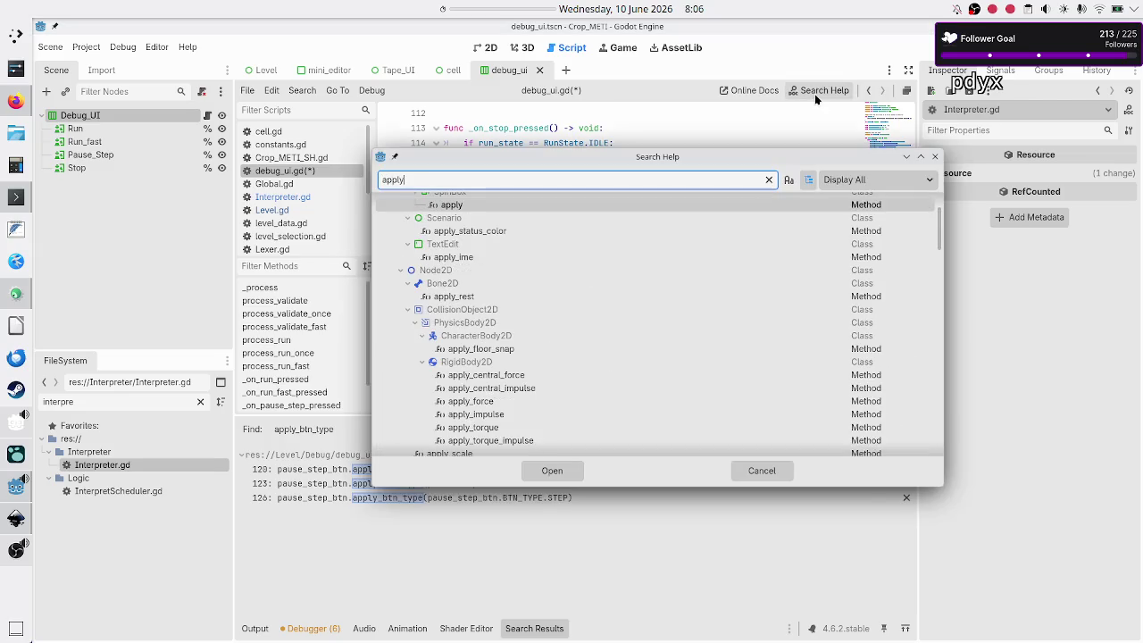
pyautogui.press('BackSpace')
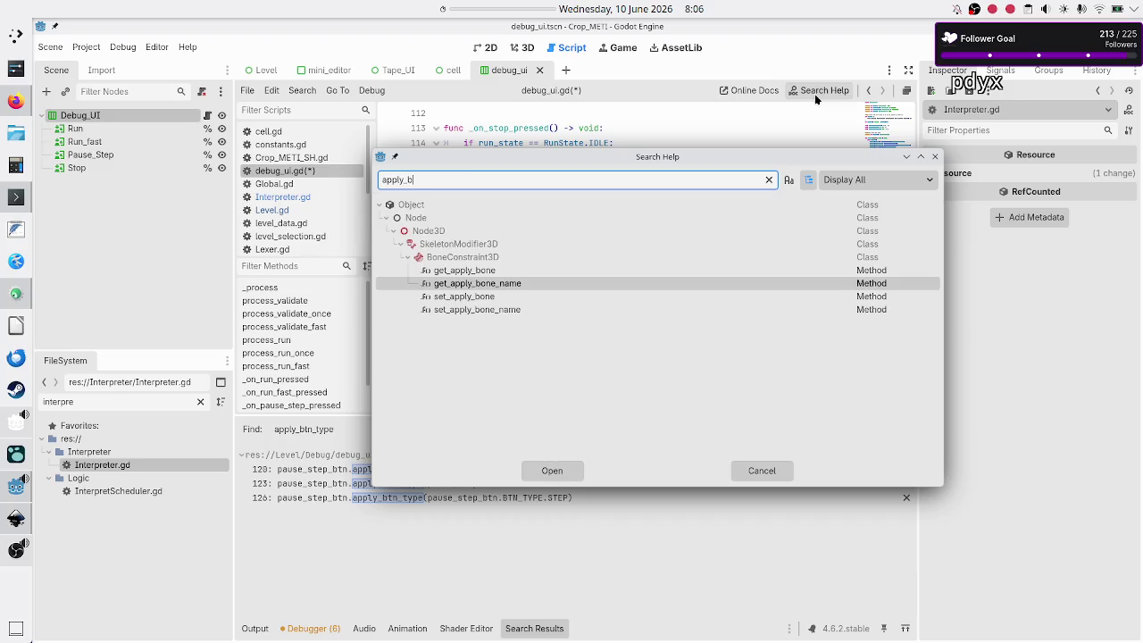
pyautogui.write('tn')
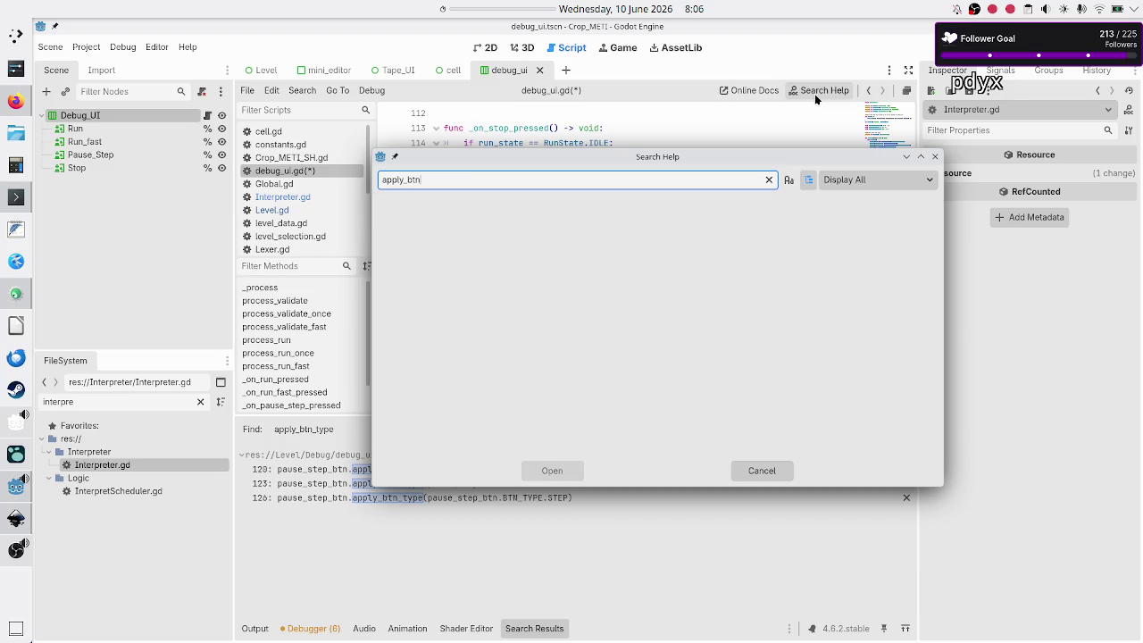
pyautogui.press('Escape')
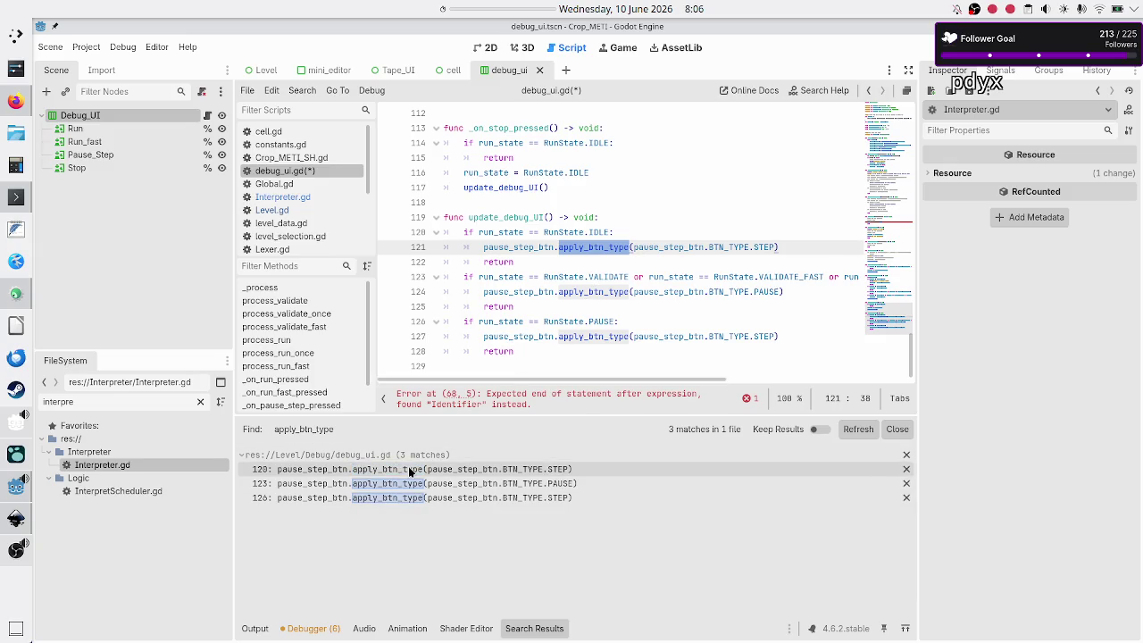
pyautogui.press('Down')
pyautogui.press('Down')
pyautogui.press('Down')
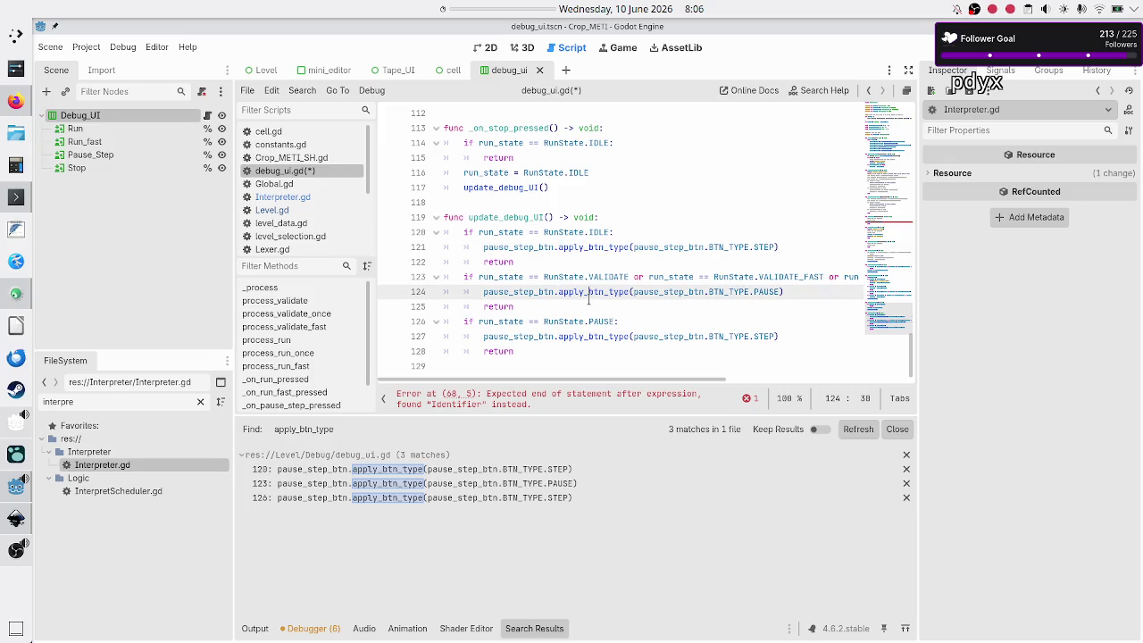
pyautogui.click(582, 336)
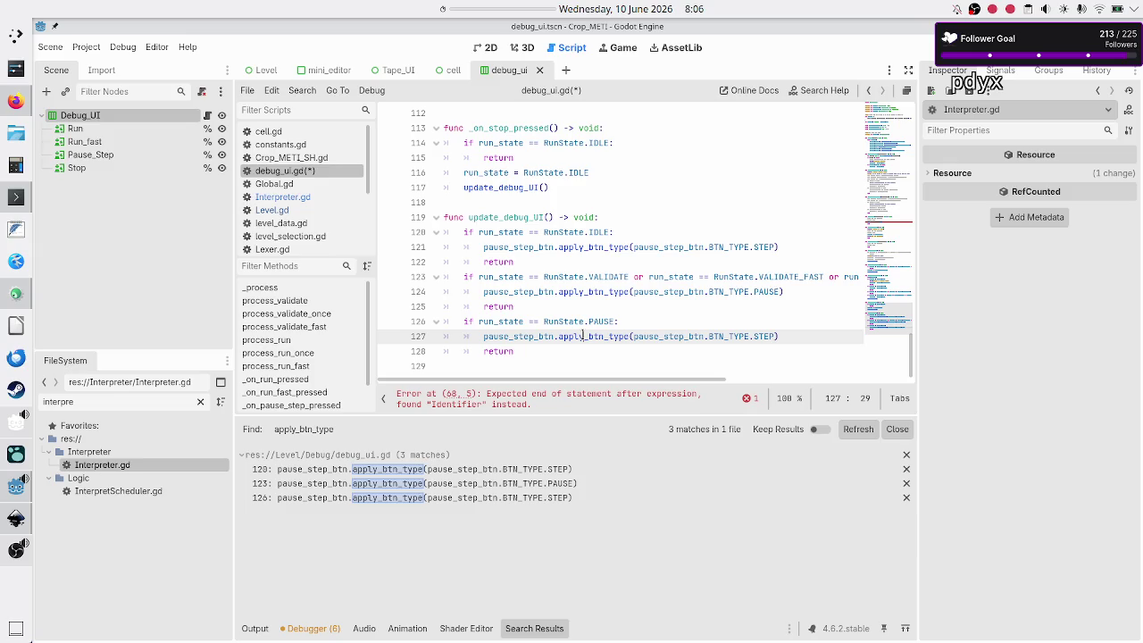
pyautogui.click(301, 90)
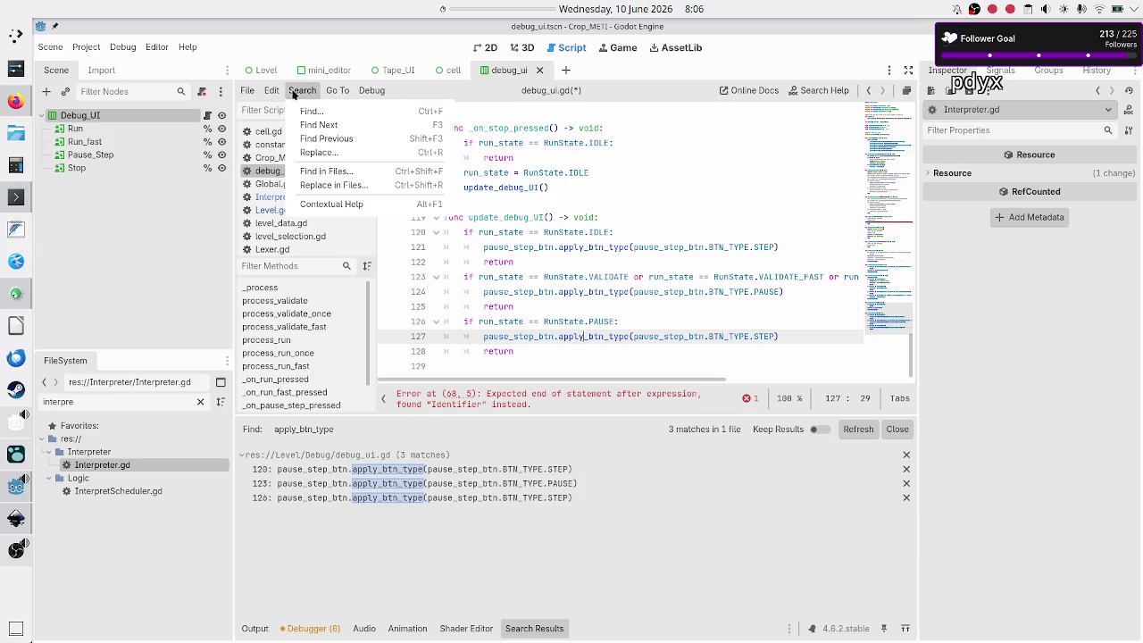
pyautogui.click(329, 175)
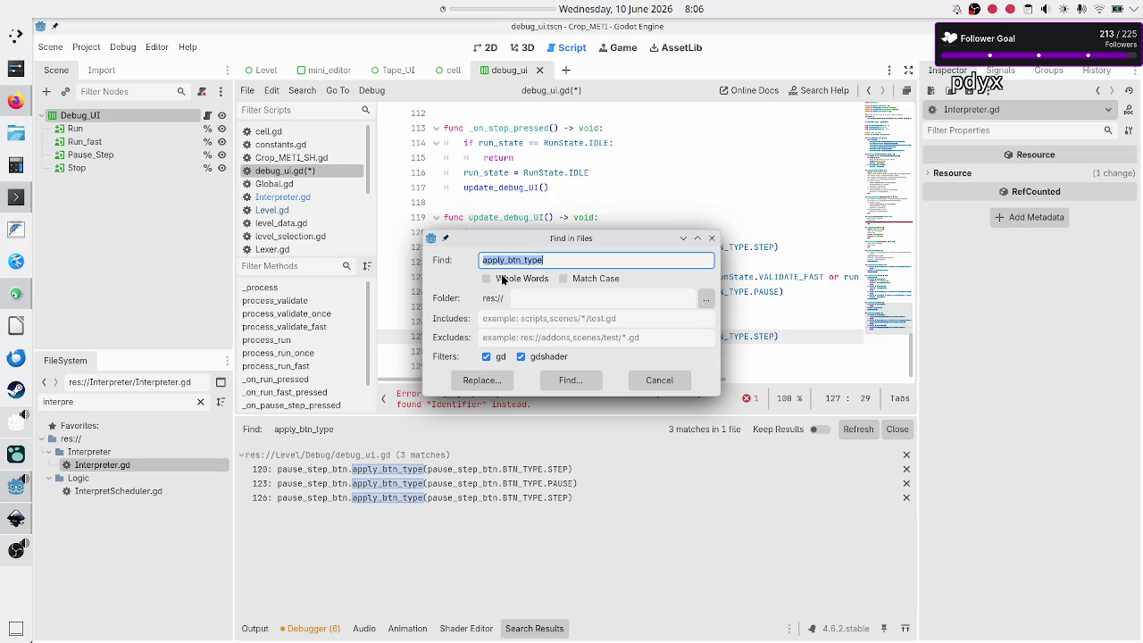
pyautogui.click(543, 357)
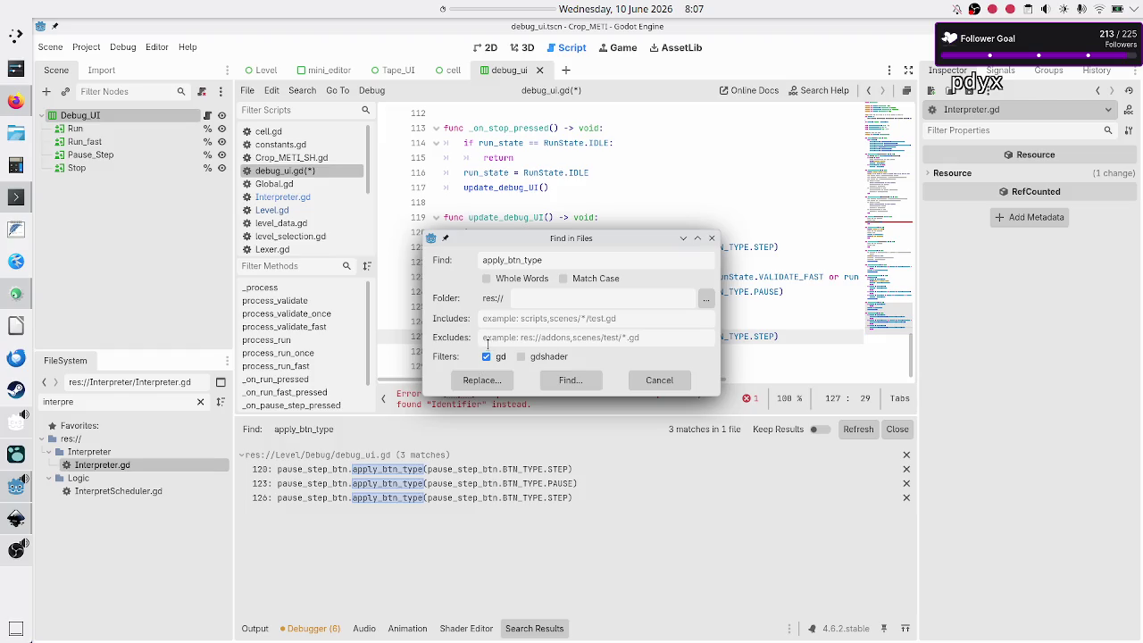
pyautogui.click(548, 379)
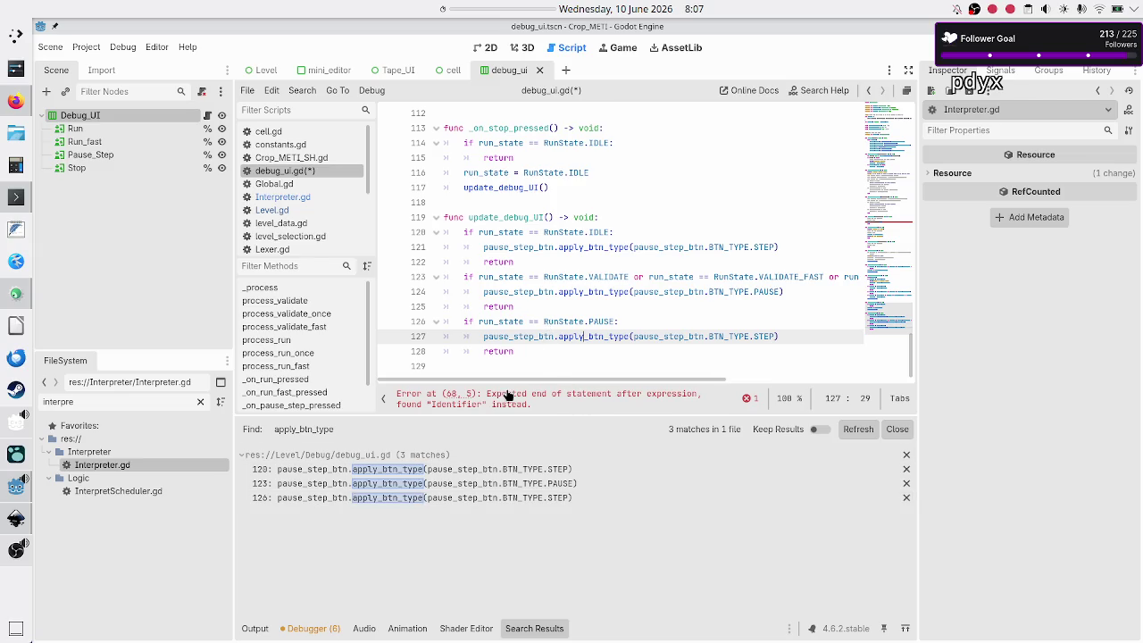
pyautogui.scroll(10, 548, 308)
# Delete the broken 'call the interpreter.run_' line 68, save debug_ui.gd, and select apply_btn_type on line 123.
pyautogui.scroll(6, 548, 308)
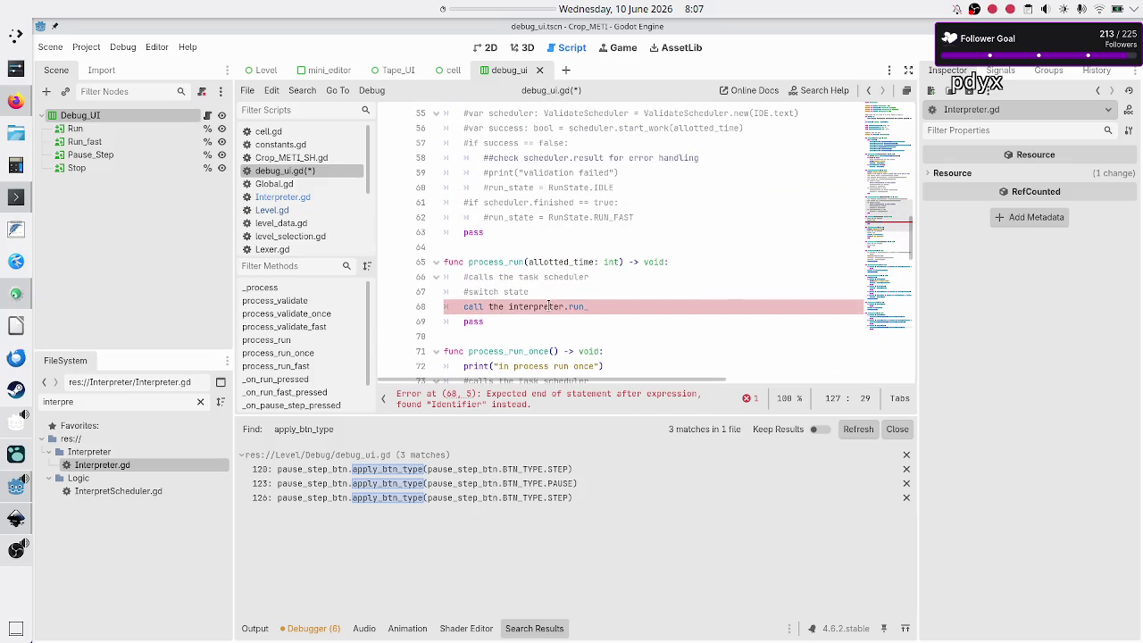
pyautogui.click(628, 301)
pyautogui.hotkey('shift', 'End')
pyautogui.press('Delete')
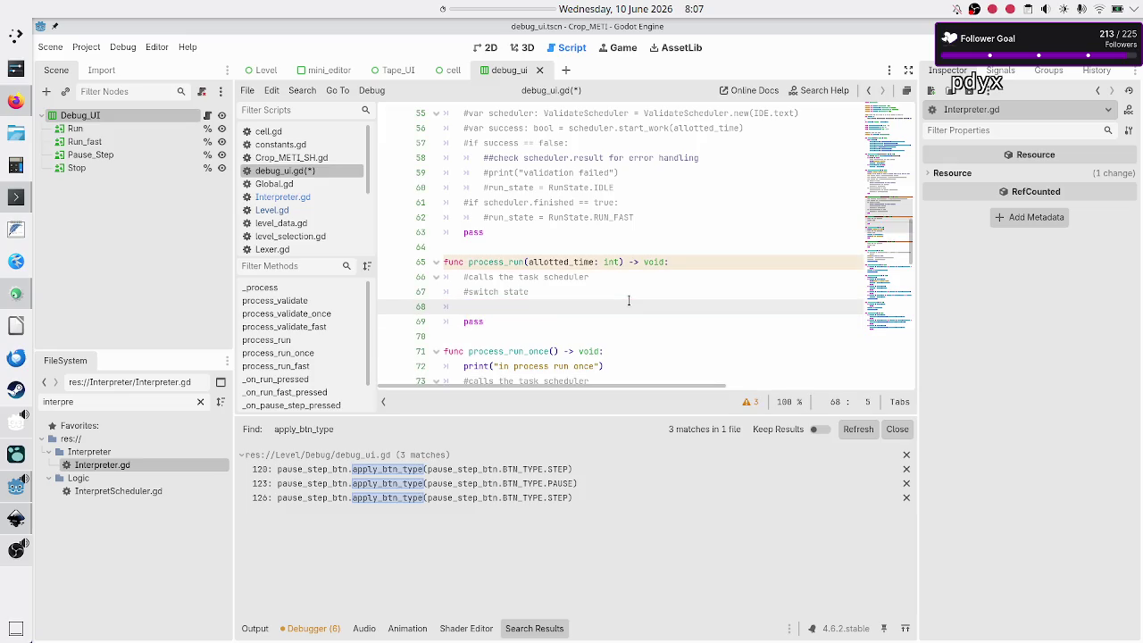
pyautogui.press('BackSpace')
pyautogui.press('BackSpace')
pyautogui.hotkey('ctrl', 's')
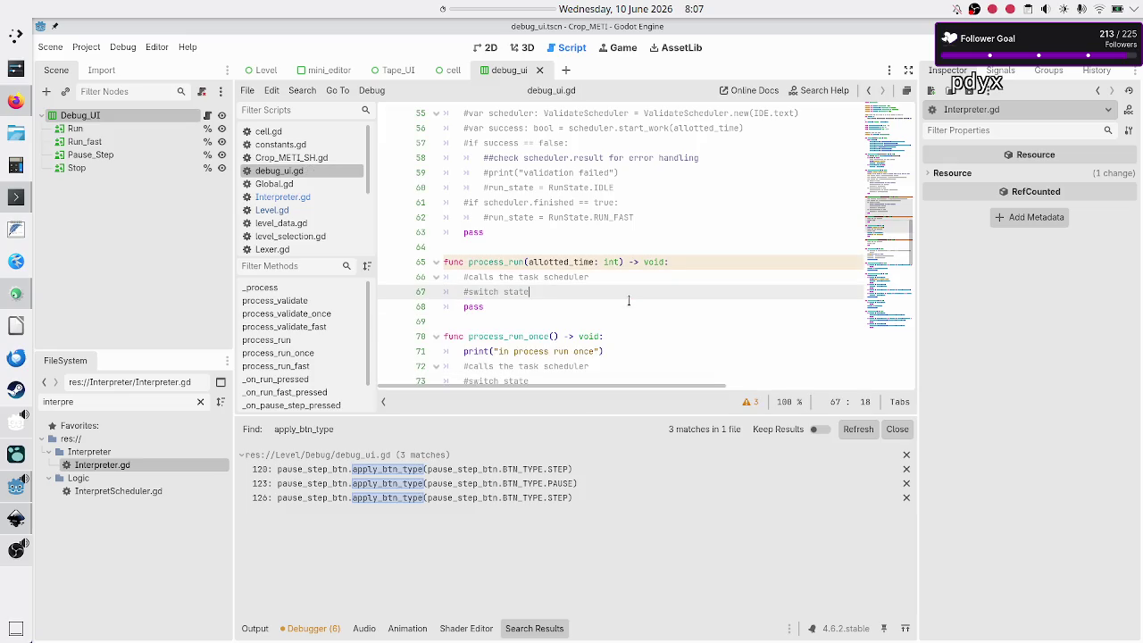
pyautogui.scroll(-15, 589, 313)
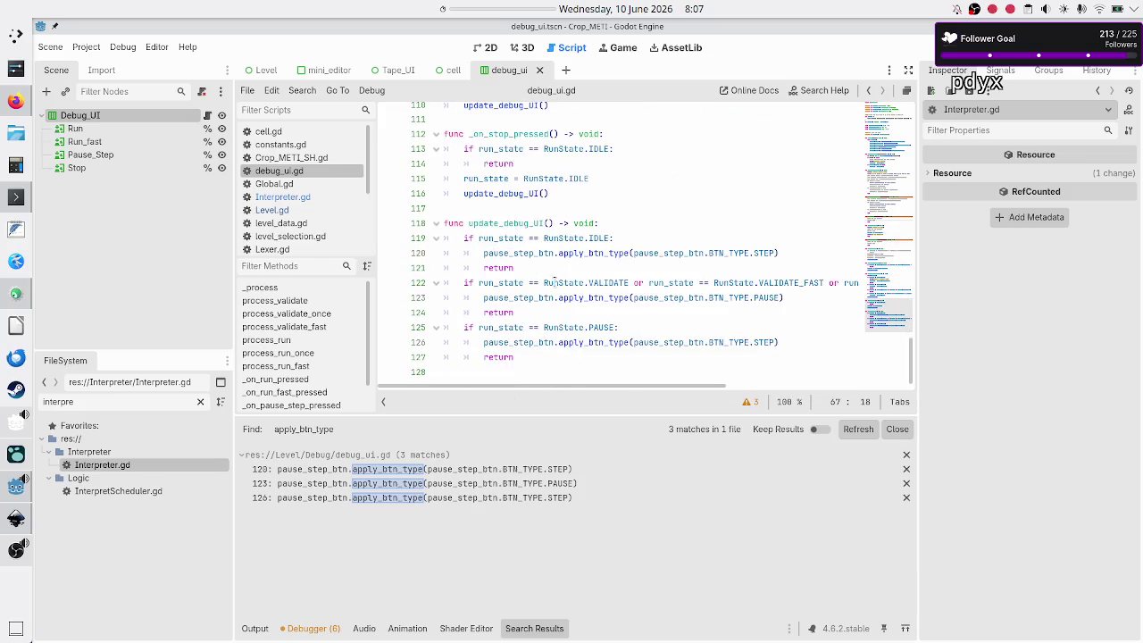
pyautogui.doubleClick(574, 298)
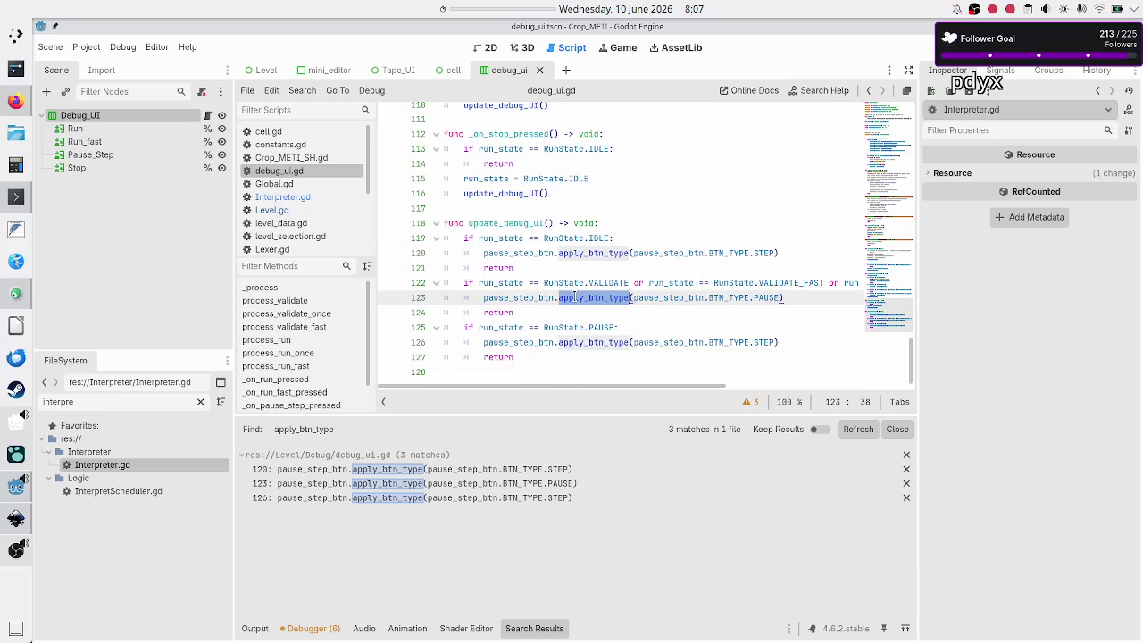
pyautogui.rightClick(576, 300)
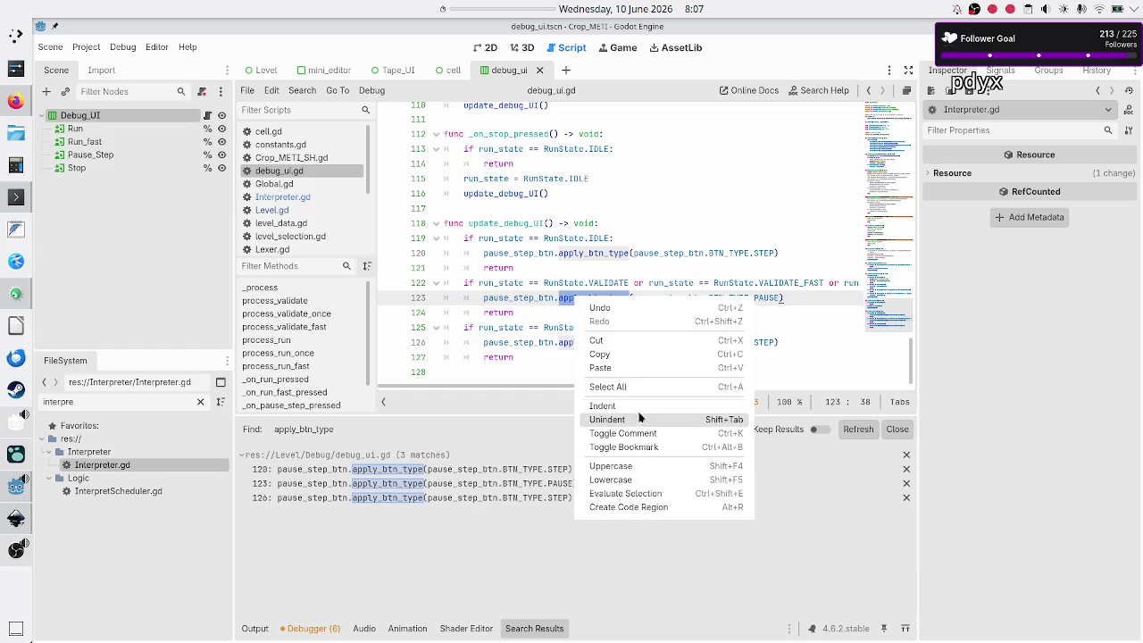
pyautogui.click(645, 495)
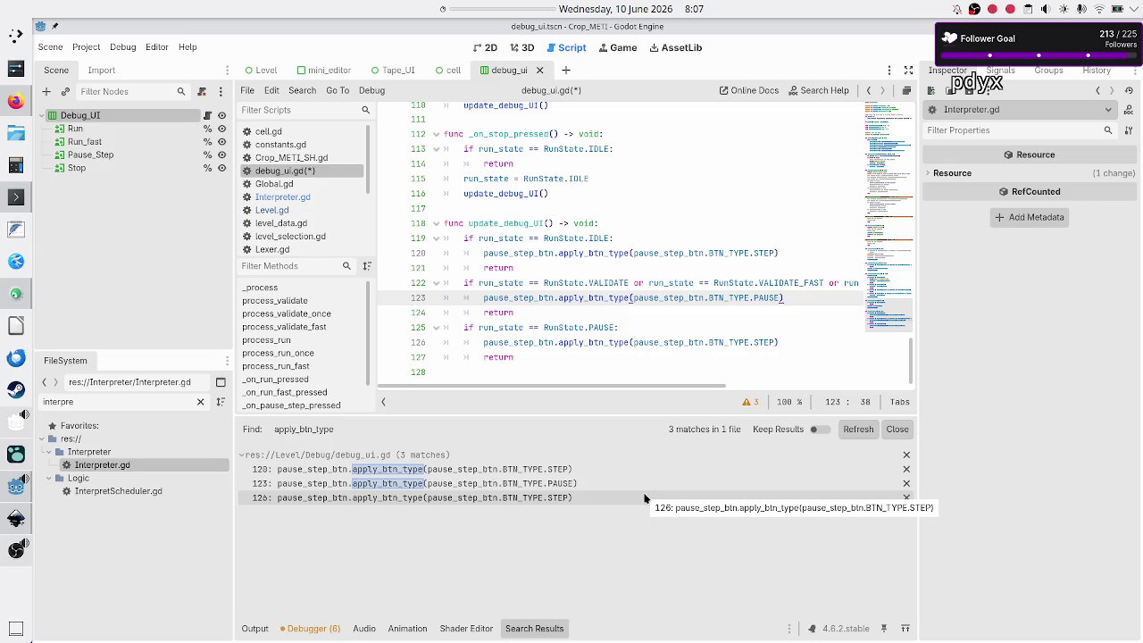
pyautogui.doubleClick(526, 298)
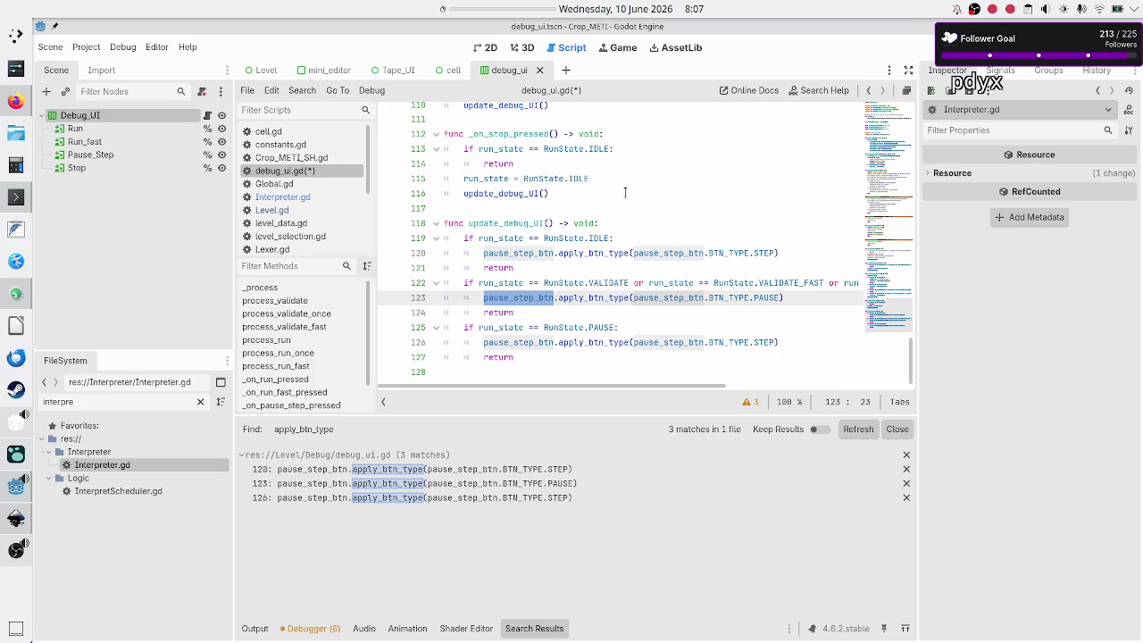
pyautogui.scroll(20, 625, 192)
pyautogui.scroll(13, 625, 191)
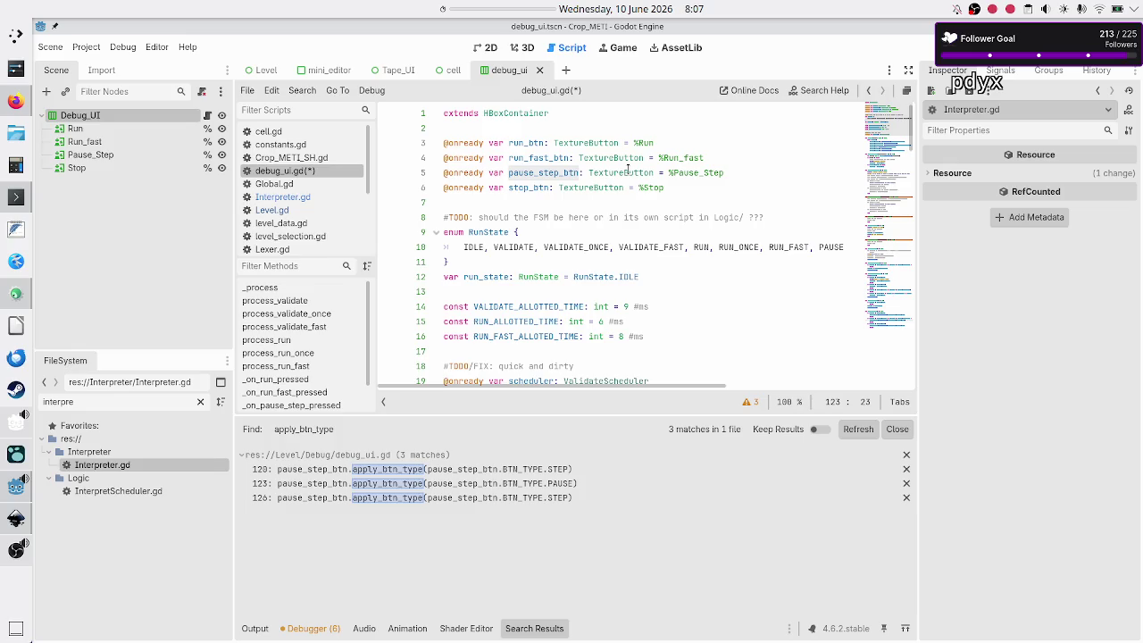
pyautogui.moveTo(627, 169)
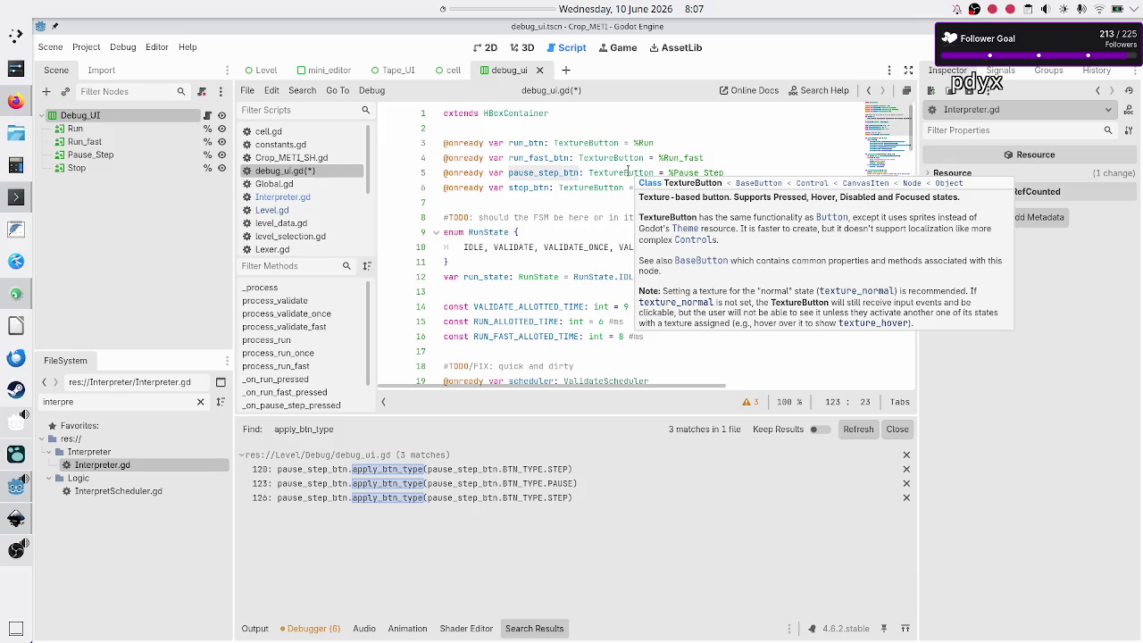
pyautogui.scroll(-20, 593, 278)
pyautogui.scroll(-14, 594, 277)
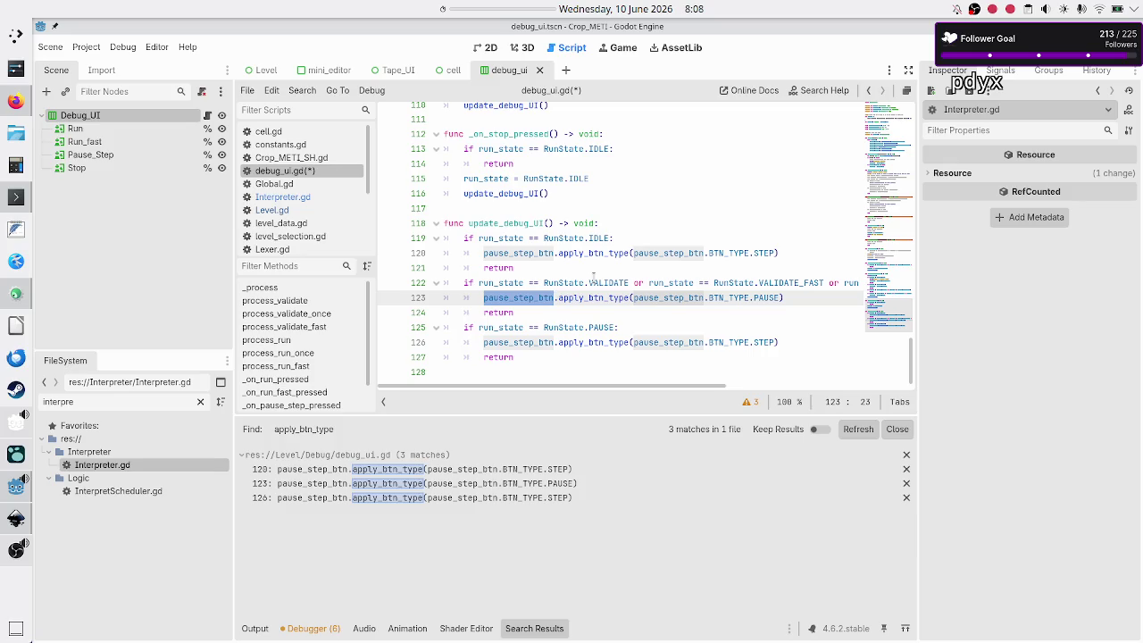
pyautogui.click(518, 297)
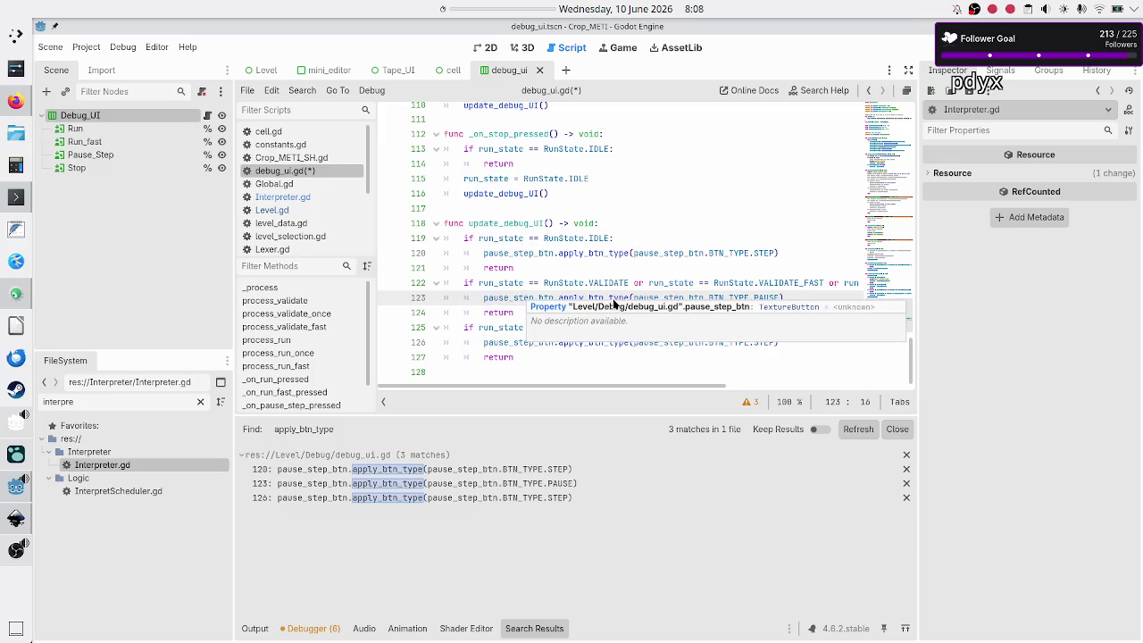
pyautogui.doubleClick(602, 297)
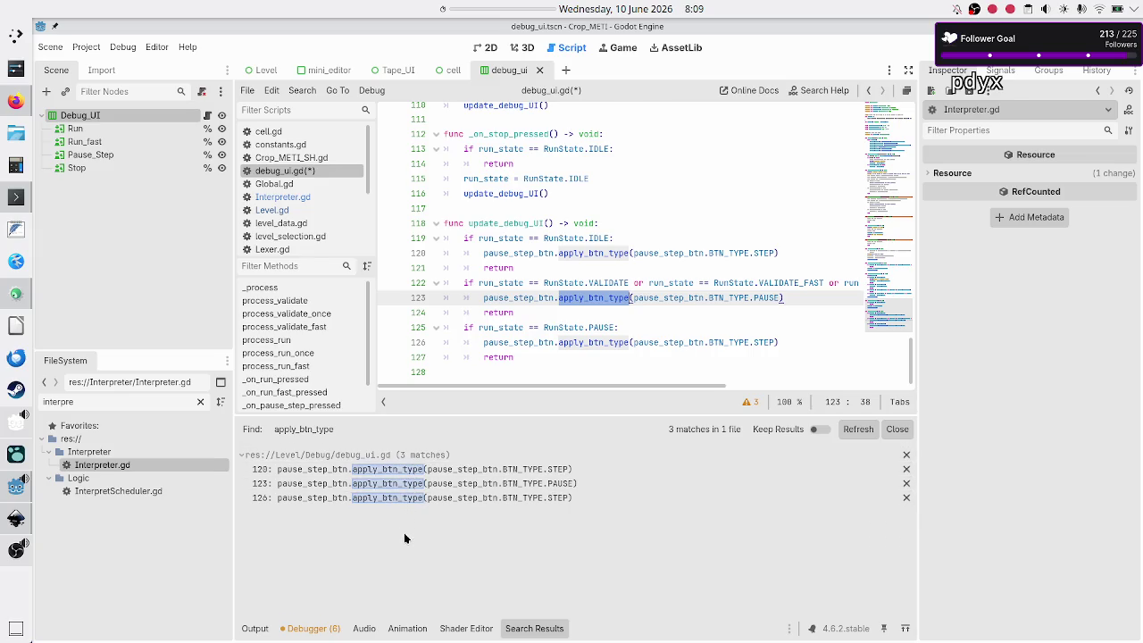
# Review debug_ui.gd, including the match run_state block and the apply_btn_type line at the end.
pyautogui.click(641, 379)
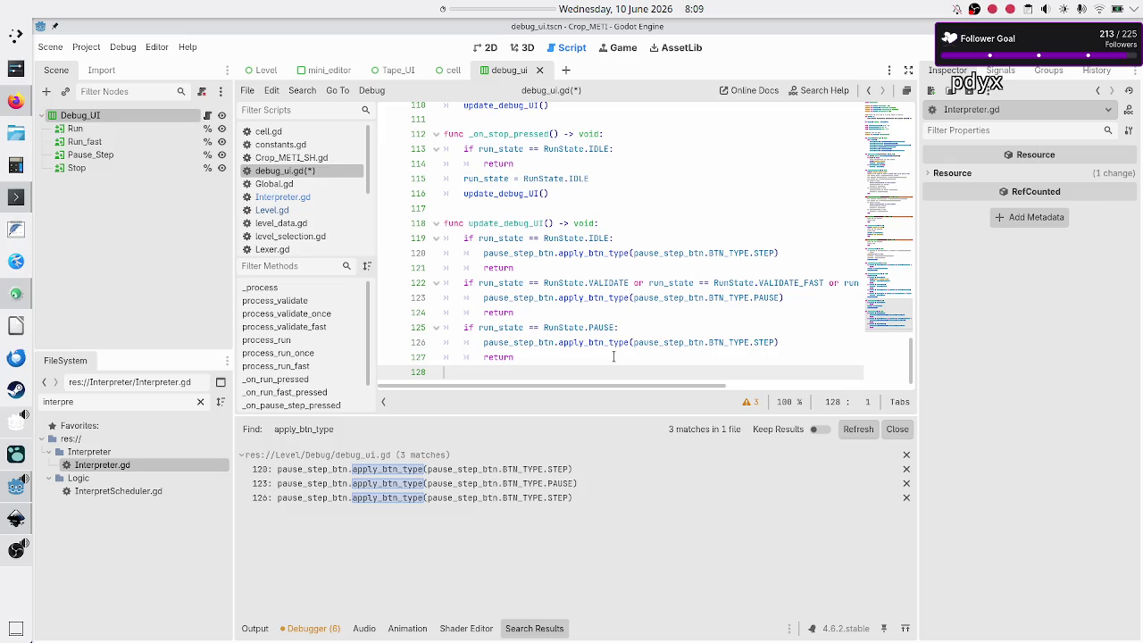
pyautogui.scroll(20, 670, 277)
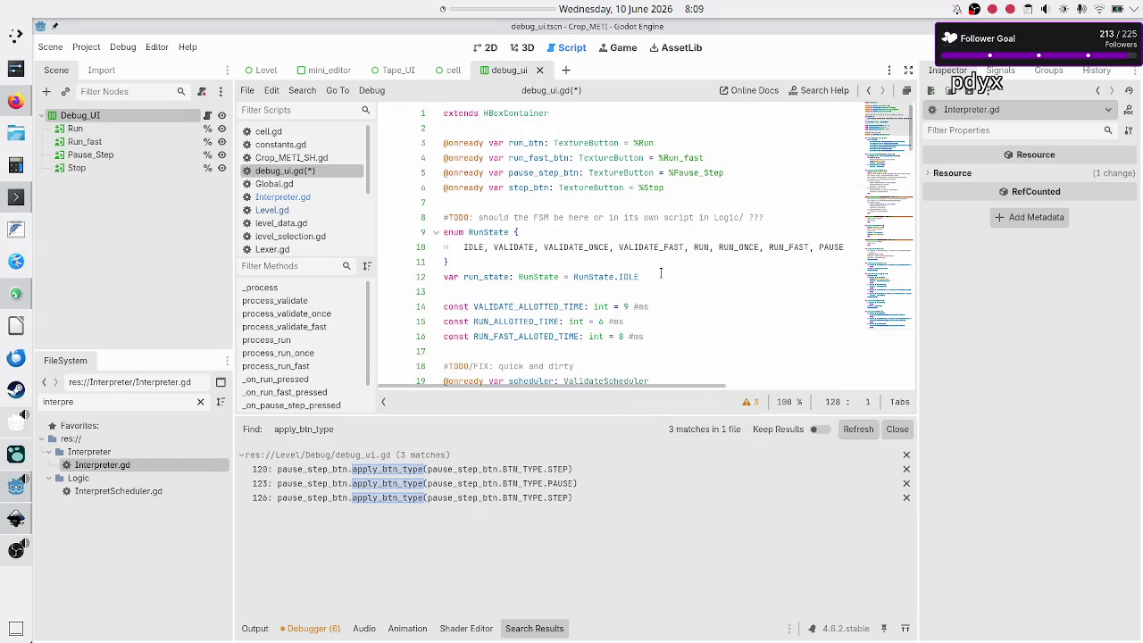
pyautogui.scroll(-4, 658, 286)
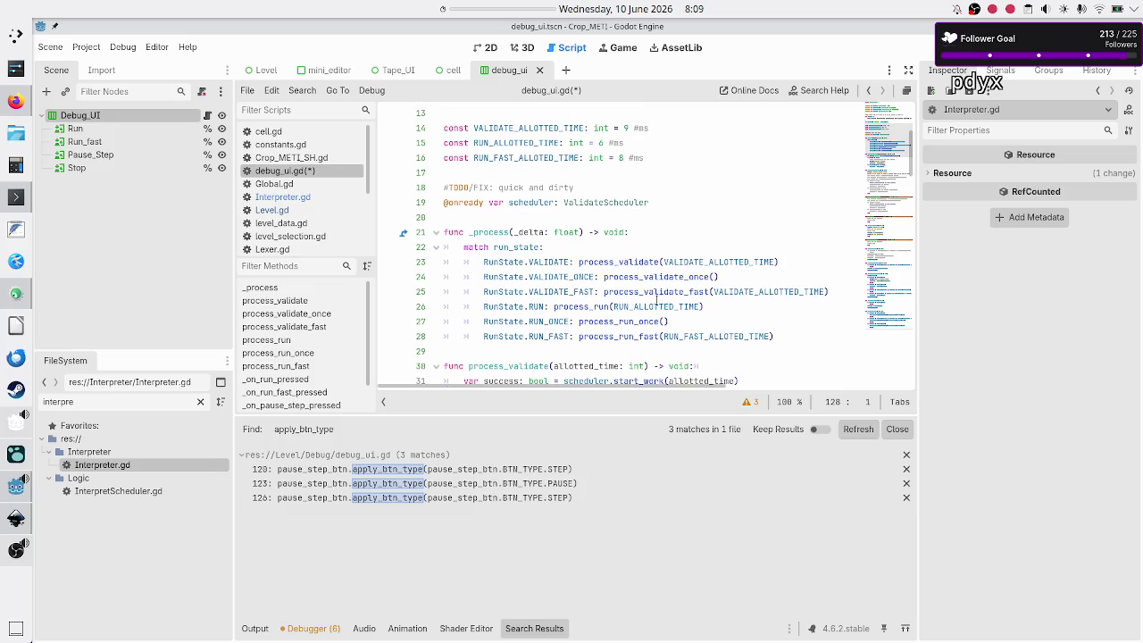
pyautogui.click(673, 241)
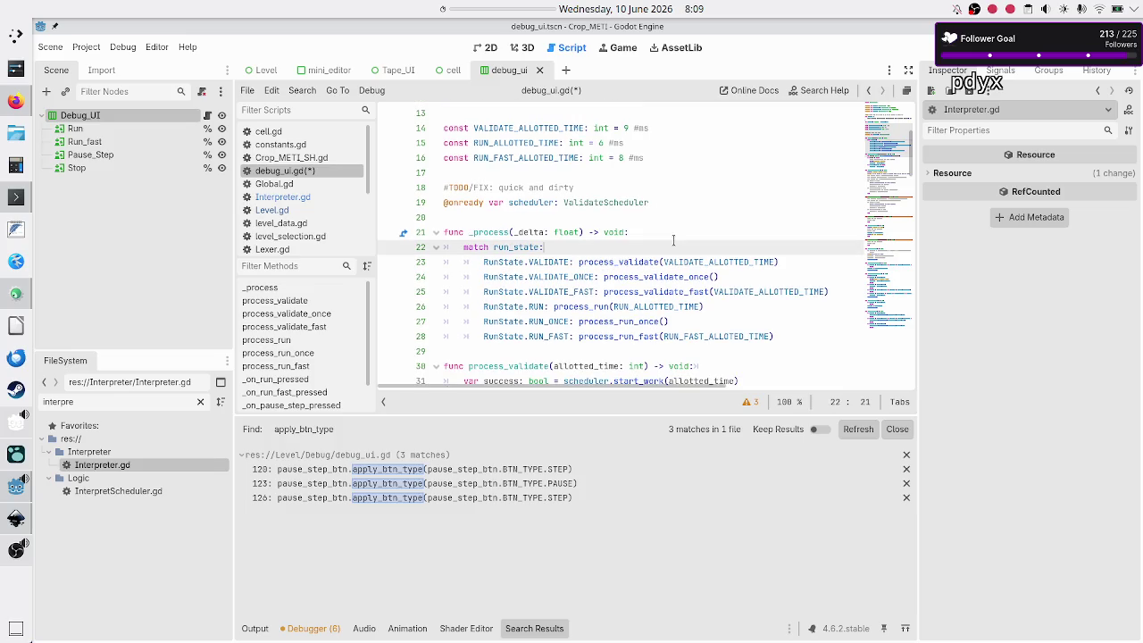
pyautogui.scroll(-20, 620, 245)
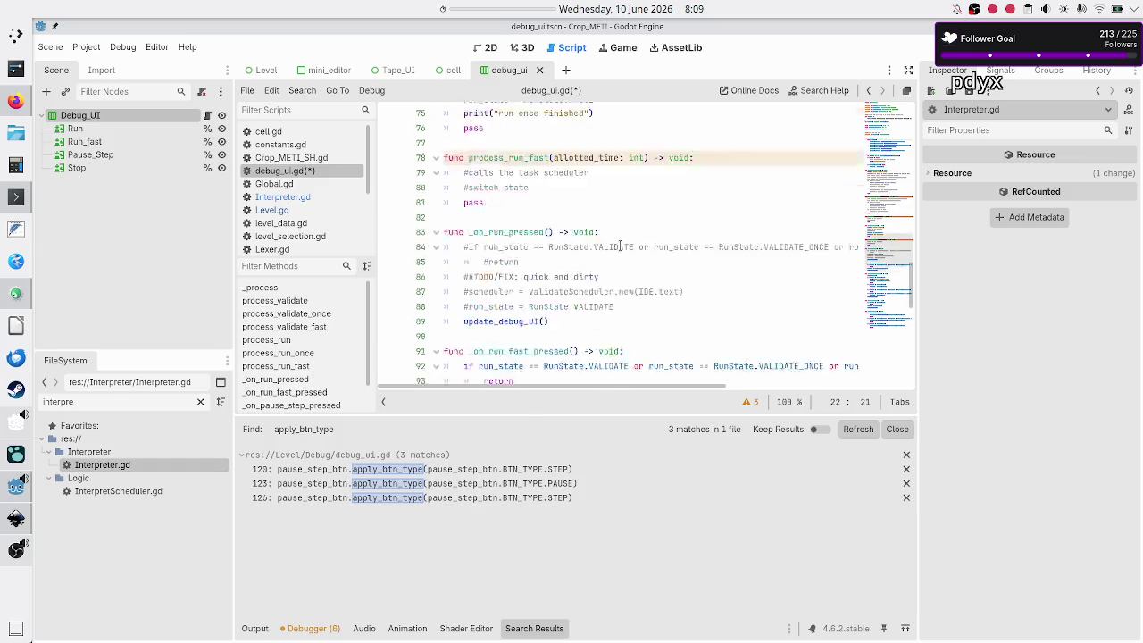
pyautogui.scroll(-6, 620, 245)
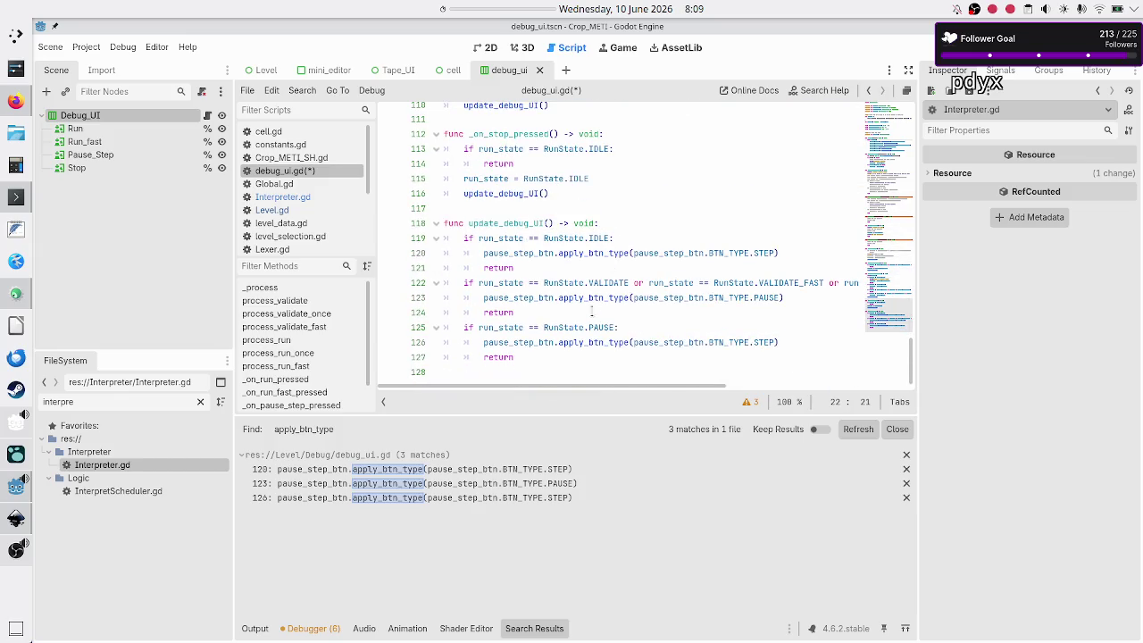
pyautogui.doubleClick(580, 344)
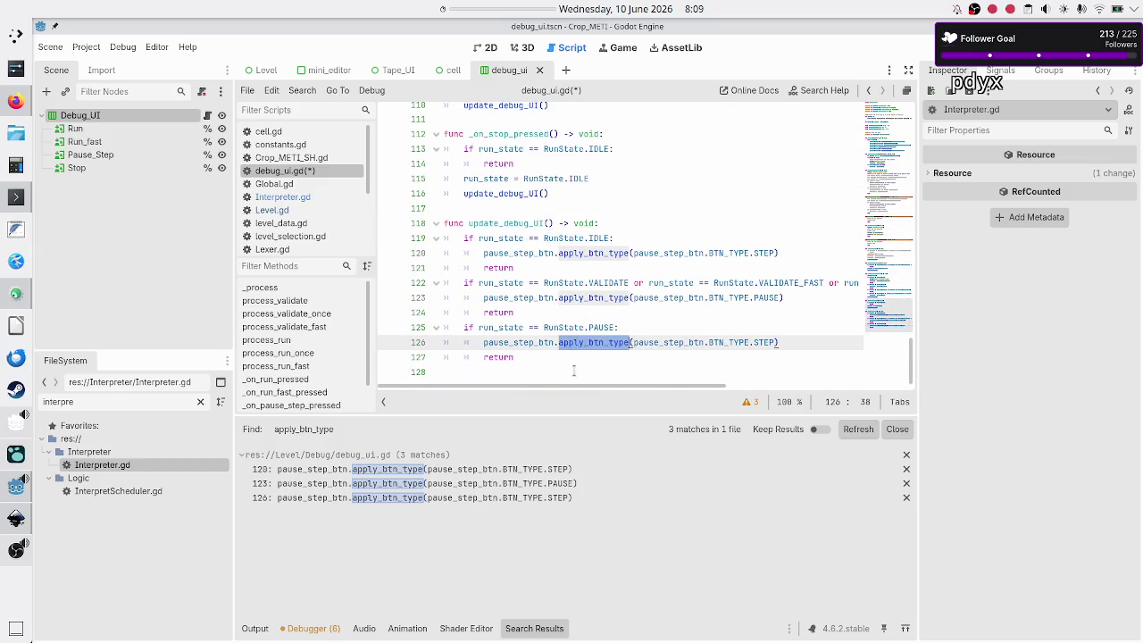
pyautogui.click(573, 372)
pyautogui.scroll(20, 609, 194)
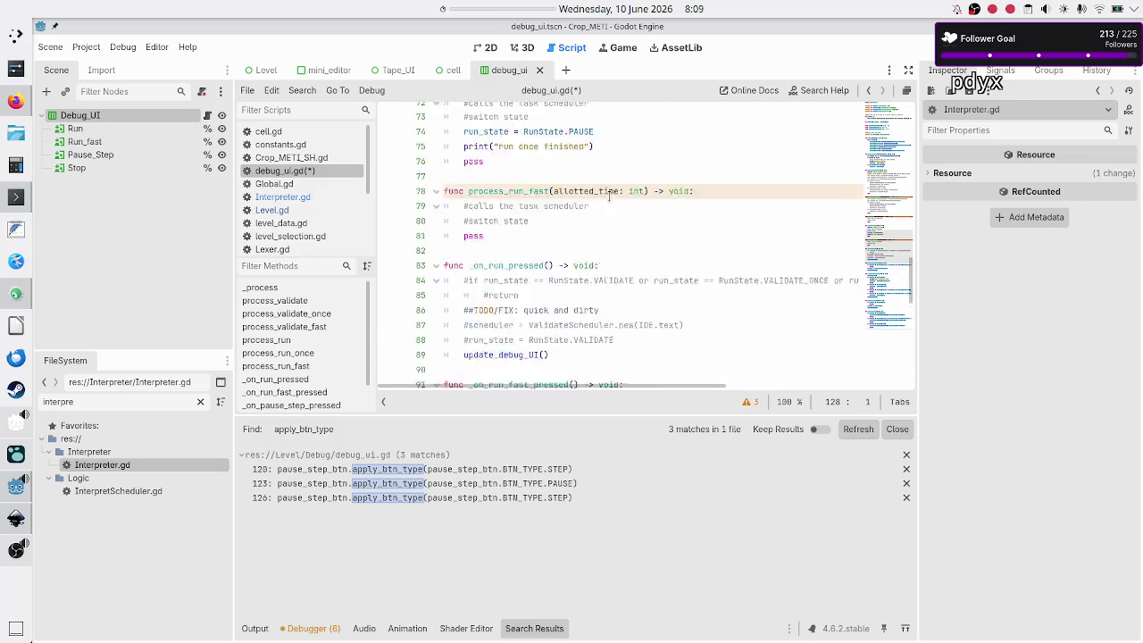
pyautogui.scroll(-4, 547, 247)
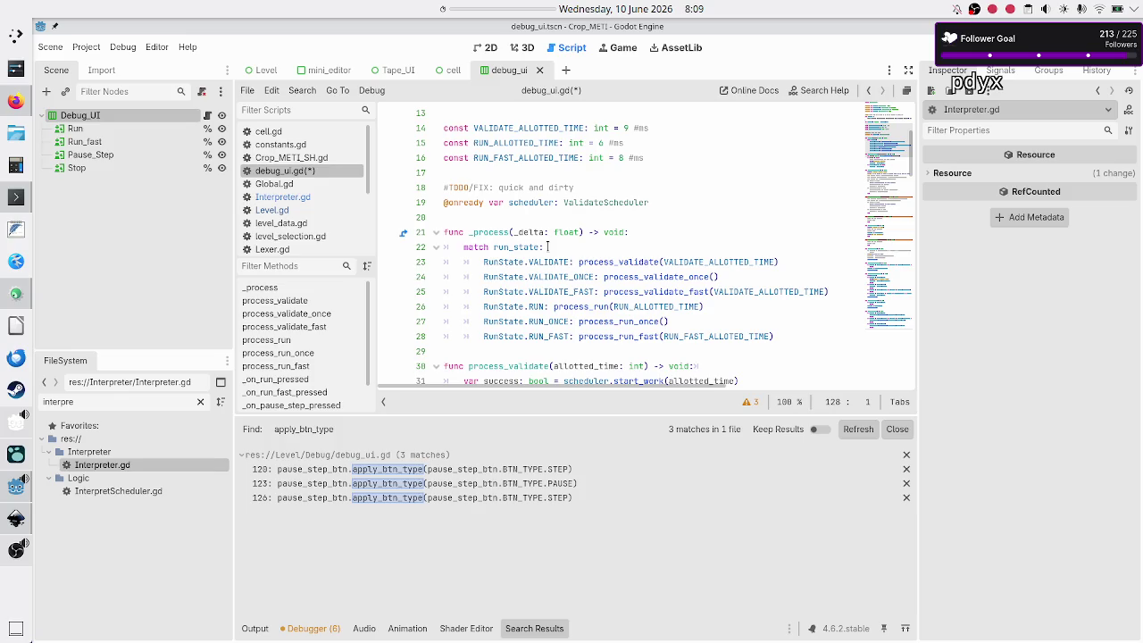
pyautogui.scroll(4, 547, 246)
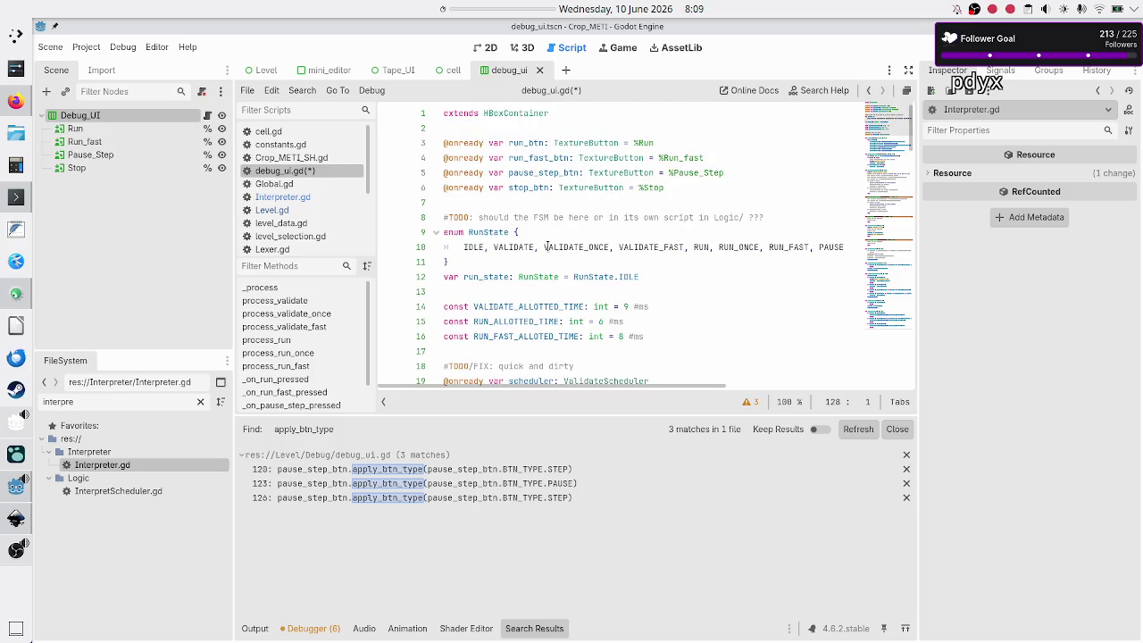
pyautogui.scroll(-1, 547, 246)
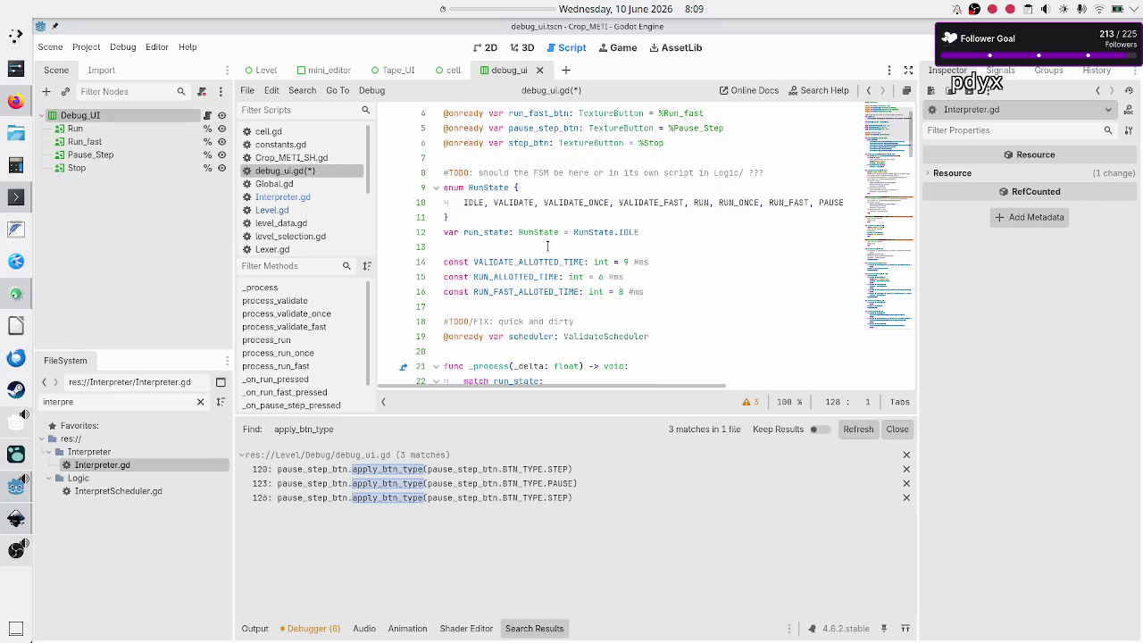
pyautogui.scroll(-1, 547, 246)
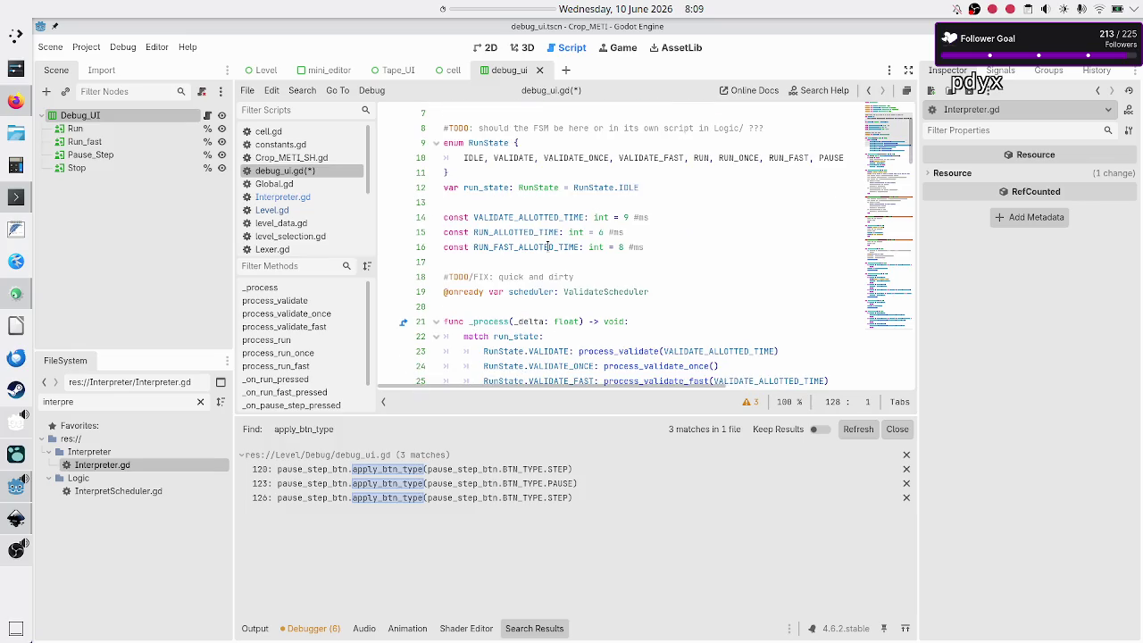
pyautogui.scroll(-3, 533, 282)
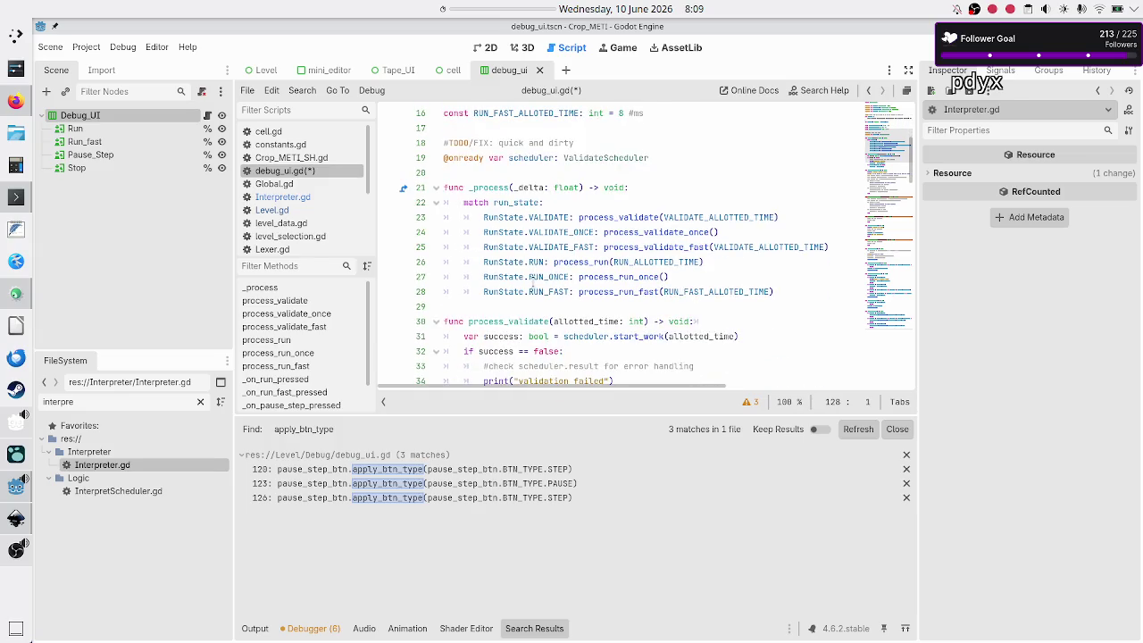
# Add a func _ready() declaration below the scheduler declaration, above _process.
pyautogui.click(480, 171)
pyautogui.press('Return')
pyautogui.press('Return')
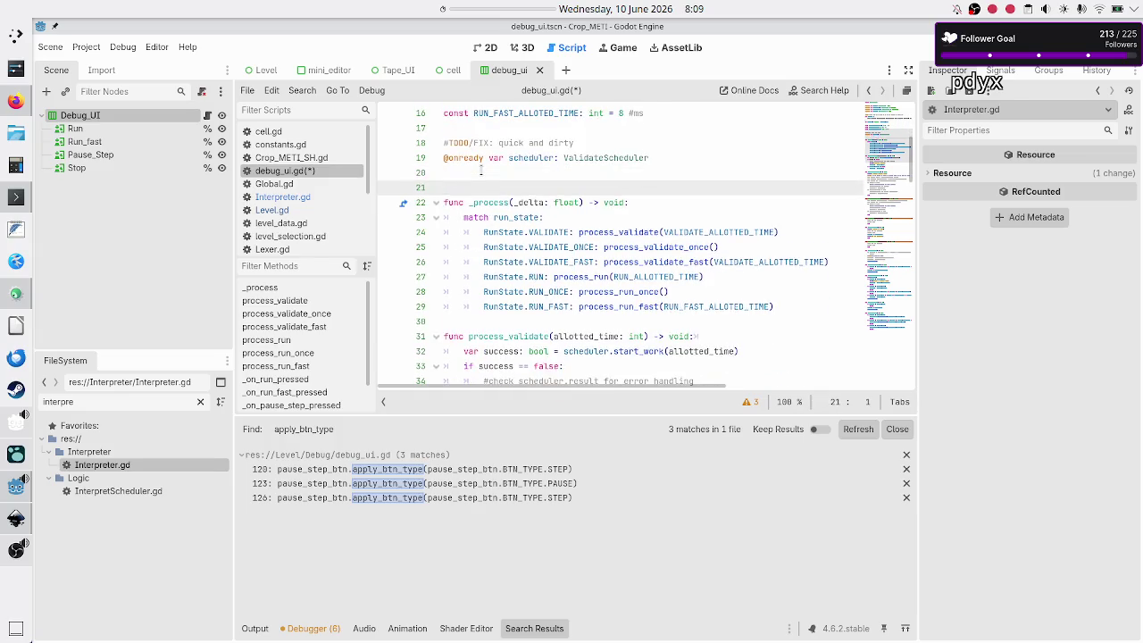
pyautogui.press('Up')
pyautogui.write('func _')
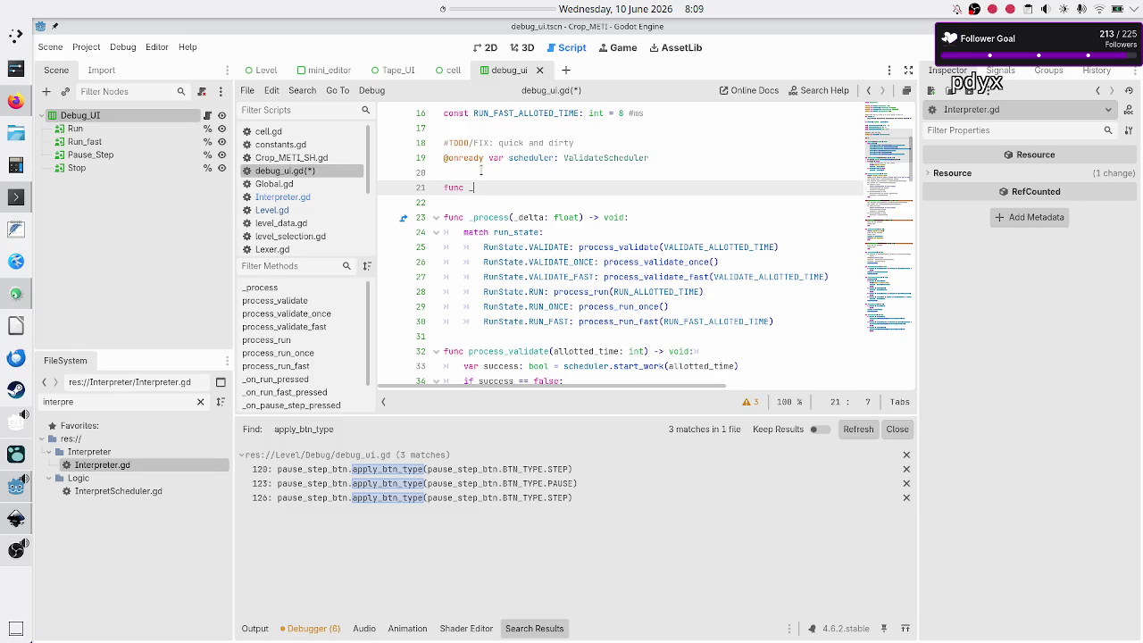
pyautogui.write('rea')
pyautogui.press('Return')
pyautogui.press('Return')
# Copy the apply_btn_type PAUSE line into the body of _ready.
pyautogui.scroll(-20, 566, 227)
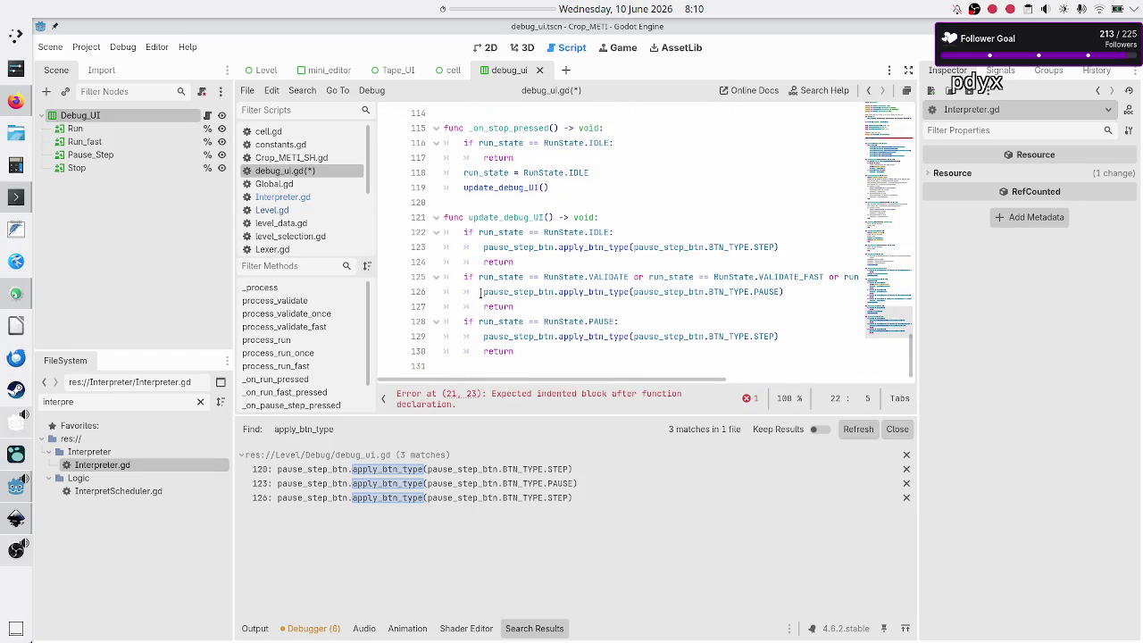
pyautogui.click(479, 291)
pyautogui.hotkey('shift', 'Down')
pyautogui.hotkey('shift', 'Left')
pyautogui.hotkey('shift', 'Left')
pyautogui.hotkey('shift', 'Left')
pyautogui.hotkey('ctrl', 'c')
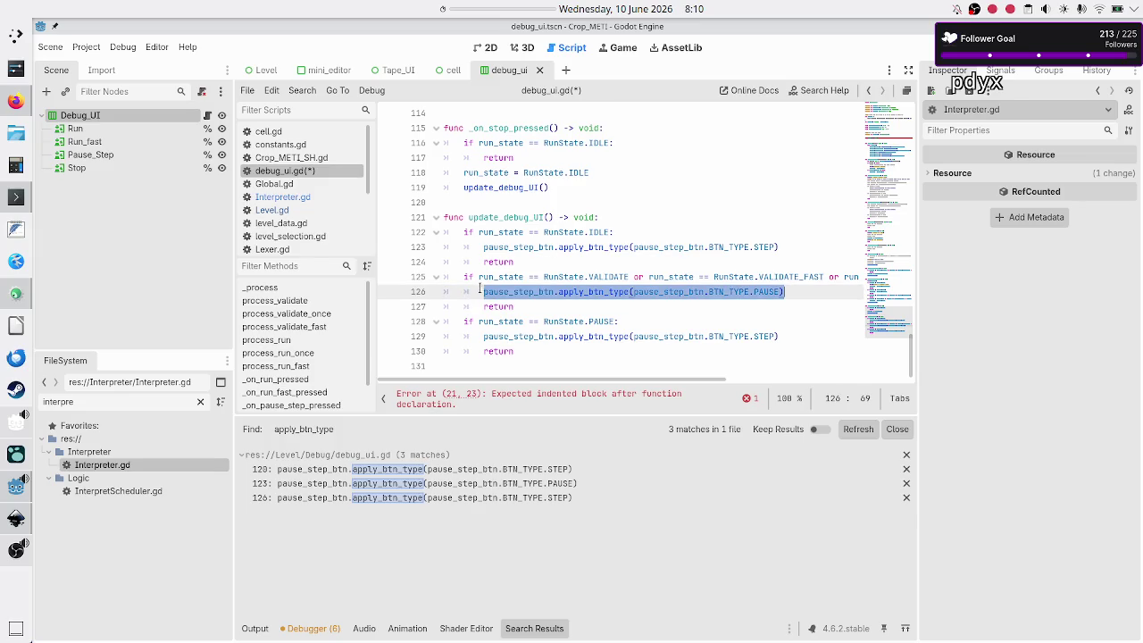
pyautogui.scroll(20, 479, 291)
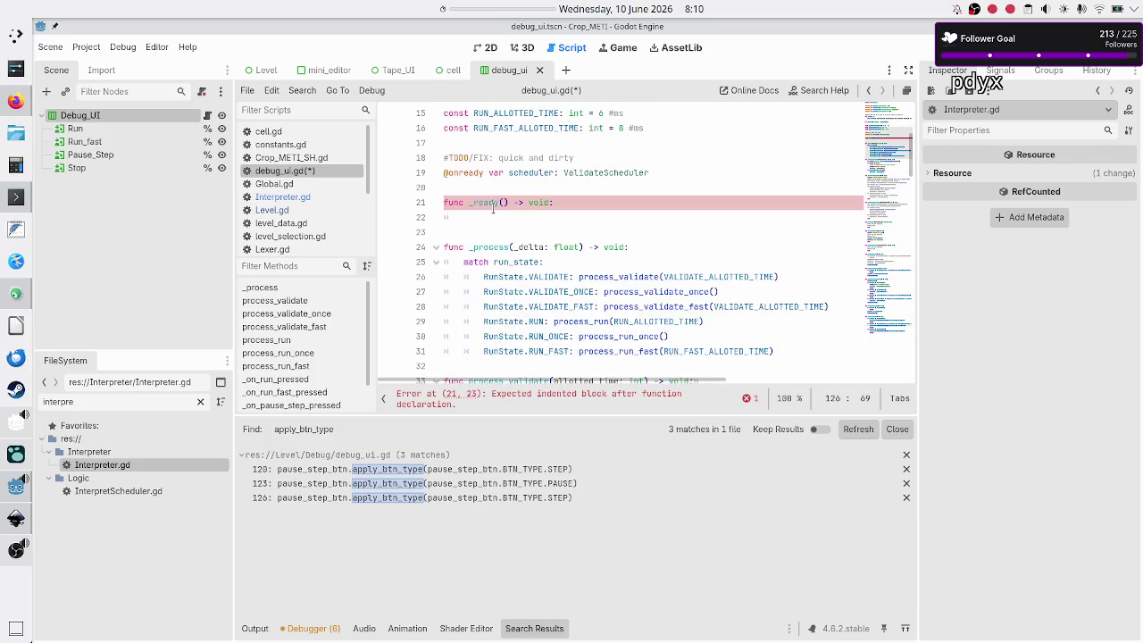
pyautogui.scroll(3, 493, 207)
pyautogui.scroll(-3, 500, 213)
pyautogui.hscroll(3, 515, 219)
pyautogui.click(515, 219)
pyautogui.press('Down')
pyautogui.press('Up')
pyautogui.hotkey('ctrl', 'v')
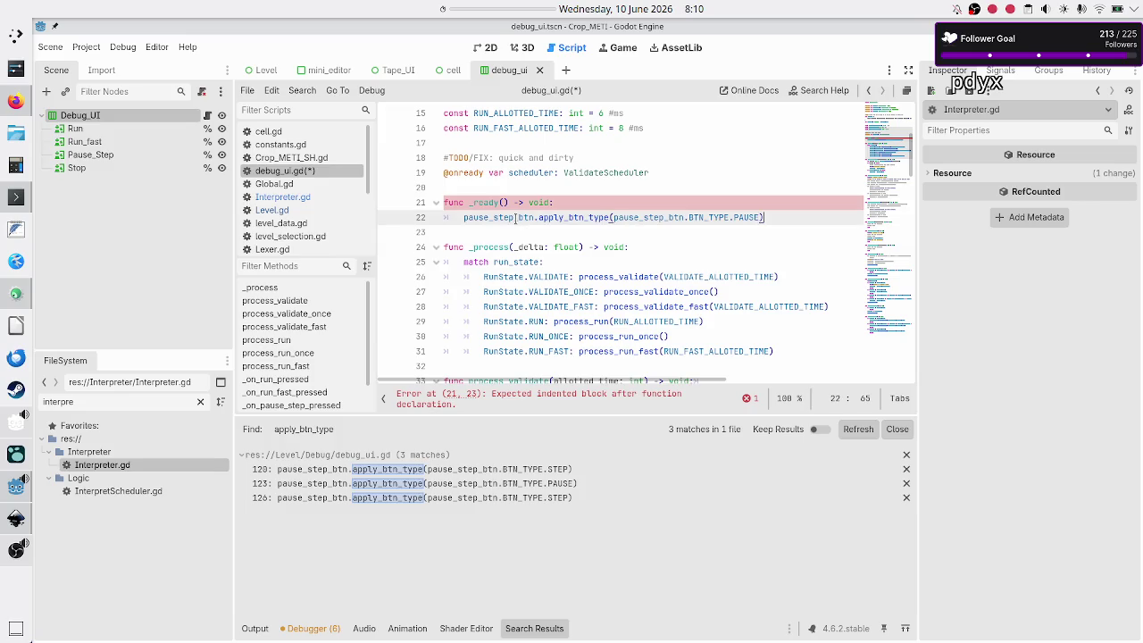
# Check the pasted pause_step_btn PAUSE line and save debug_ui.gd.
pyautogui.click(515, 219)
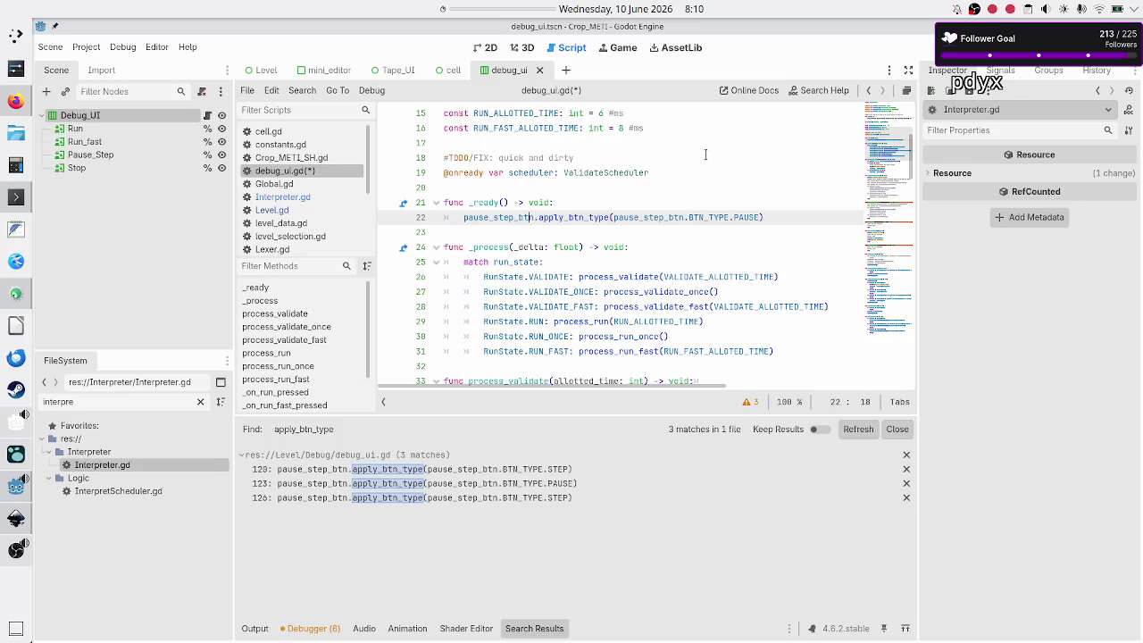
pyautogui.hotkey('shift', 'Left')
pyautogui.hotkey('shift', 'Left')
pyautogui.hotkey('shift', 'Left')
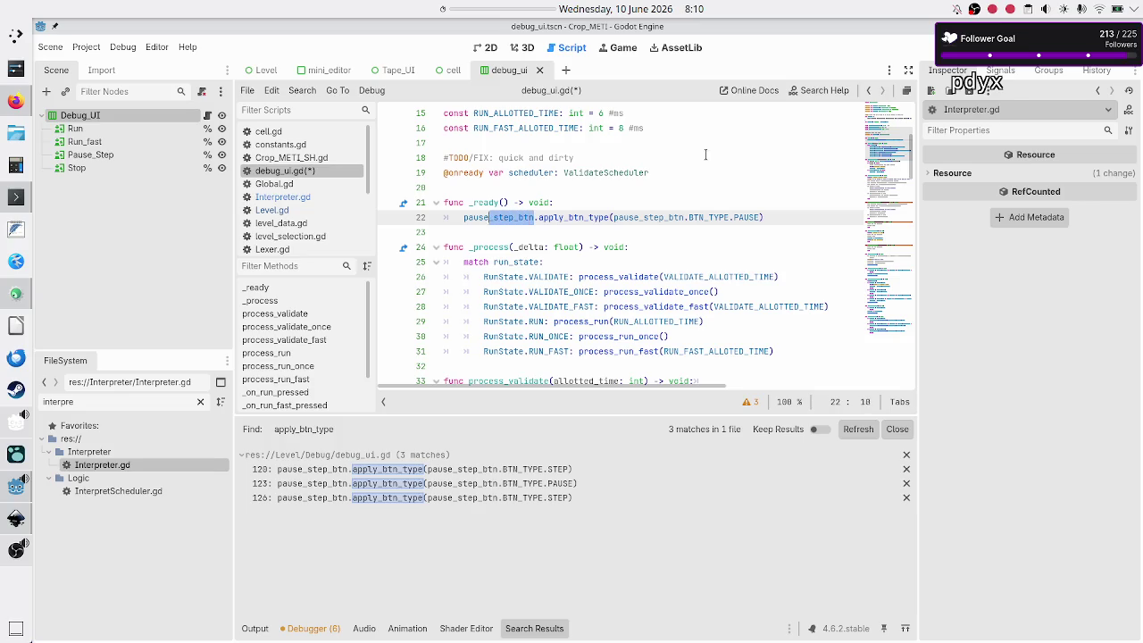
pyautogui.press('Right')
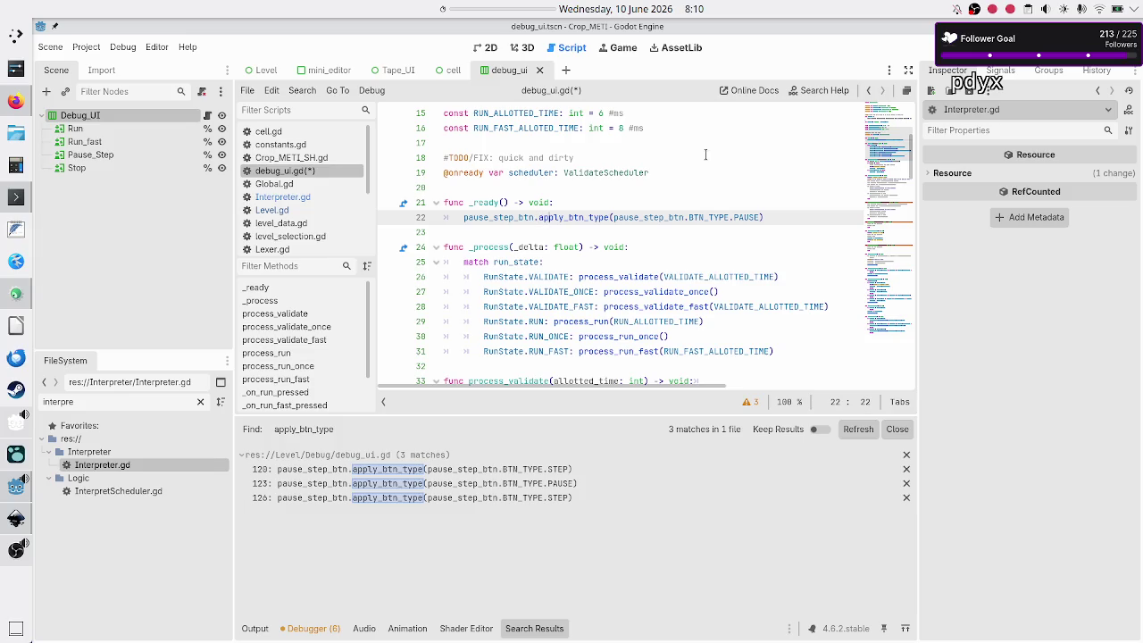
pyautogui.hotkey('ctrl', 'Right')
pyautogui.hotkey('ctrl', 'Right')
pyautogui.hotkey('ctrl', 'Right')
pyautogui.hotkey('ctrl', 's')
# Add print("debug UI ready") at the start of _ready and run the project with F5.
pyautogui.click(604, 202)
pyautogui.press('Return')
pyautogui.write('print')
pyautogui.write('("')
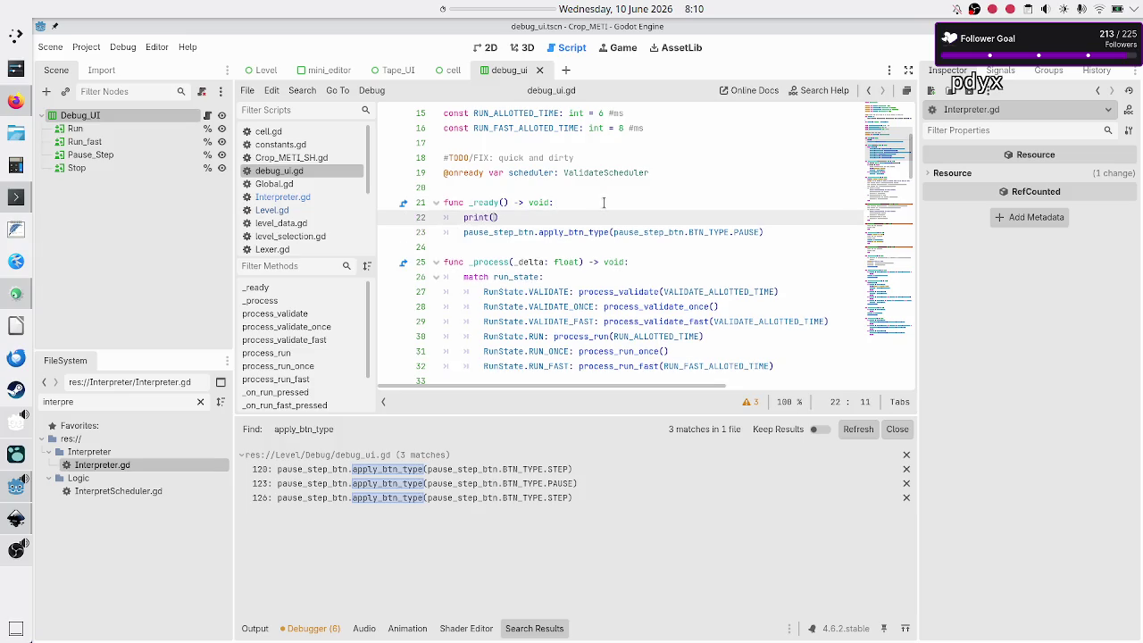
pyautogui.write('debug ')
pyautogui.write('UI ready')
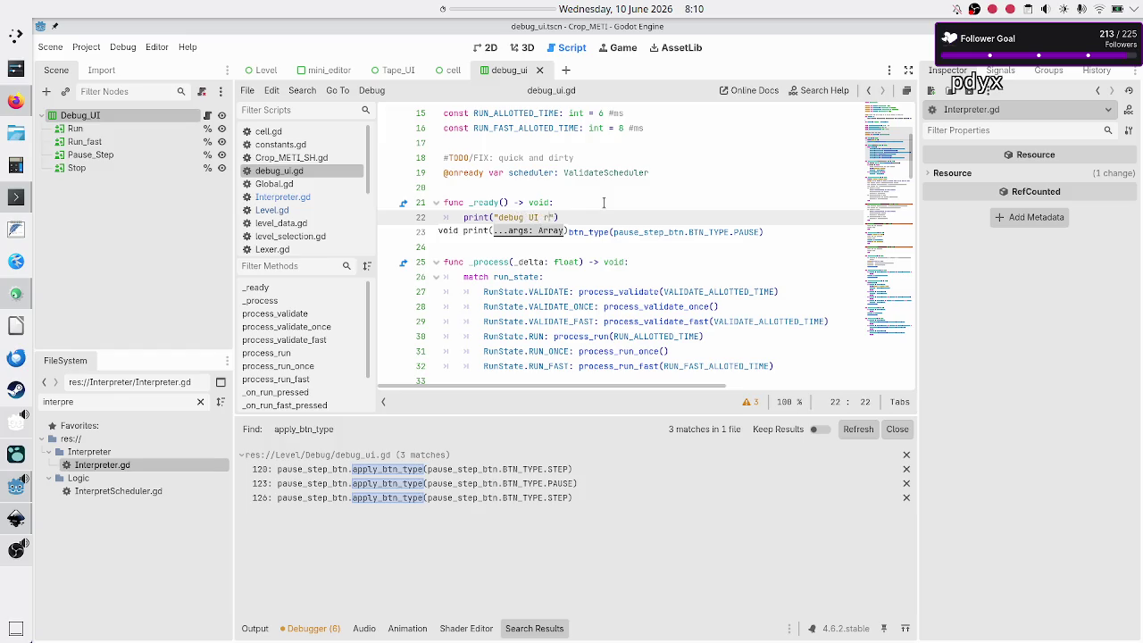
pyautogui.press('F5')
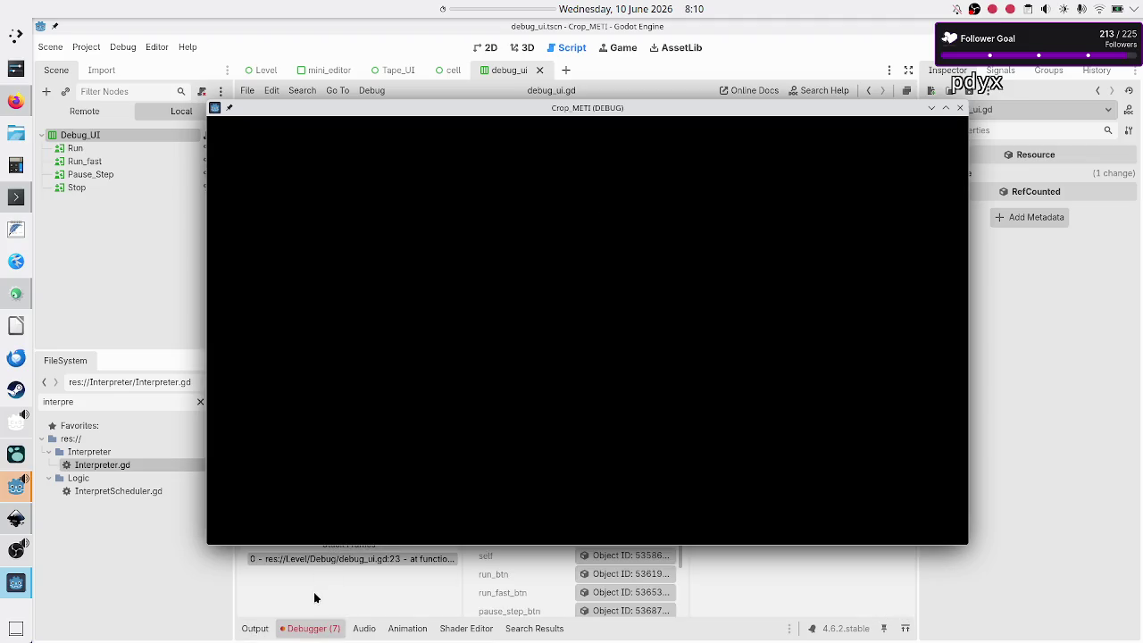
pyautogui.click(313, 591)
pyautogui.click(344, 483)
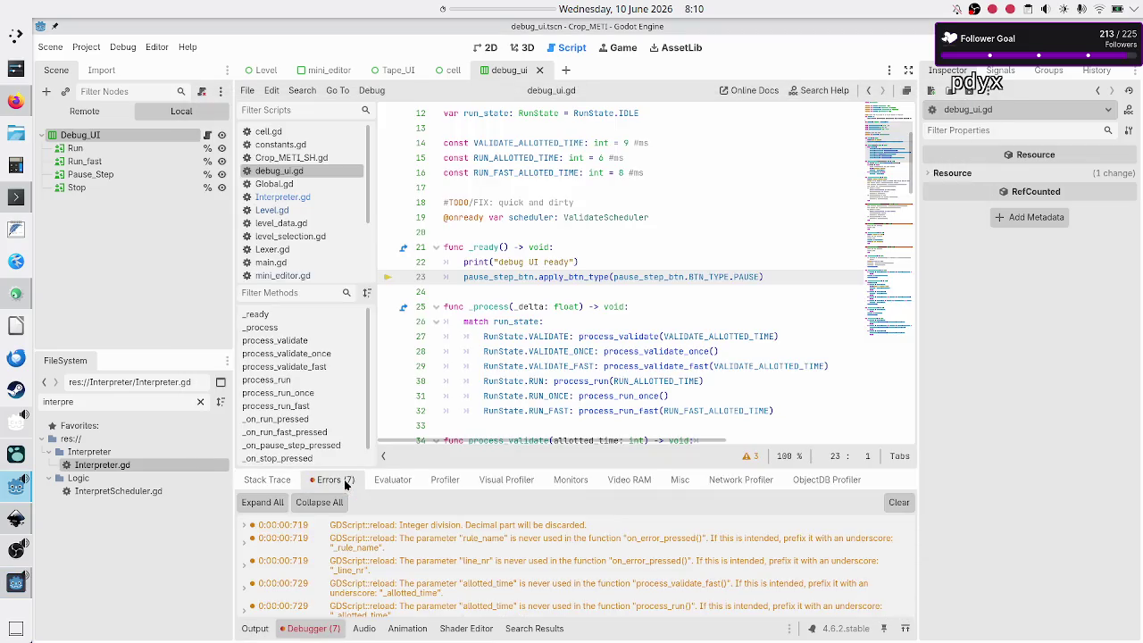
pyautogui.click(479, 606)
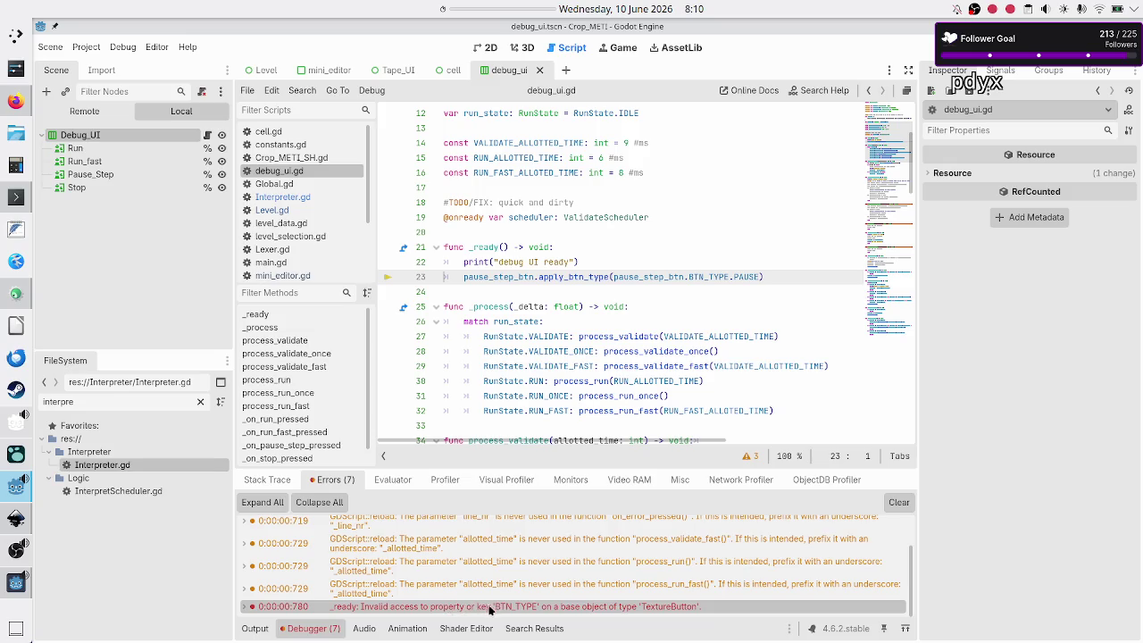
pyautogui.moveTo(518, 613)
pyautogui.moveTo(699, 612)
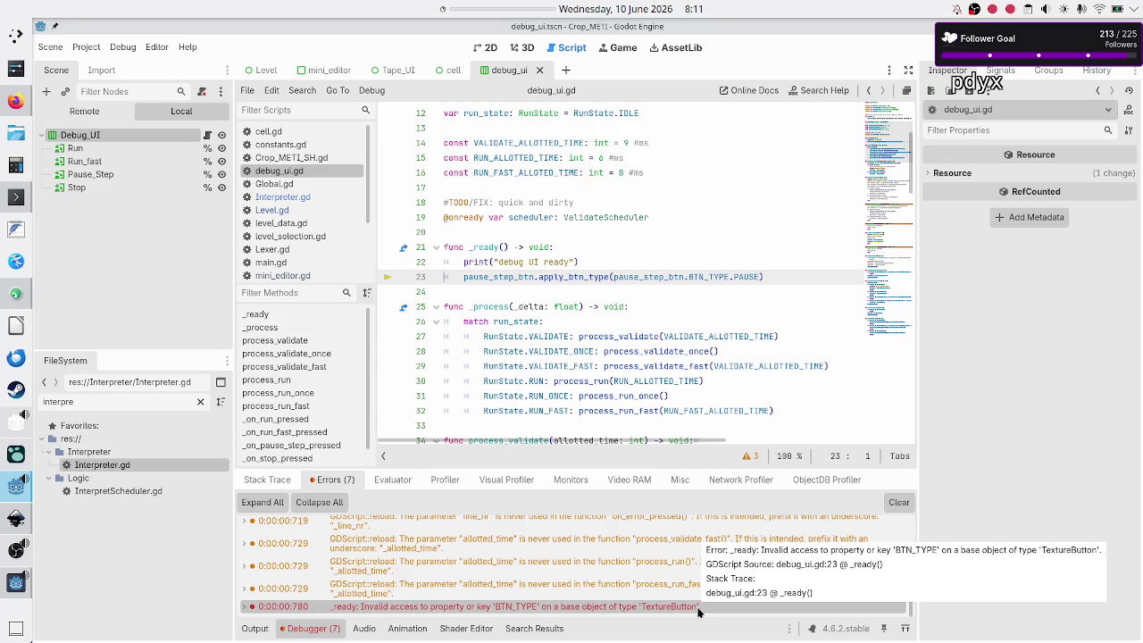
pyautogui.doubleClick(734, 277)
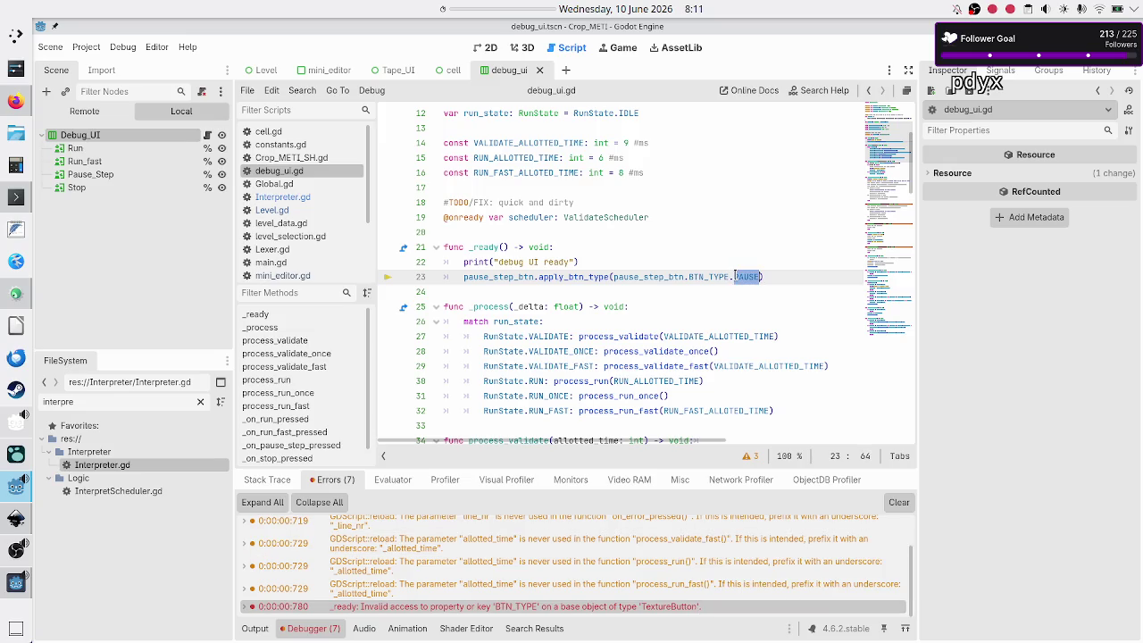
pyautogui.click(588, 277)
pyautogui.doubleClick(587, 277)
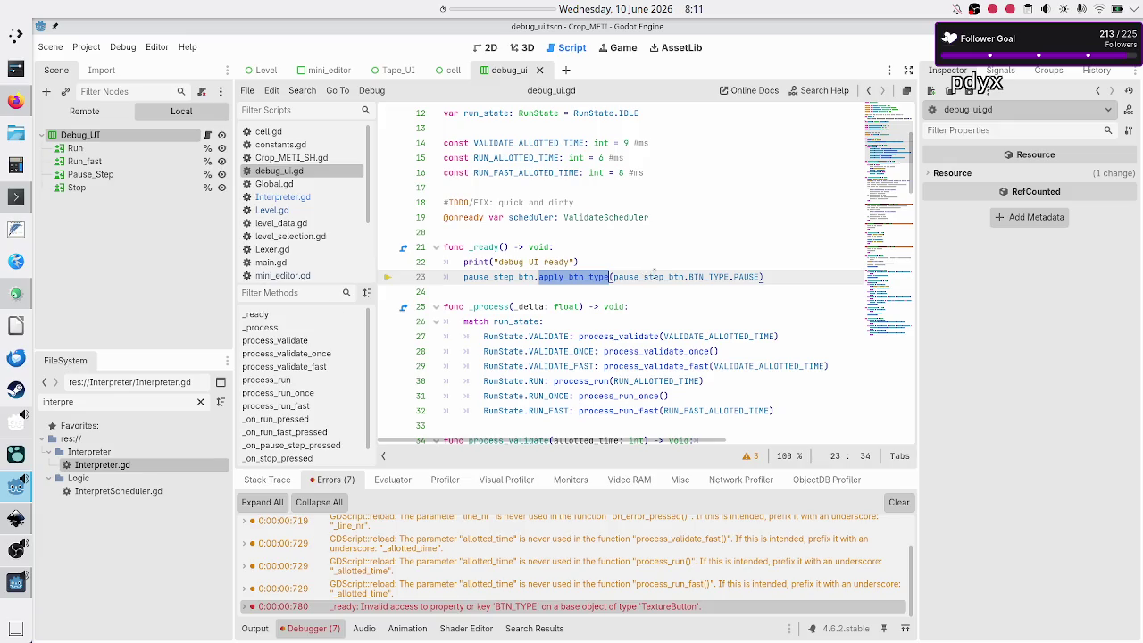
pyautogui.doubleClick(654, 275)
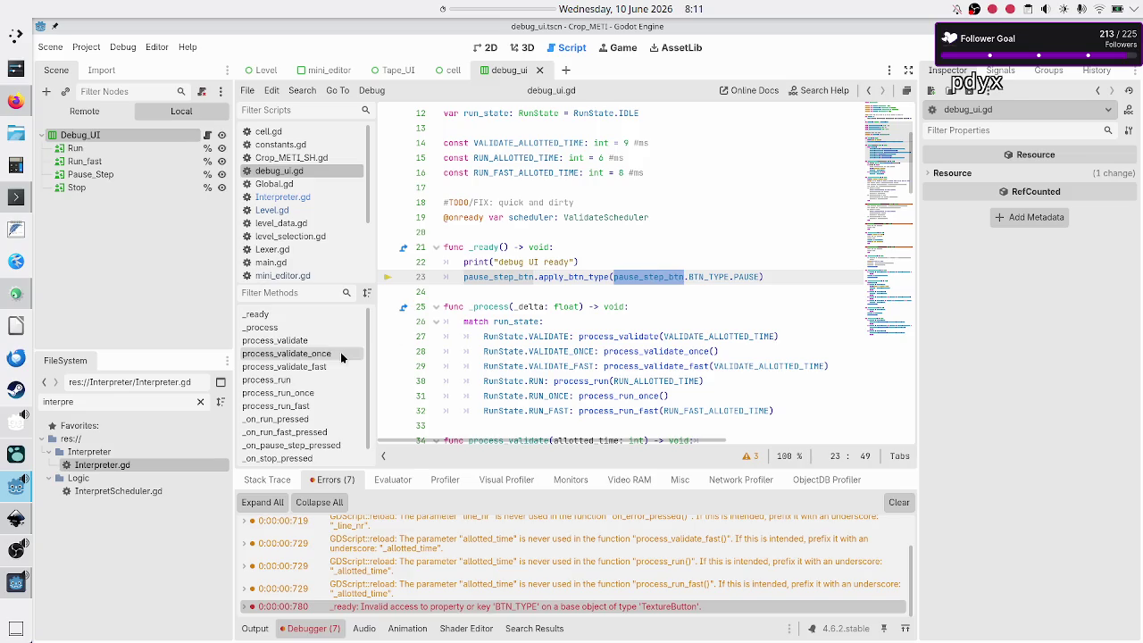
# Inspect the Run, Run_fast and Pause_Step buttons and line 23's apply_btn_type PAUSE call.
pyautogui.click(84, 151)
pyautogui.click(89, 162)
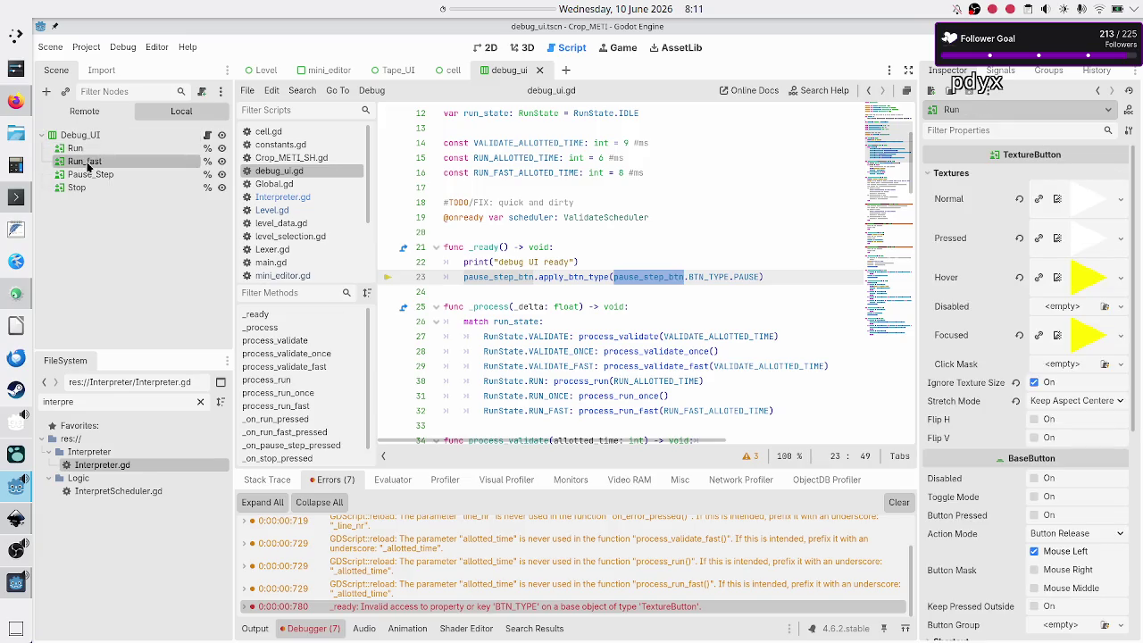
pyautogui.click(108, 177)
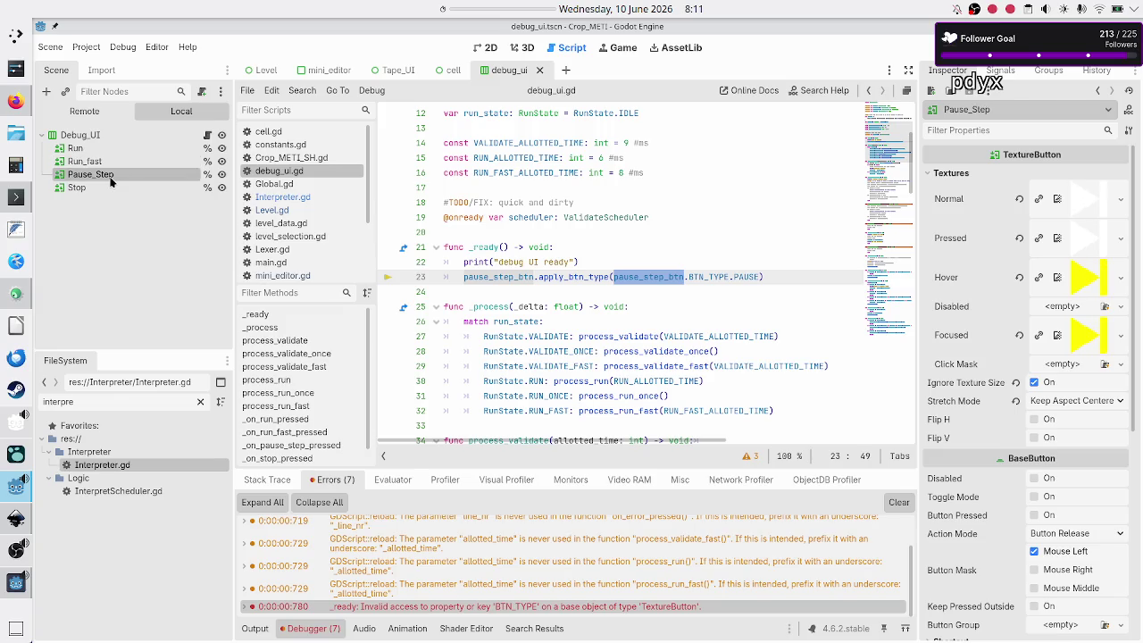
pyautogui.click(95, 148)
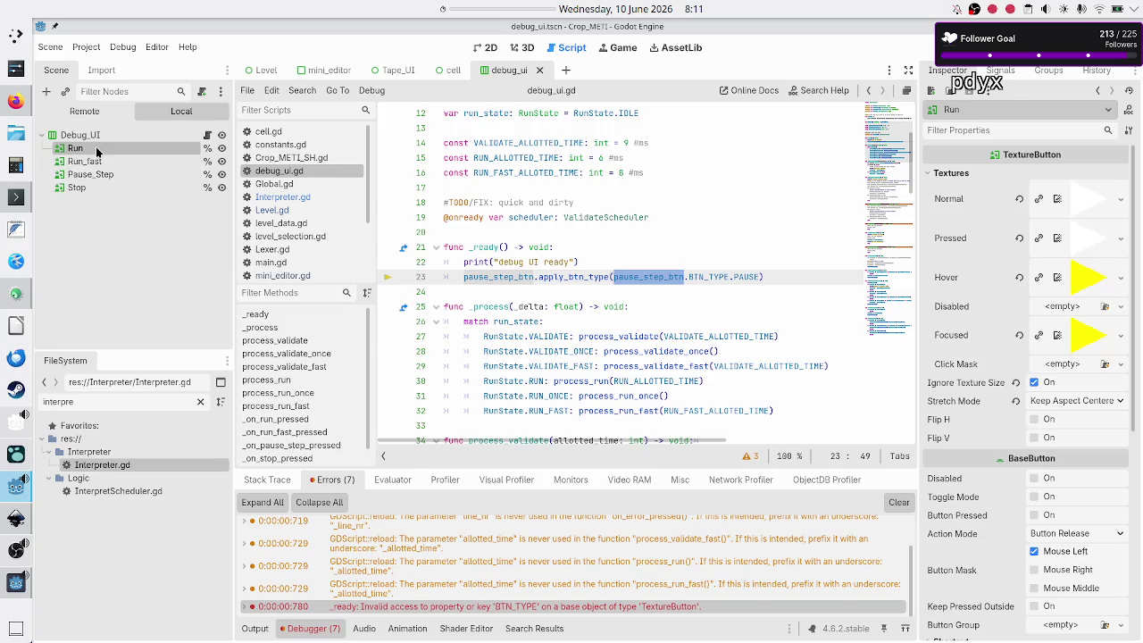
pyautogui.click(93, 161)
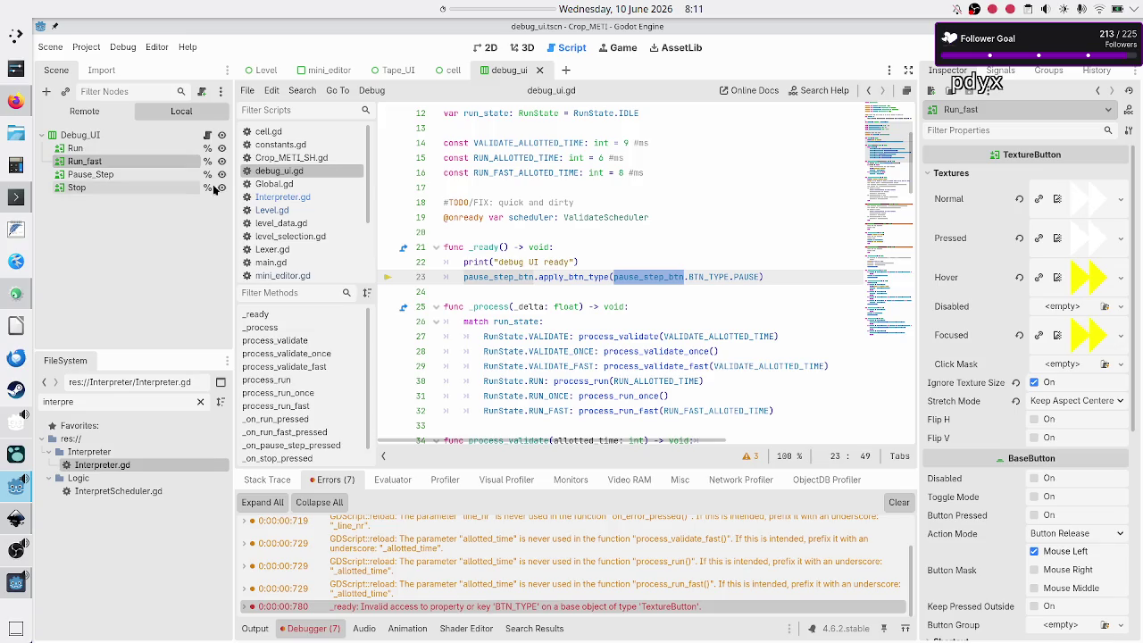
pyautogui.doubleClick(577, 275)
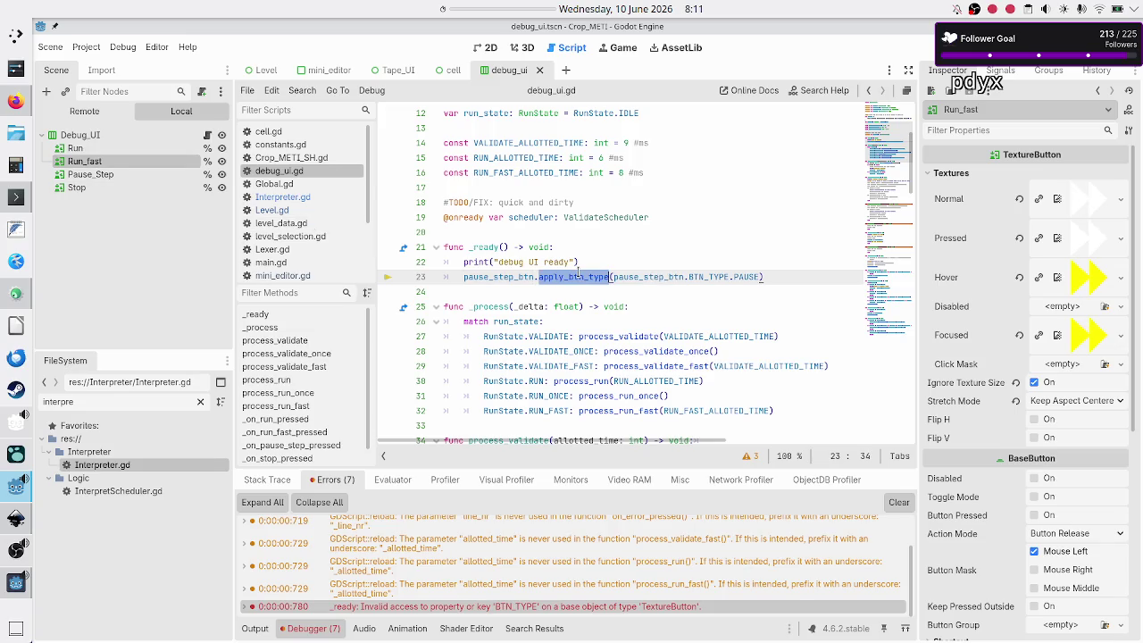
pyautogui.doubleClick(708, 277)
pyautogui.doubleClick(745, 276)
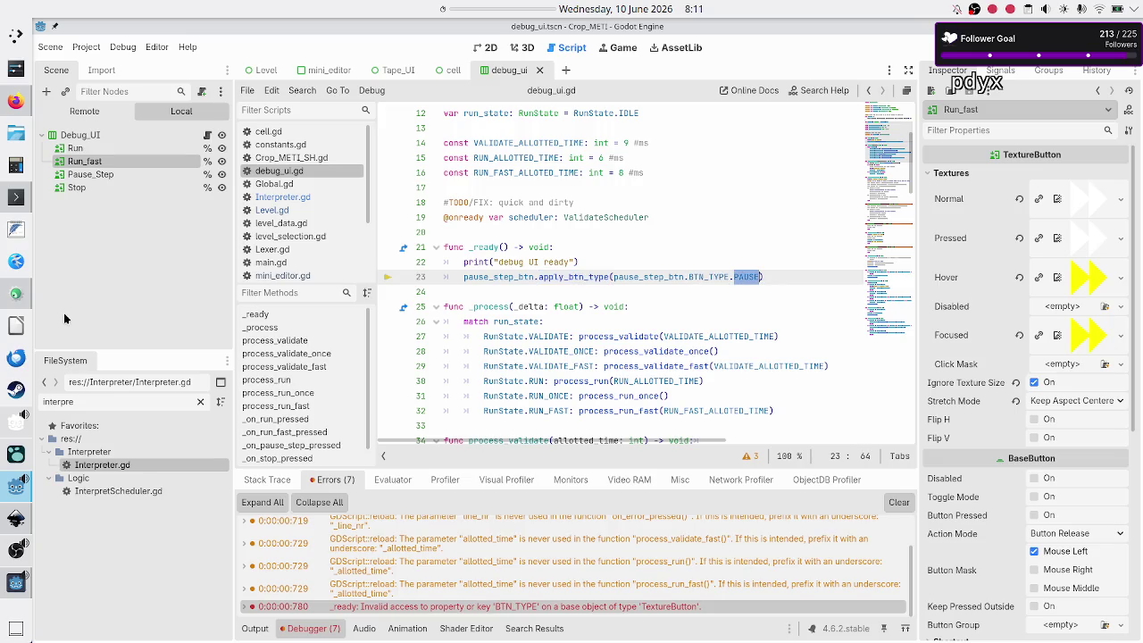
pyautogui.click(119, 149)
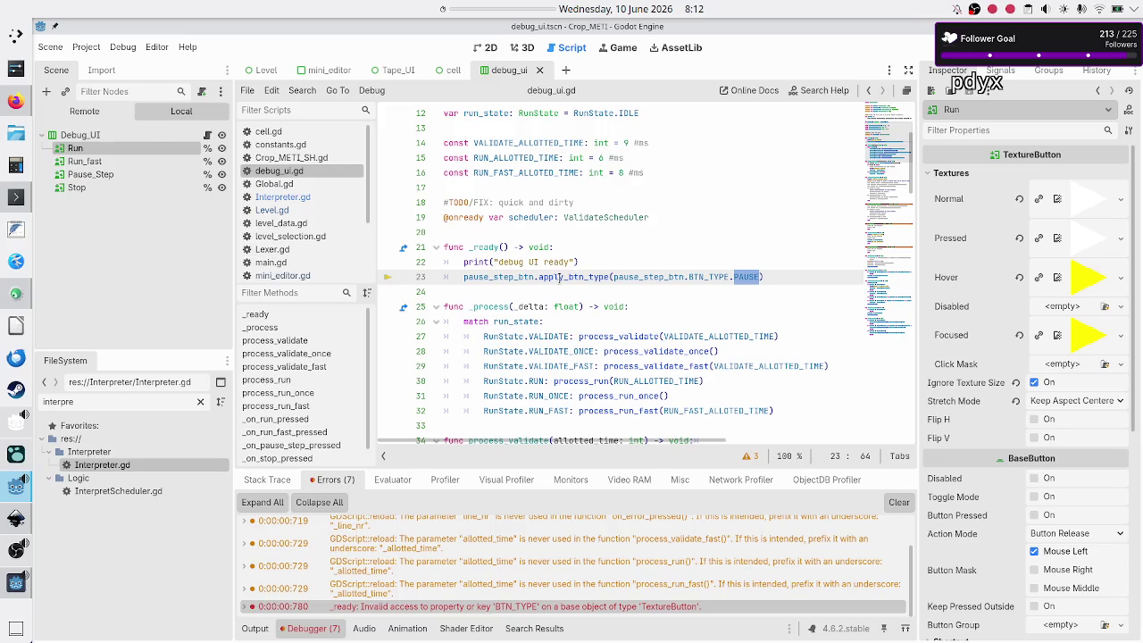
pyautogui.doubleClick(560, 279)
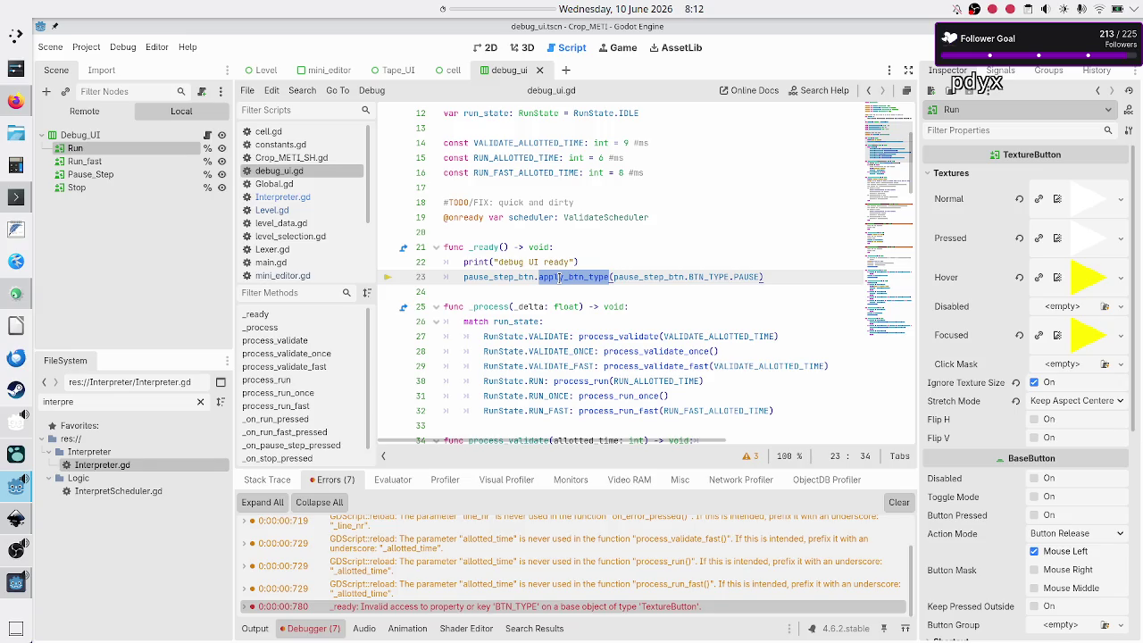
# Filter the FileSystem to 'debug', select debug_ui.gd, then close the browser's alphabet search tab.
pyautogui.scroll(-2, 580, 312)
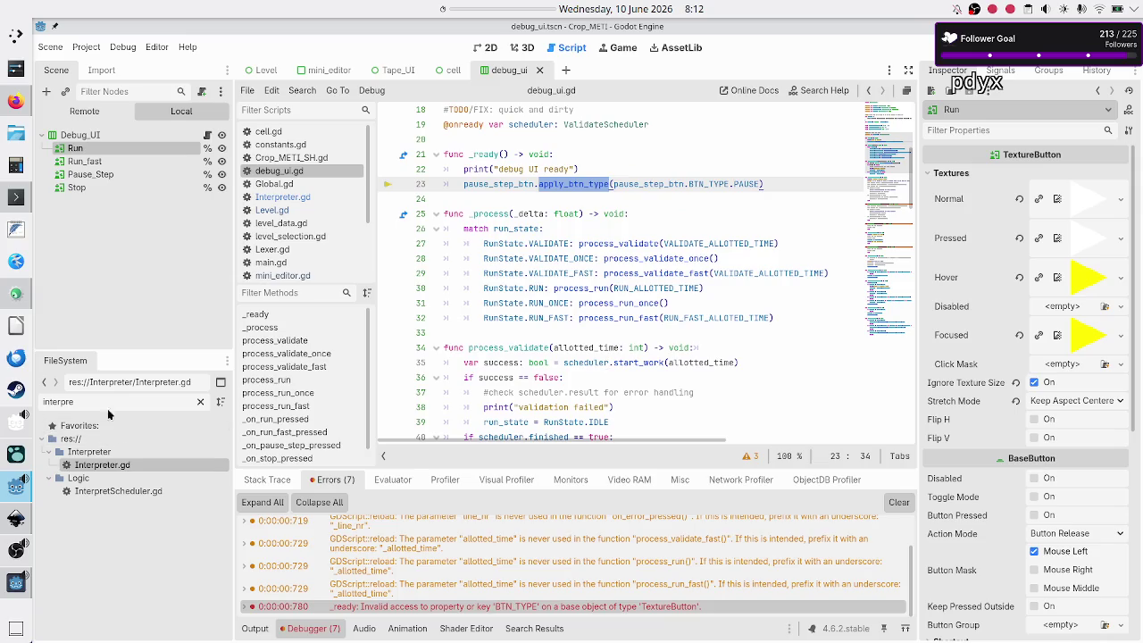
pyautogui.doubleClick(108, 405)
pyautogui.write('debug')
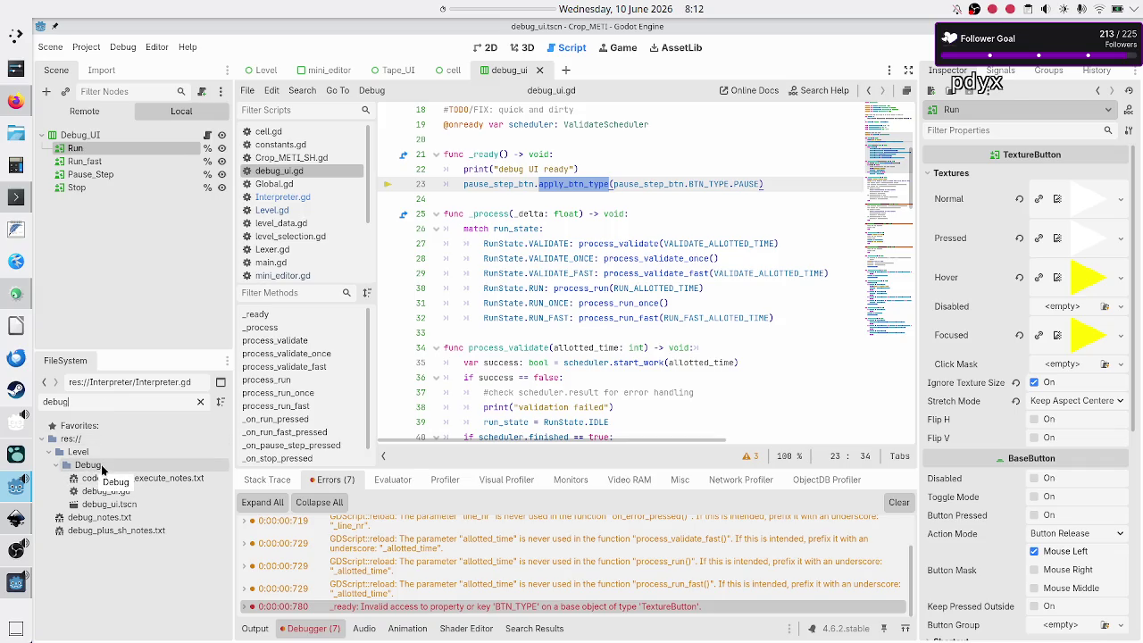
pyautogui.click(140, 496)
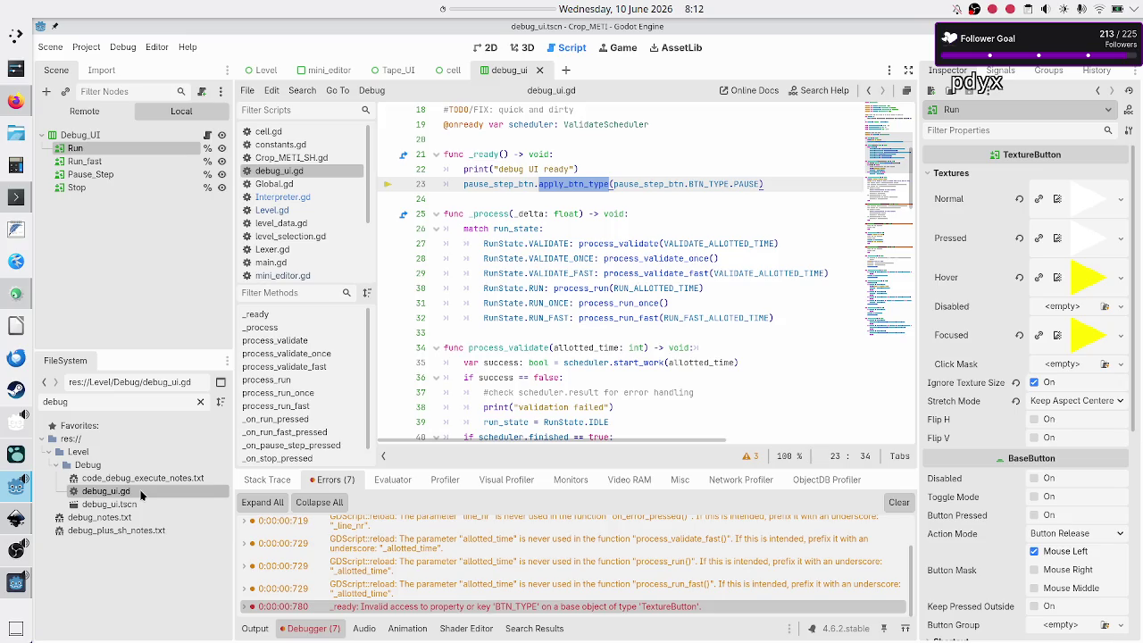
pyautogui.click(16, 100)
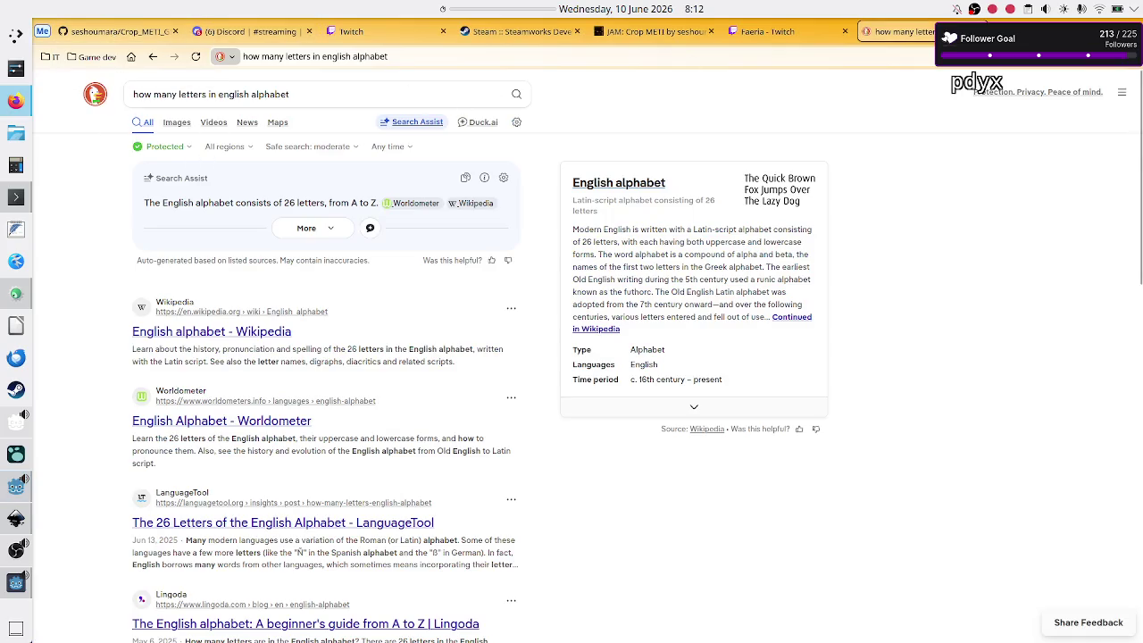
pyautogui.middleClick(871, 31)
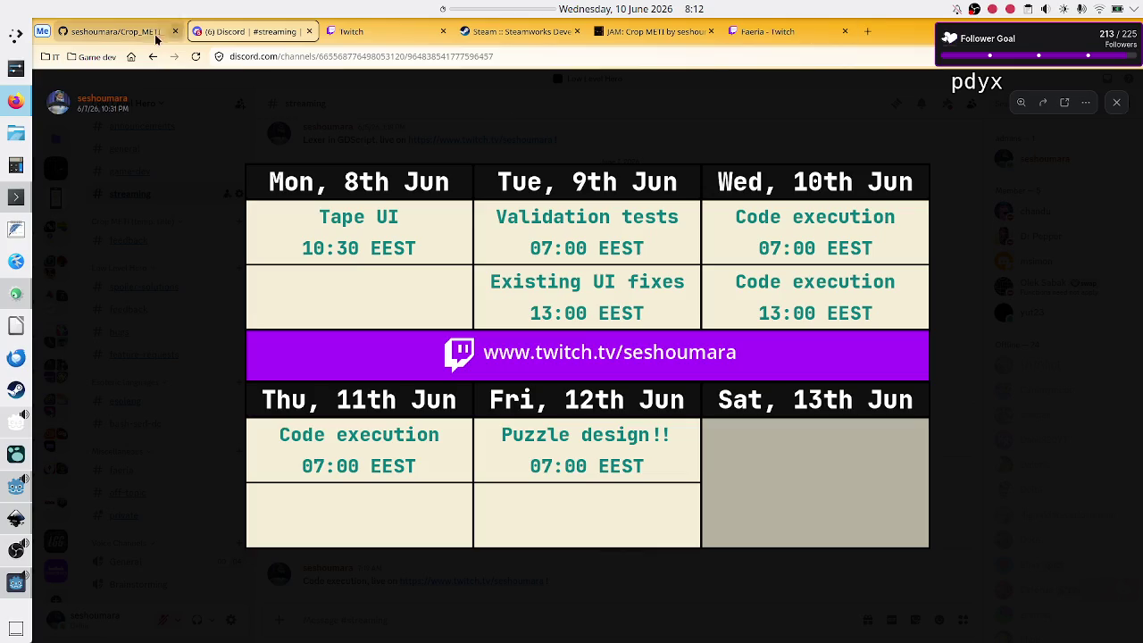
# Open the 'Finally first commit!' commit from the GitHub repository's commit history.
pyautogui.click(124, 34)
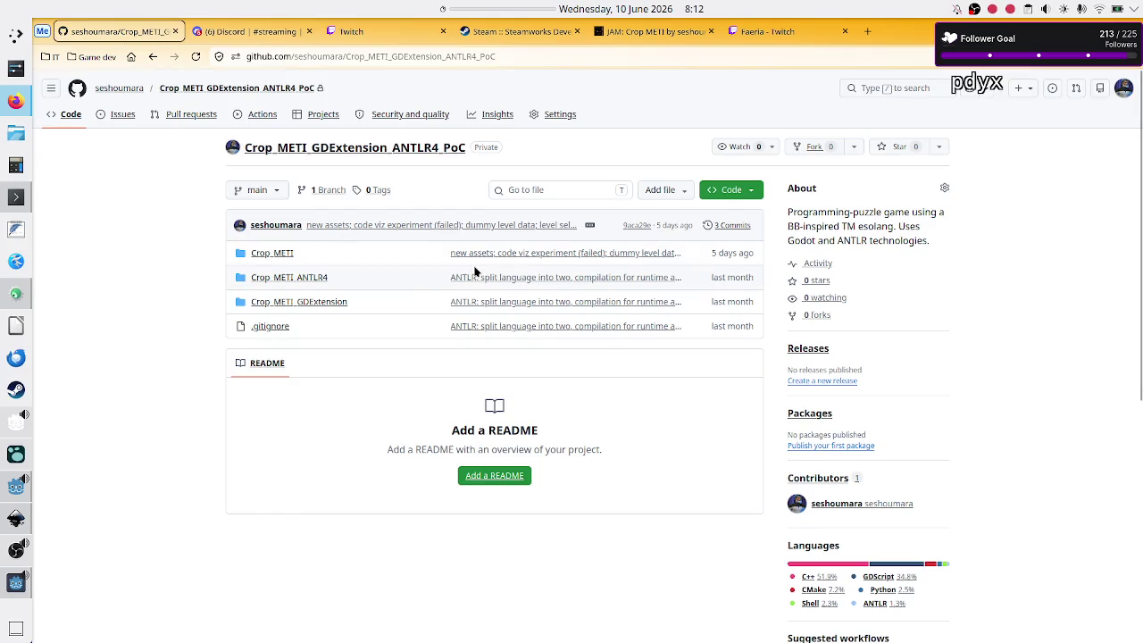
pyautogui.click(738, 228)
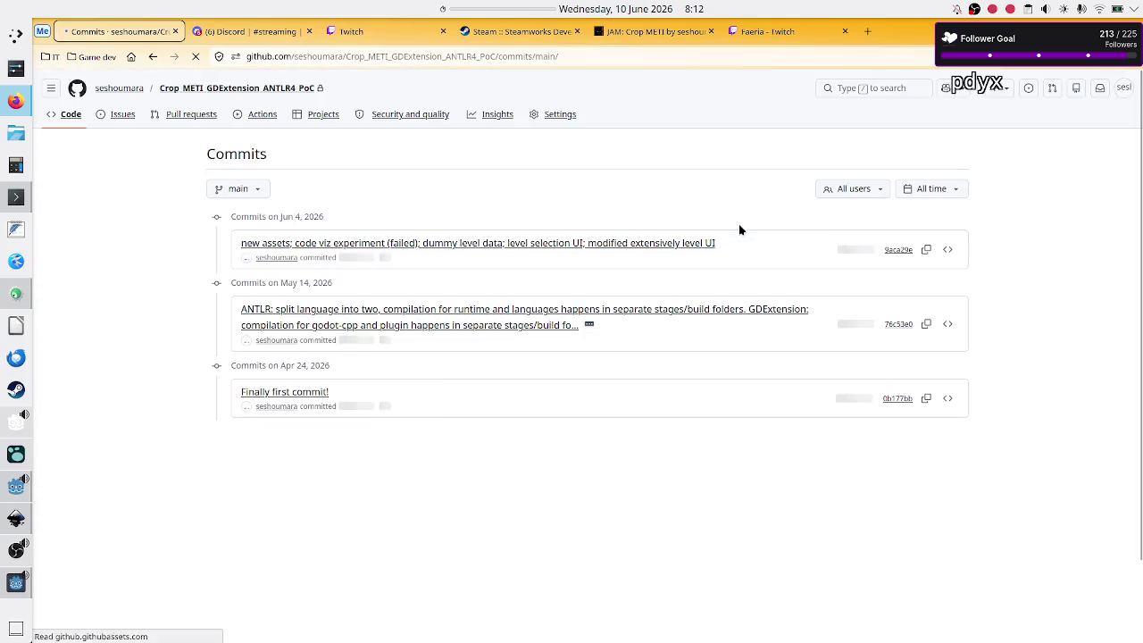
pyautogui.click(296, 394)
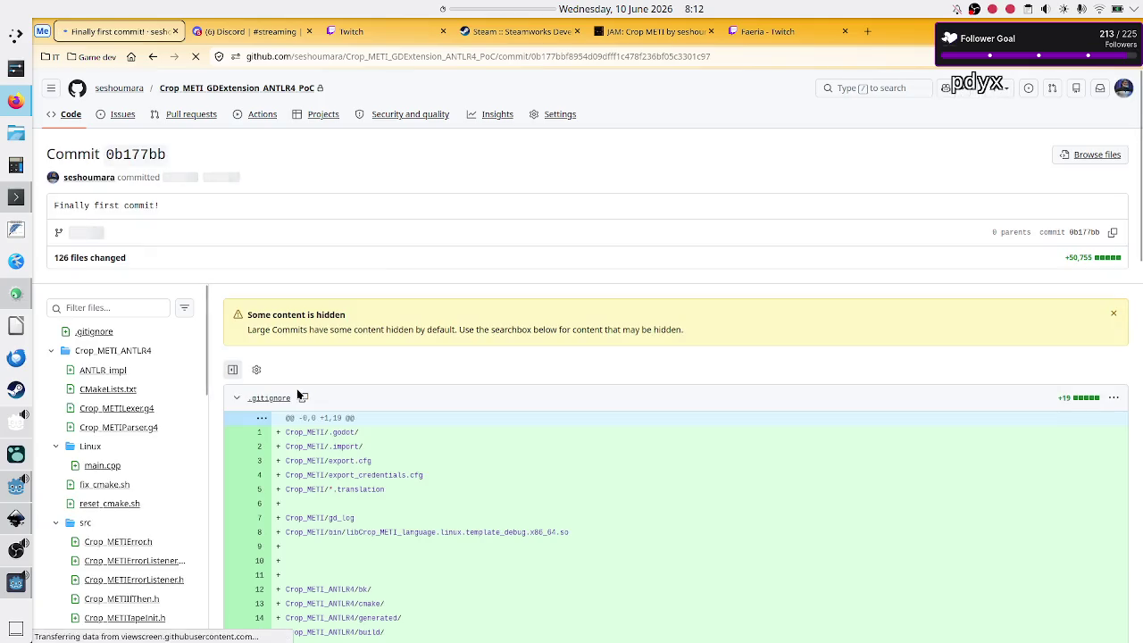
# Filter the commit's files by 'debug' and find apply_btn_type's definition in debug_button.gd.
pyautogui.click(122, 302)
pyautogui.write('debug')
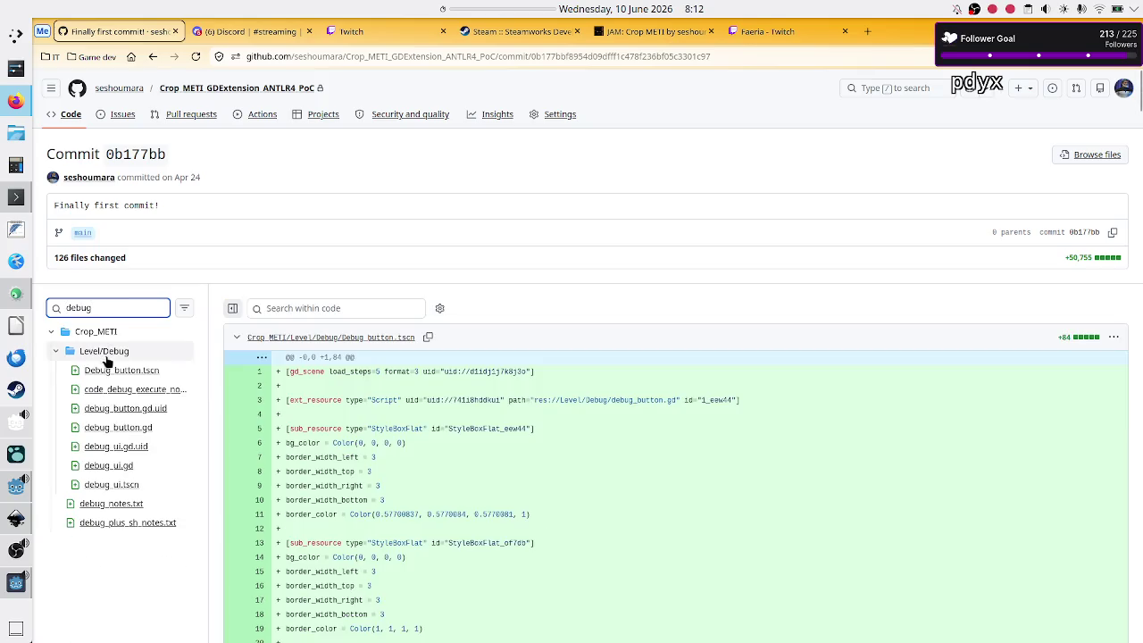
pyautogui.click(138, 372)
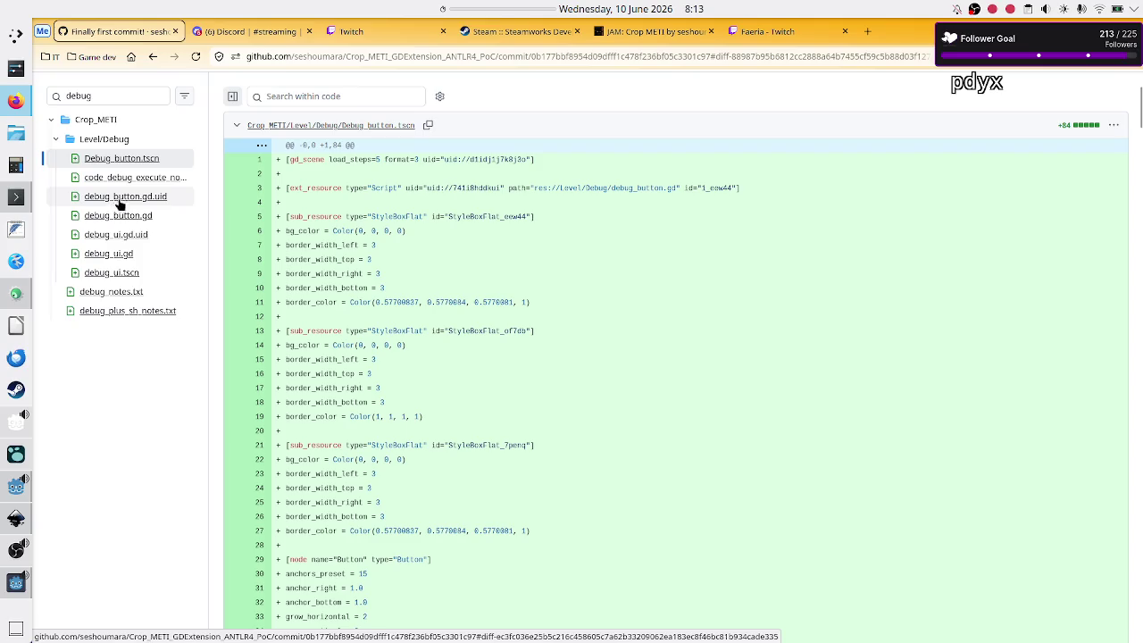
pyautogui.click(146, 216)
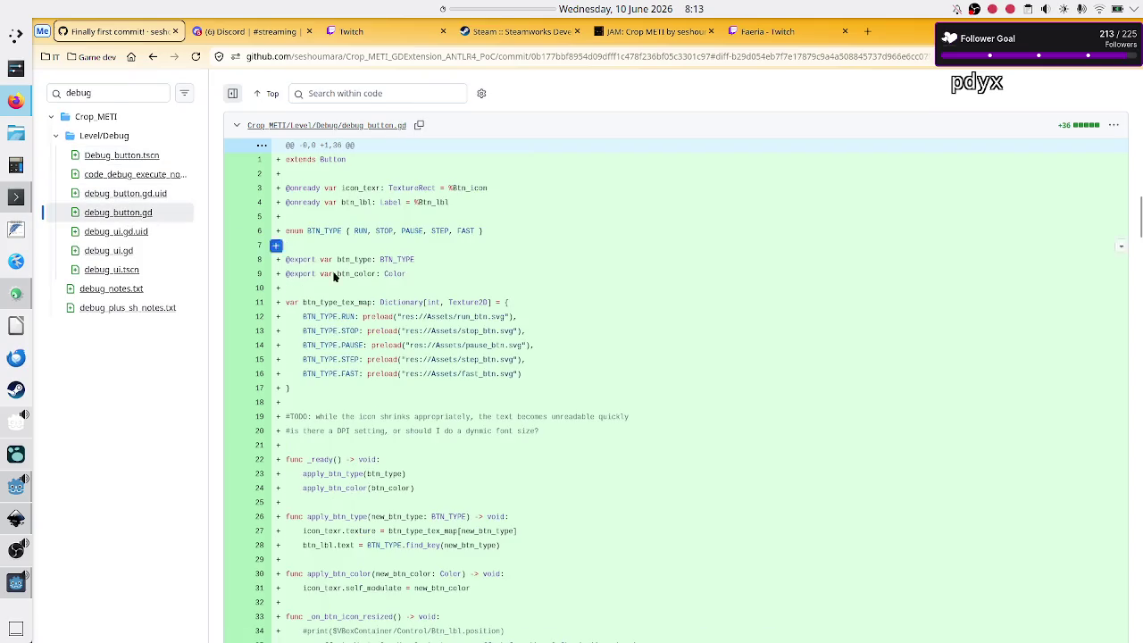
pyautogui.scroll(-2, 375, 332)
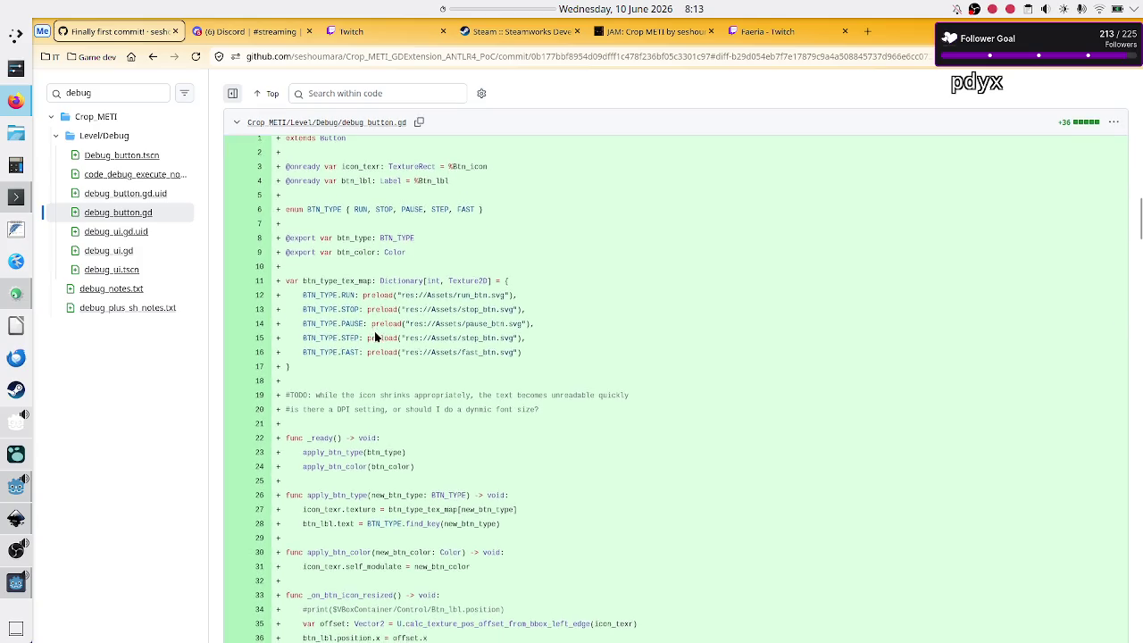
pyautogui.doubleClick(337, 416)
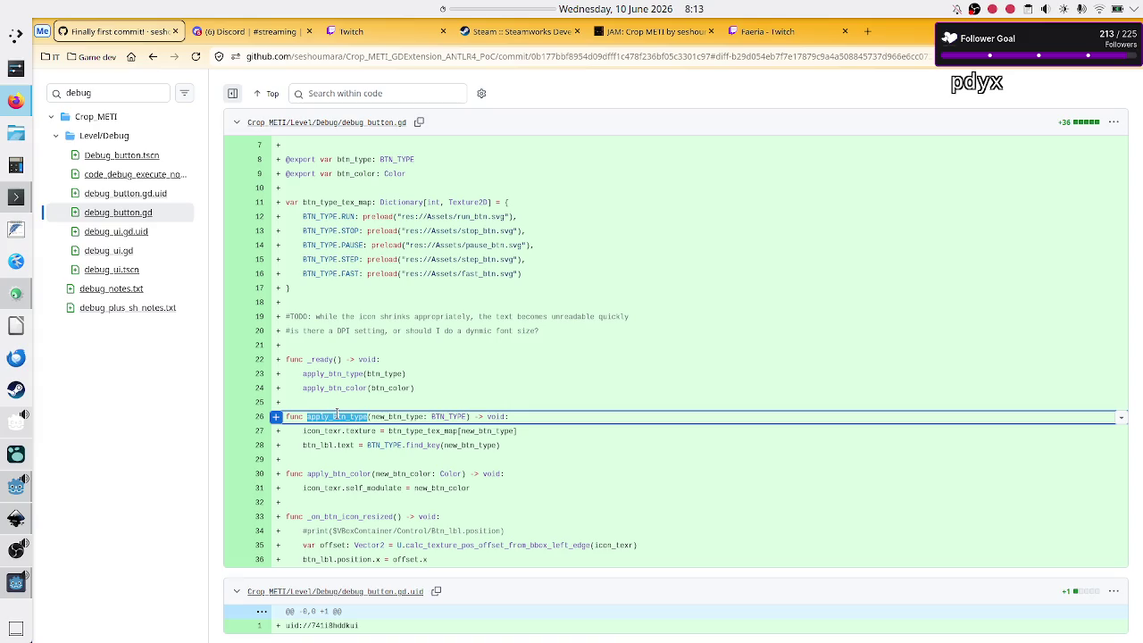
pyautogui.hotkey('alt', 'Tab')
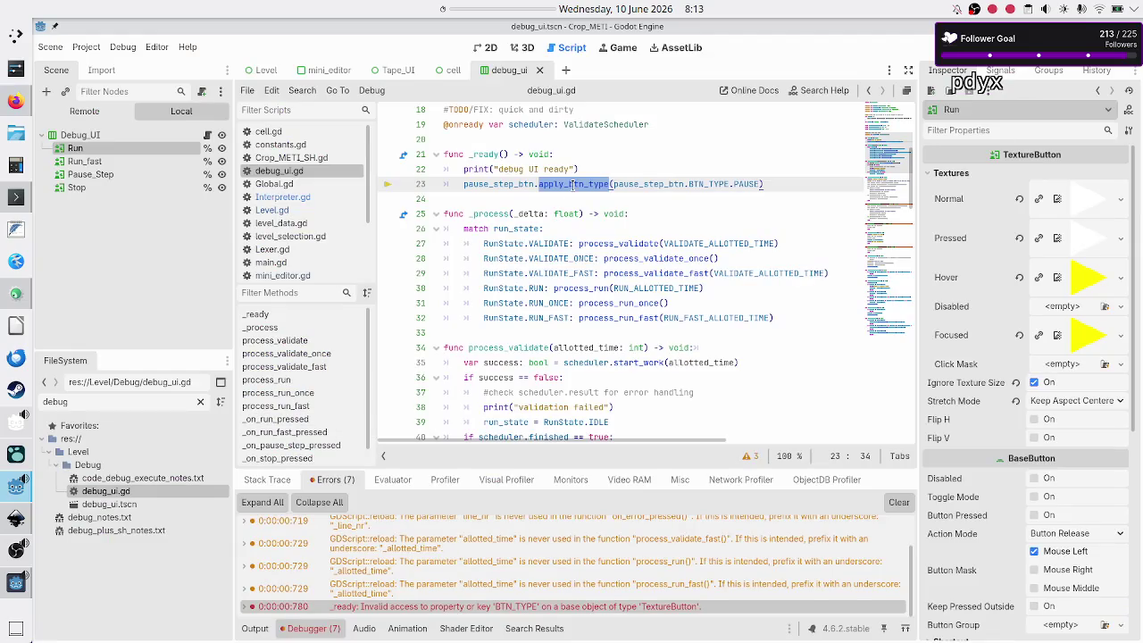
pyautogui.click(567, 204)
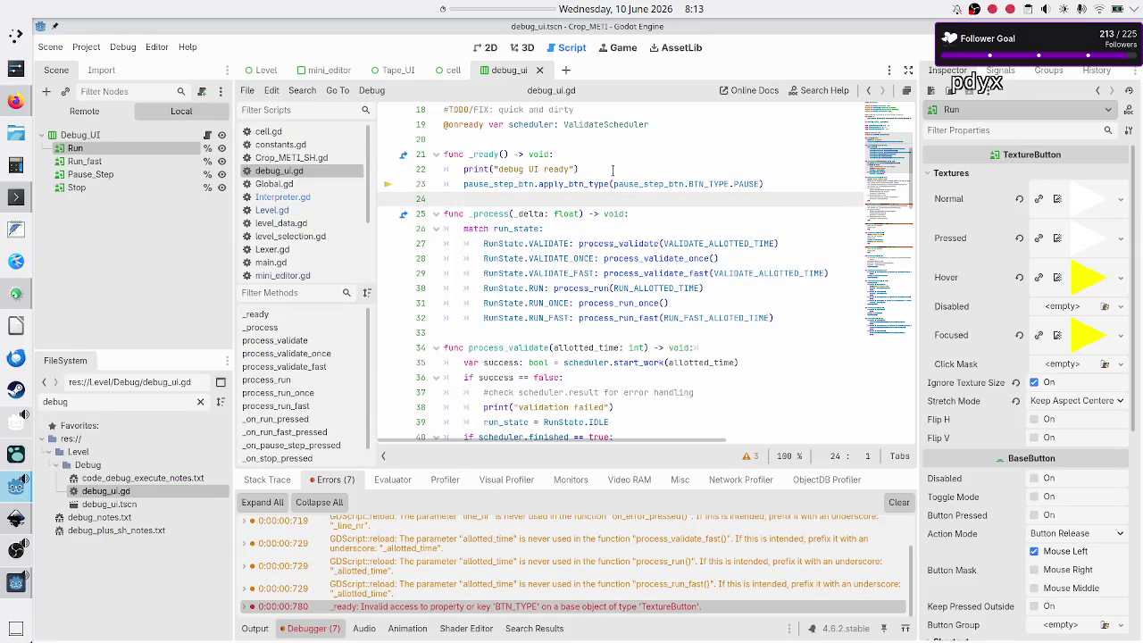
pyautogui.press('Up')
pyautogui.hotkey('shift', 'End')
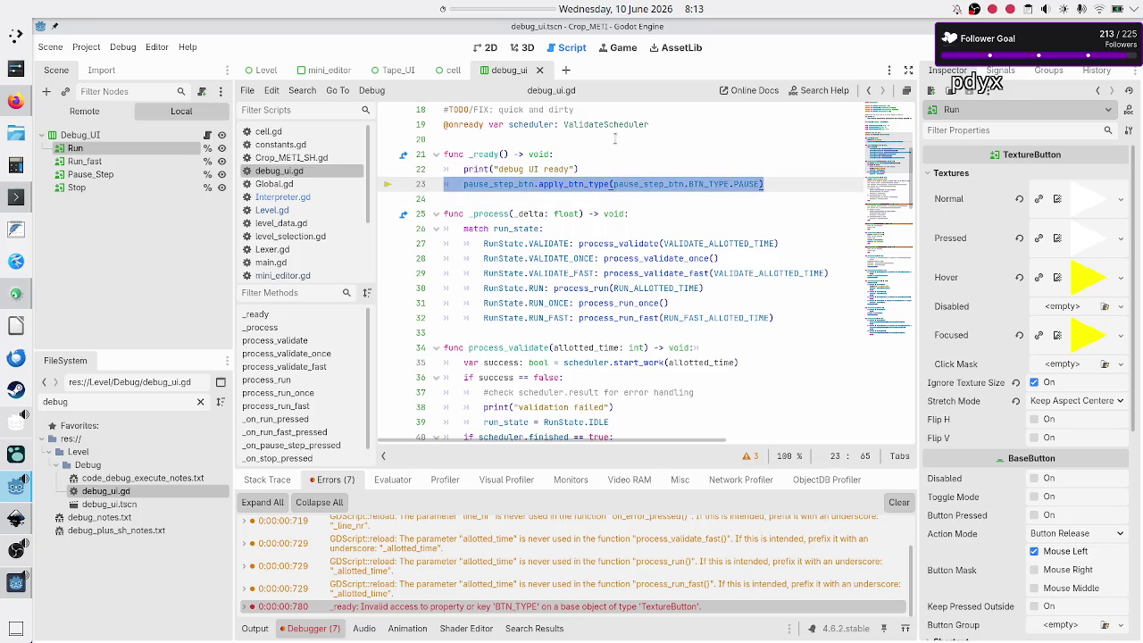
pyautogui.click(572, 184)
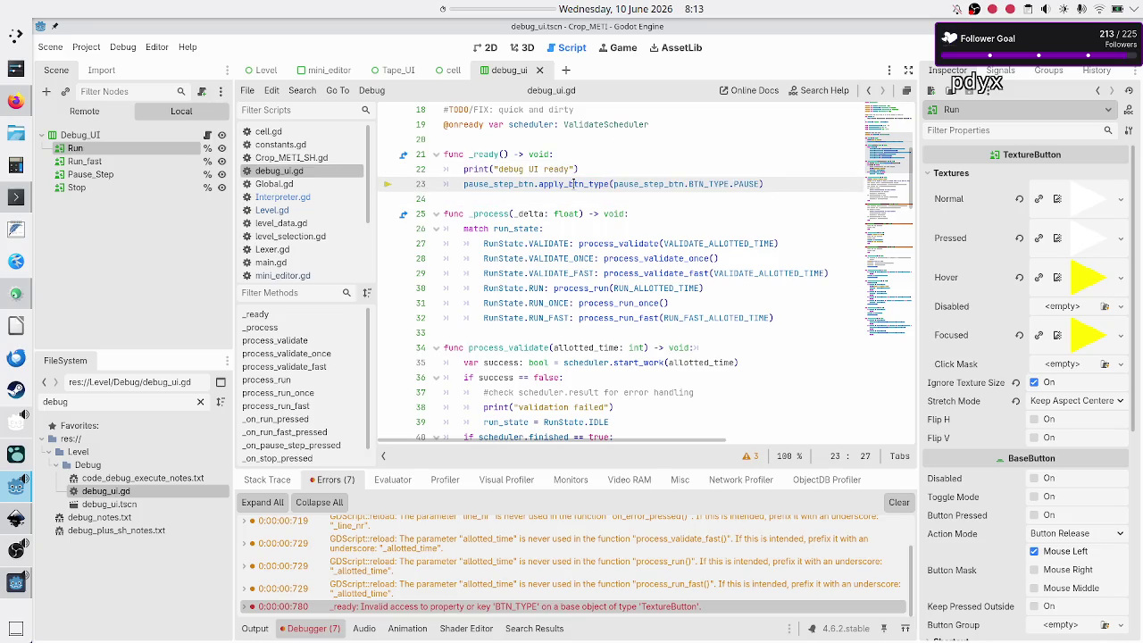
pyautogui.tripleClick(573, 184)
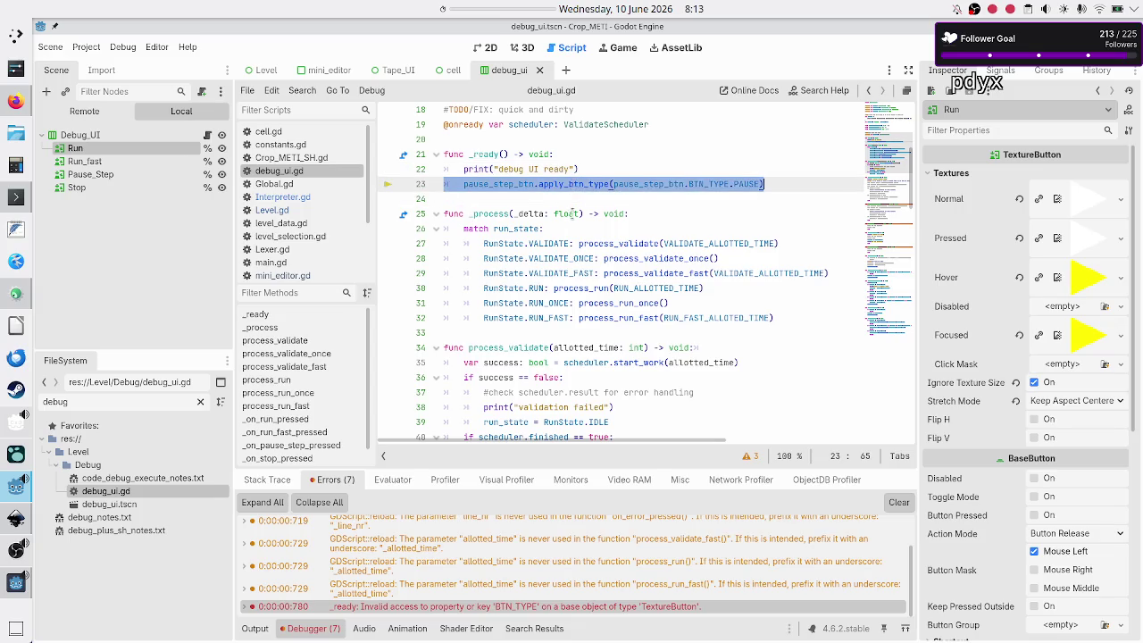
pyautogui.doubleClick(583, 183)
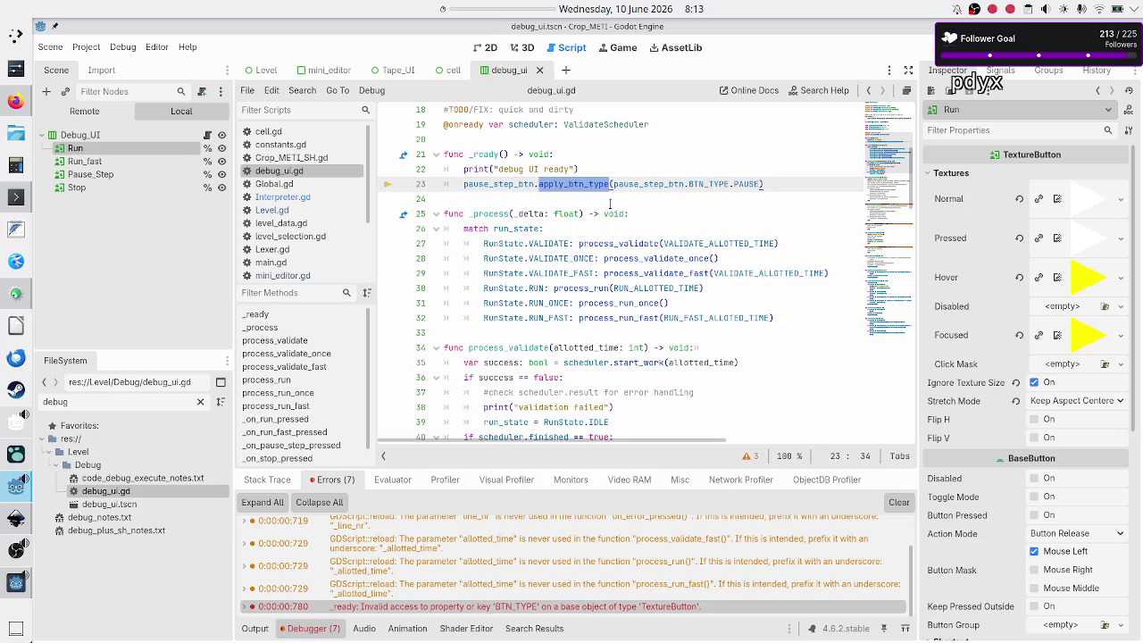
pyautogui.scroll(2, 610, 203)
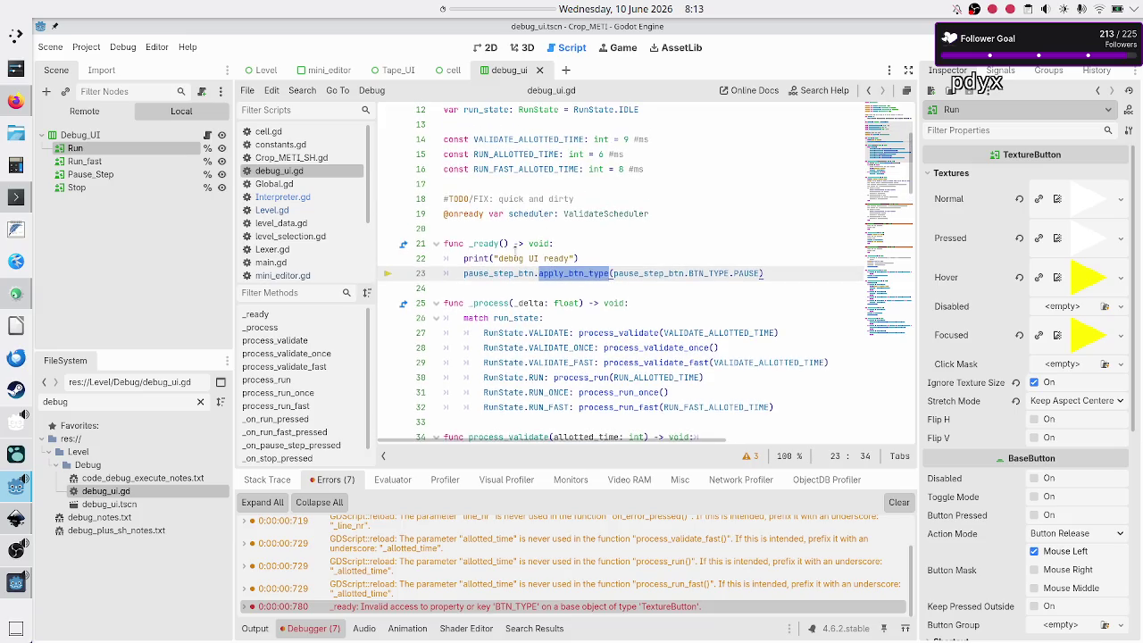
pyautogui.doubleClick(515, 273)
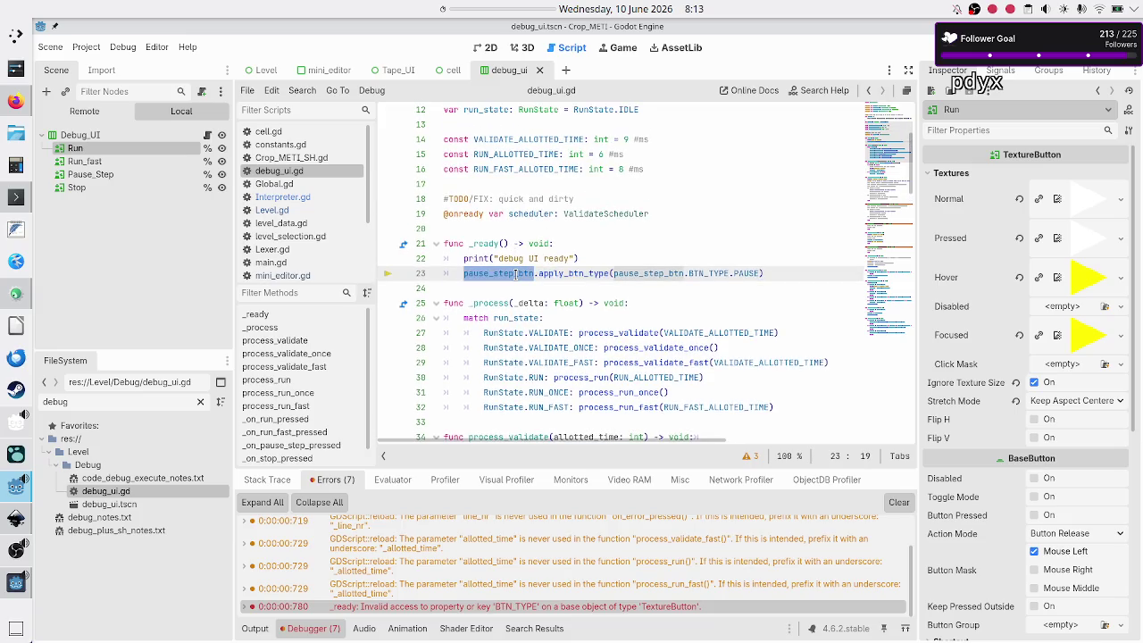
pyautogui.scroll(4, 682, 191)
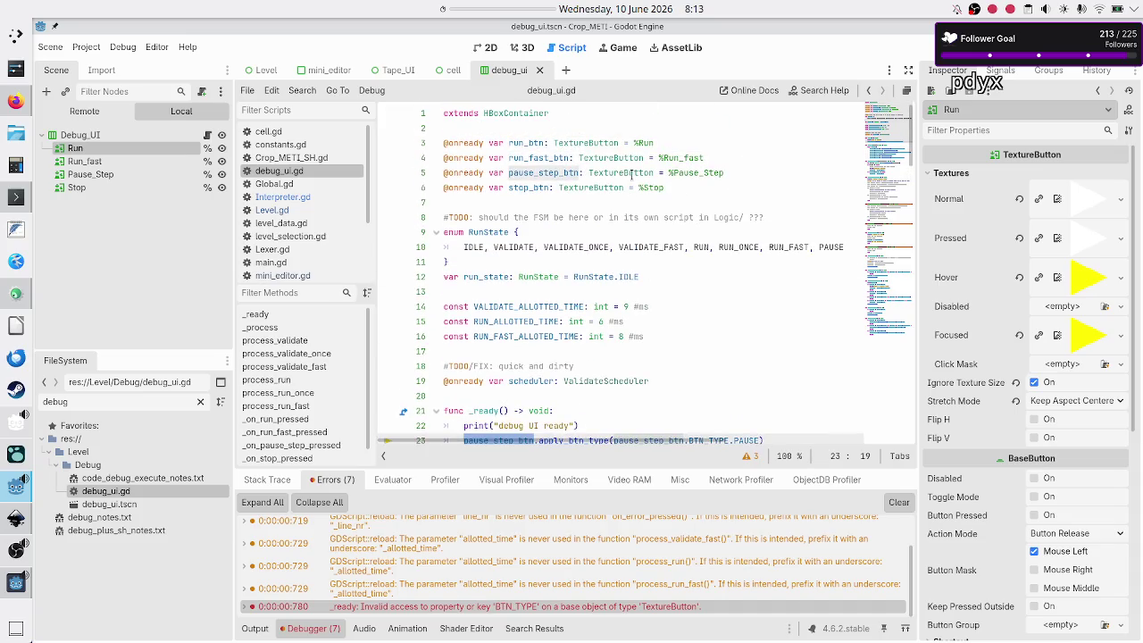
pyautogui.scroll(-4, 595, 262)
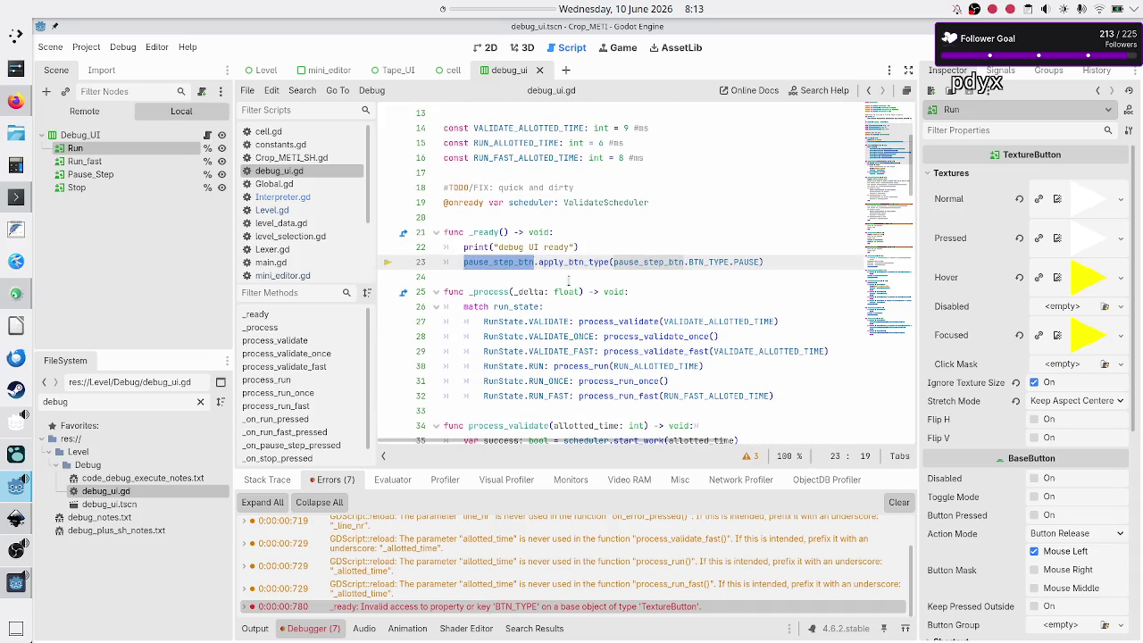
pyautogui.doubleClick(581, 262)
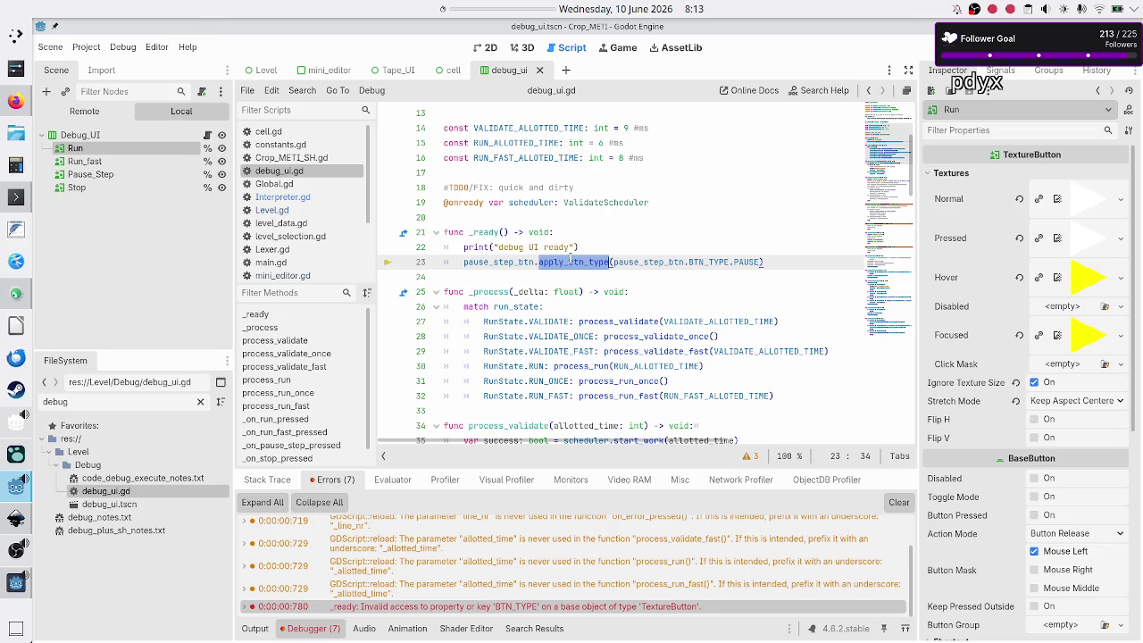
pyautogui.hotkey('alt', 'Tab')
pyautogui.scroll(15, 524, 302)
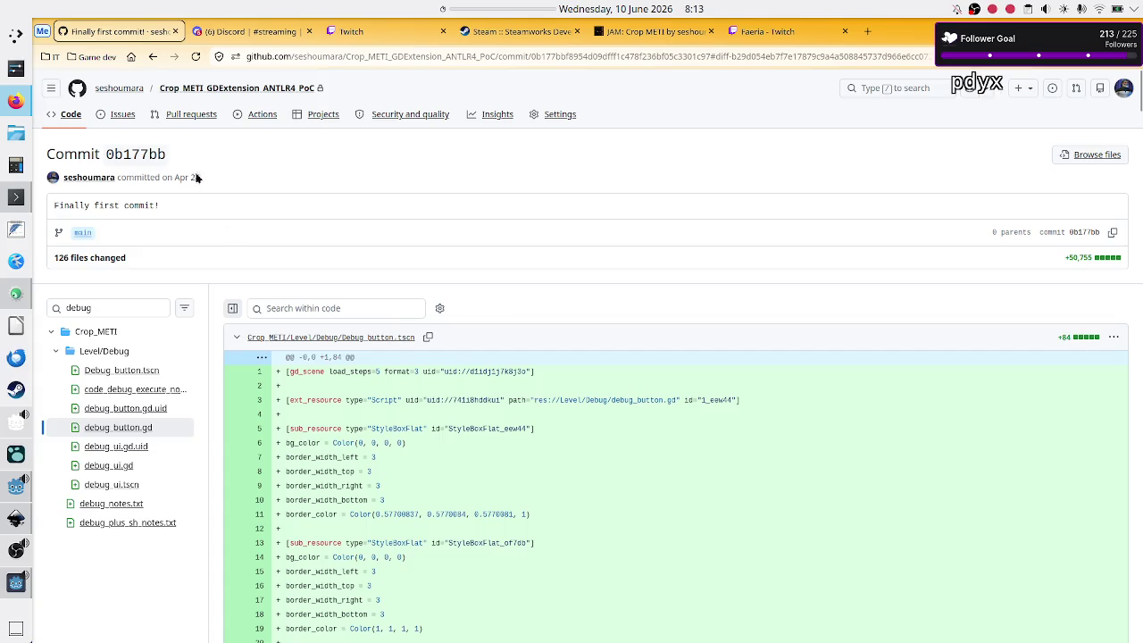
# Go back to the commits list, open the ANTLR language-split commit, and try a 'debug' file filter.
pyautogui.click(154, 59)
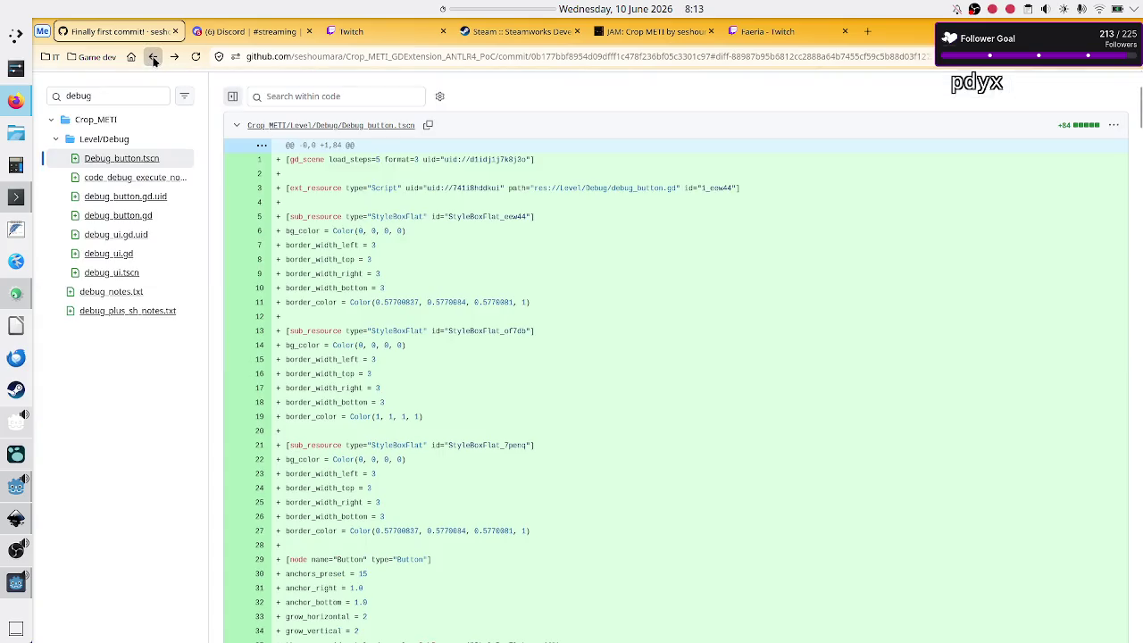
pyautogui.click(154, 59)
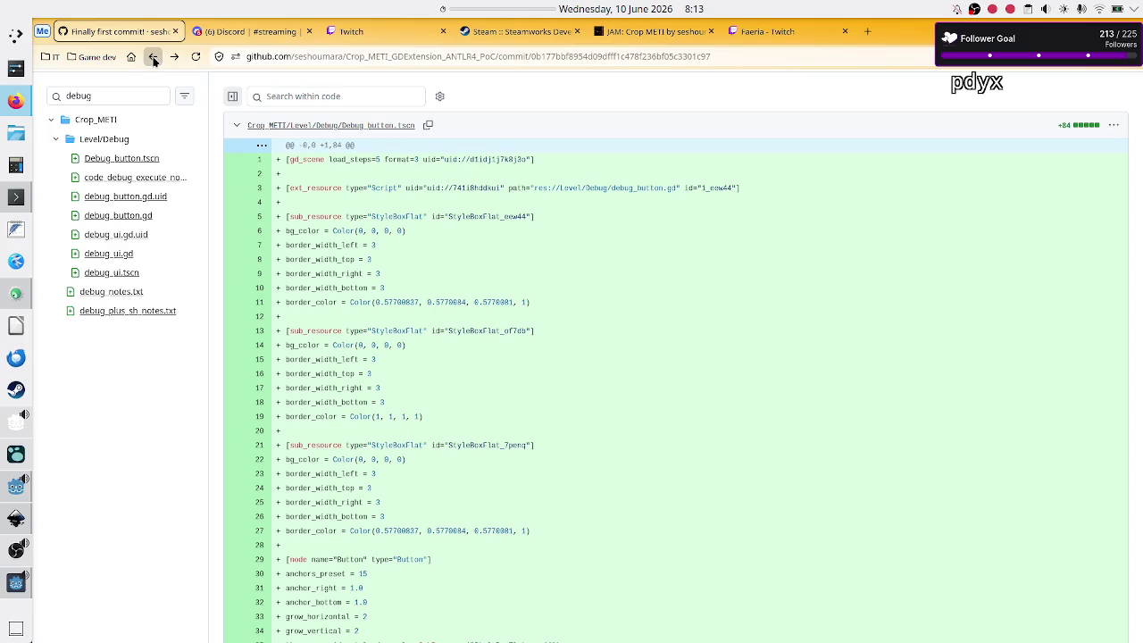
pyautogui.click(153, 59)
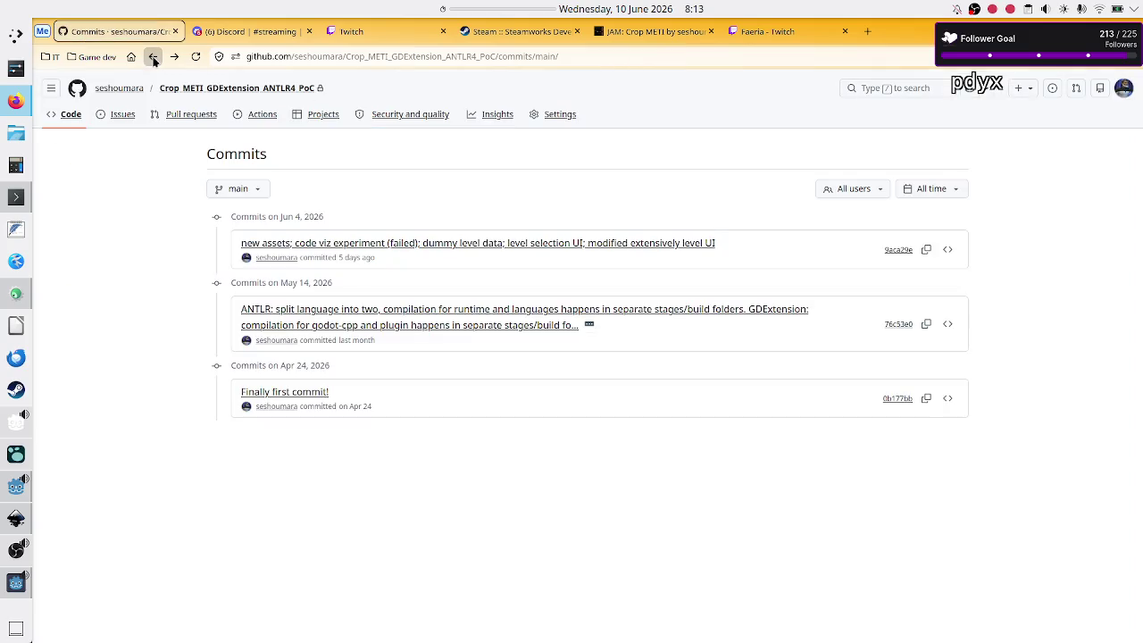
pyautogui.click(389, 315)
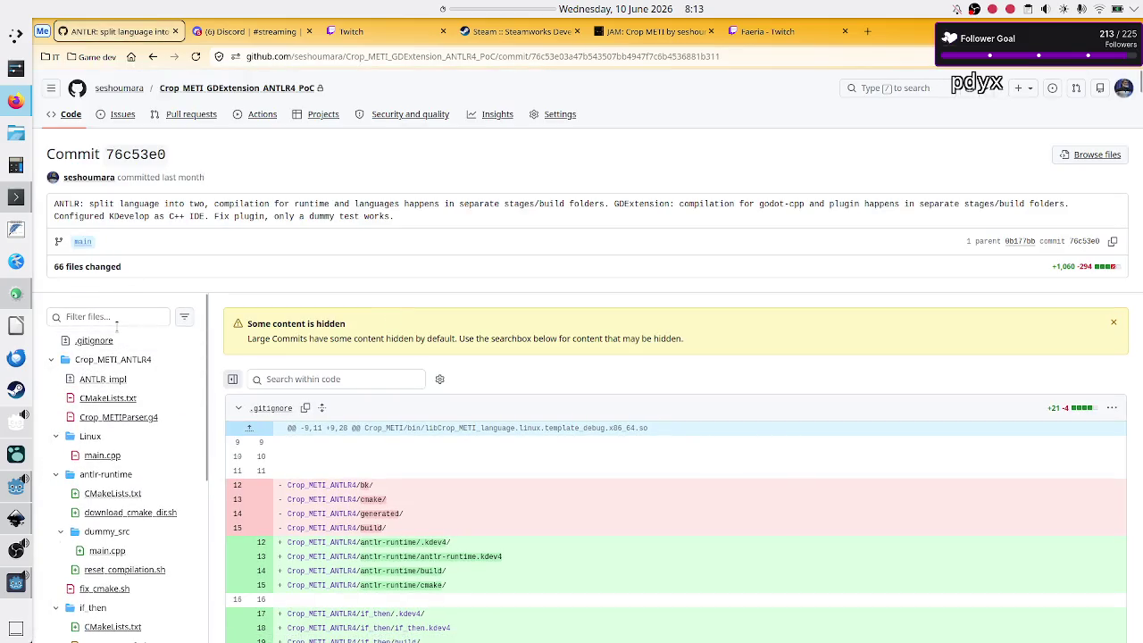
pyautogui.click(117, 316)
pyautogui.write('debug')
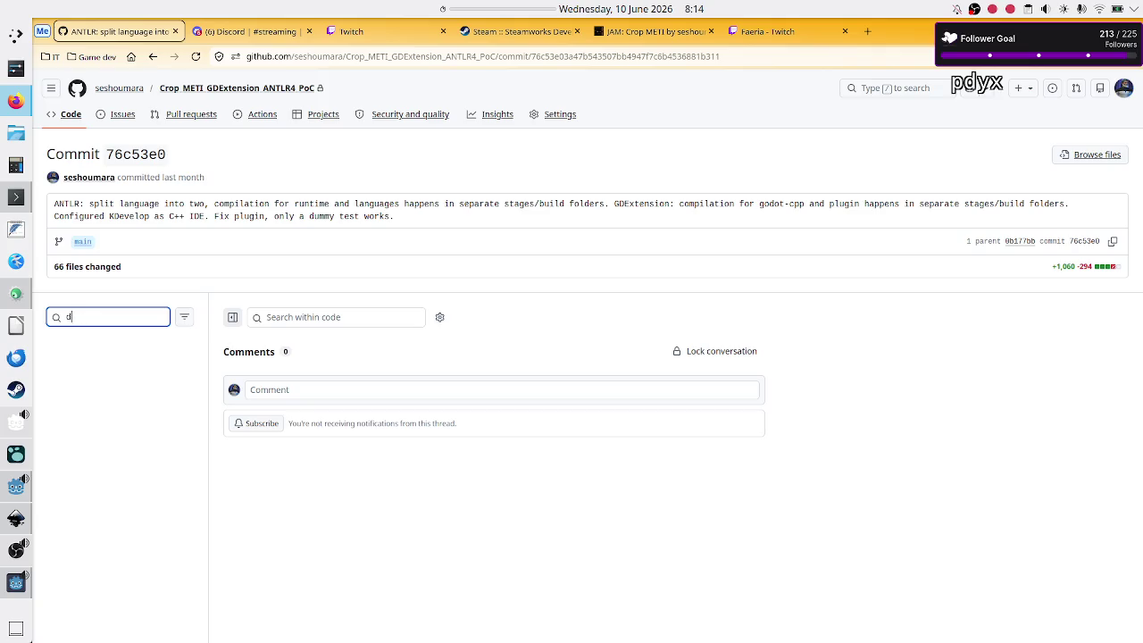
pyautogui.press('BackSpace')
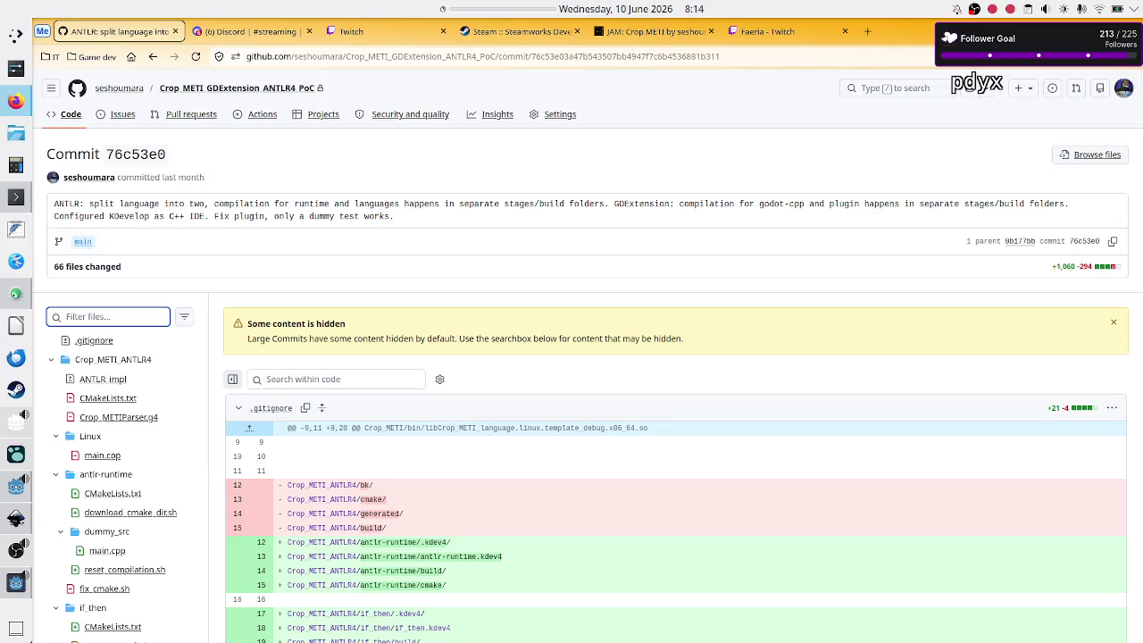
# Scroll through commit 76c53e0's file tree and diff looking for debug scripts.
pyautogui.scroll(-2, 127, 530)
pyautogui.scroll(-8, 127, 530)
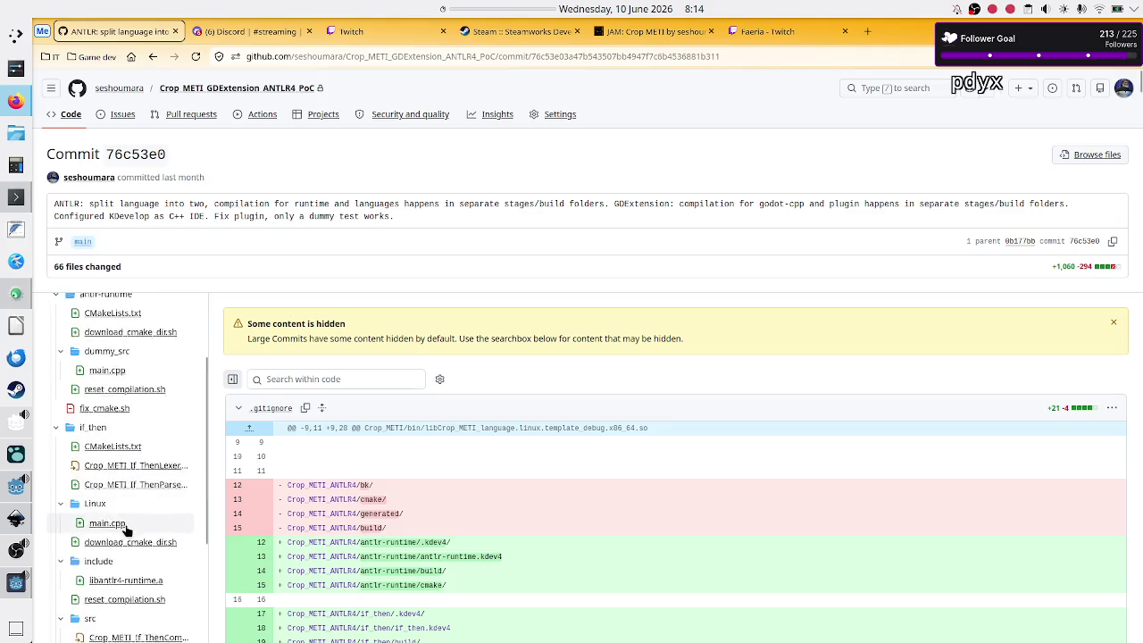
pyautogui.scroll(-3, 126, 530)
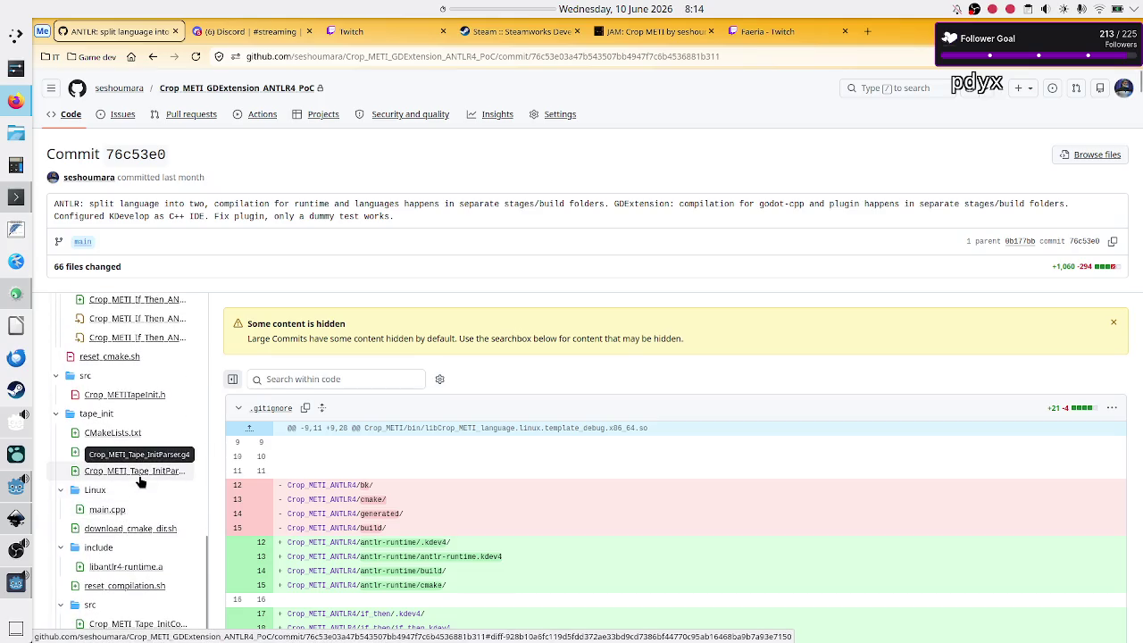
pyautogui.scroll(-5, 137, 494)
pyautogui.scroll(-4, 140, 482)
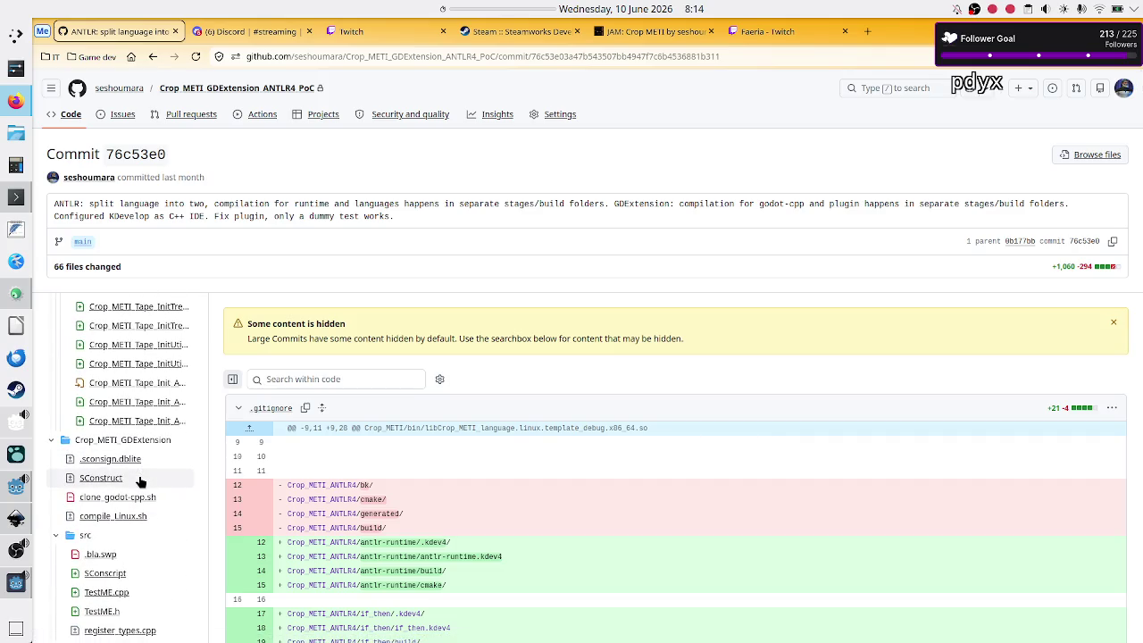
pyautogui.scroll(-8, 140, 482)
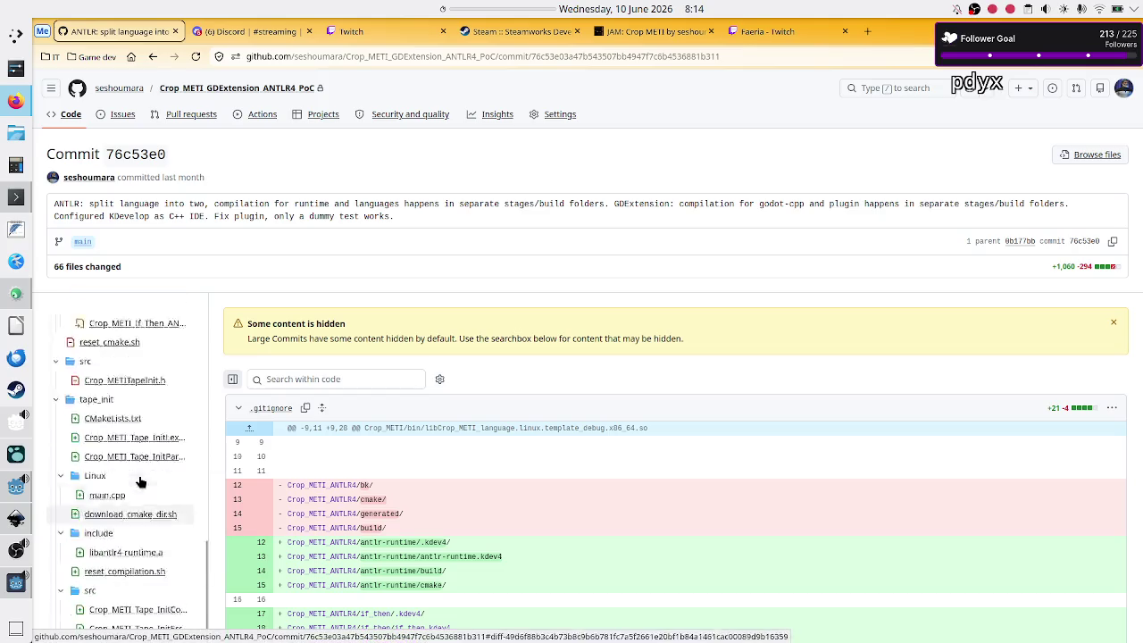
pyautogui.scroll(3, 140, 482)
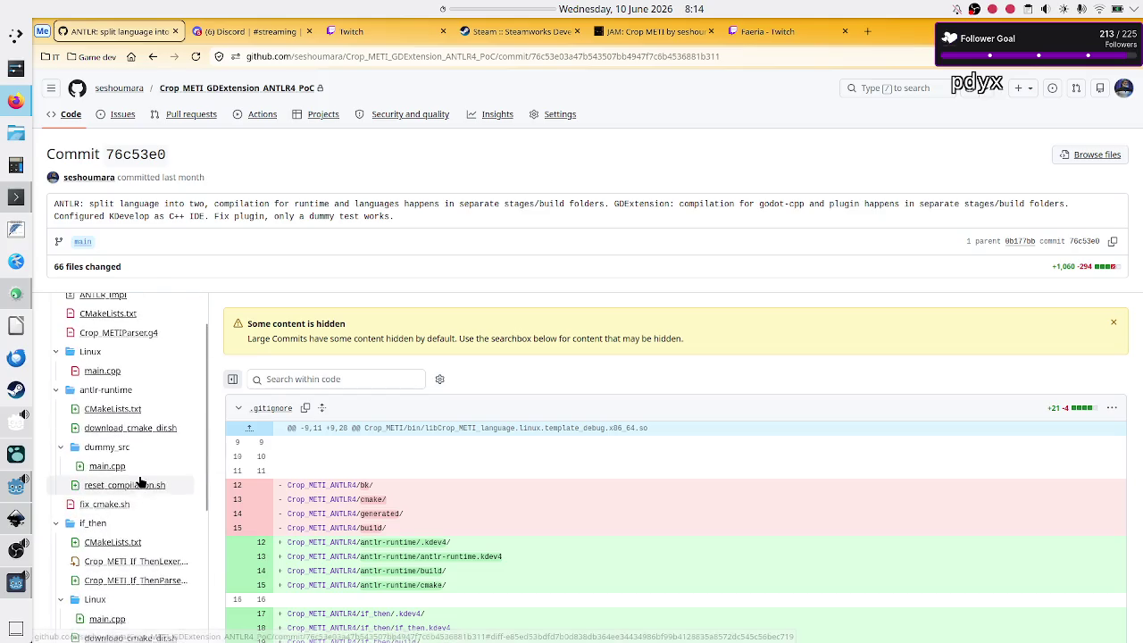
pyautogui.scroll(3, 140, 479)
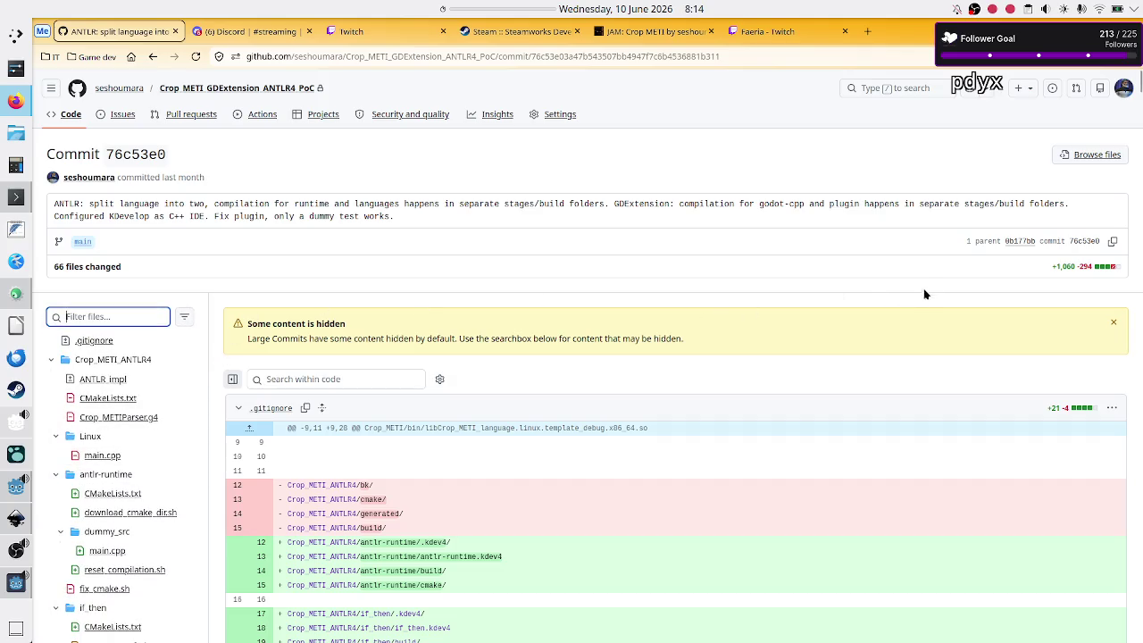
pyautogui.scroll(-10, 761, 365)
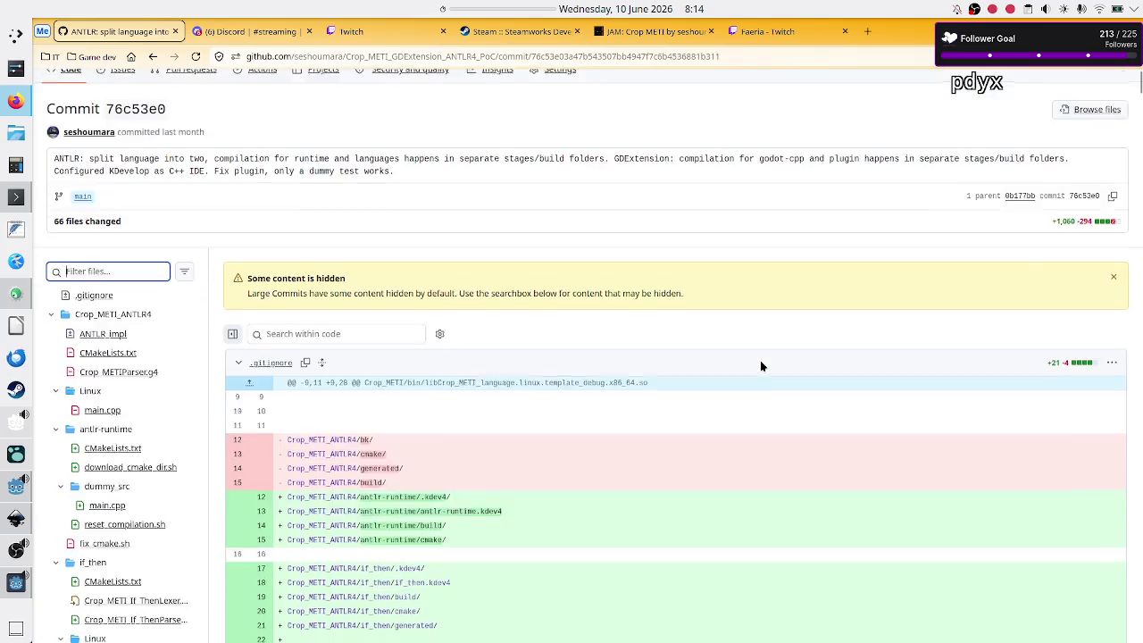
pyautogui.scroll(-15, 760, 366)
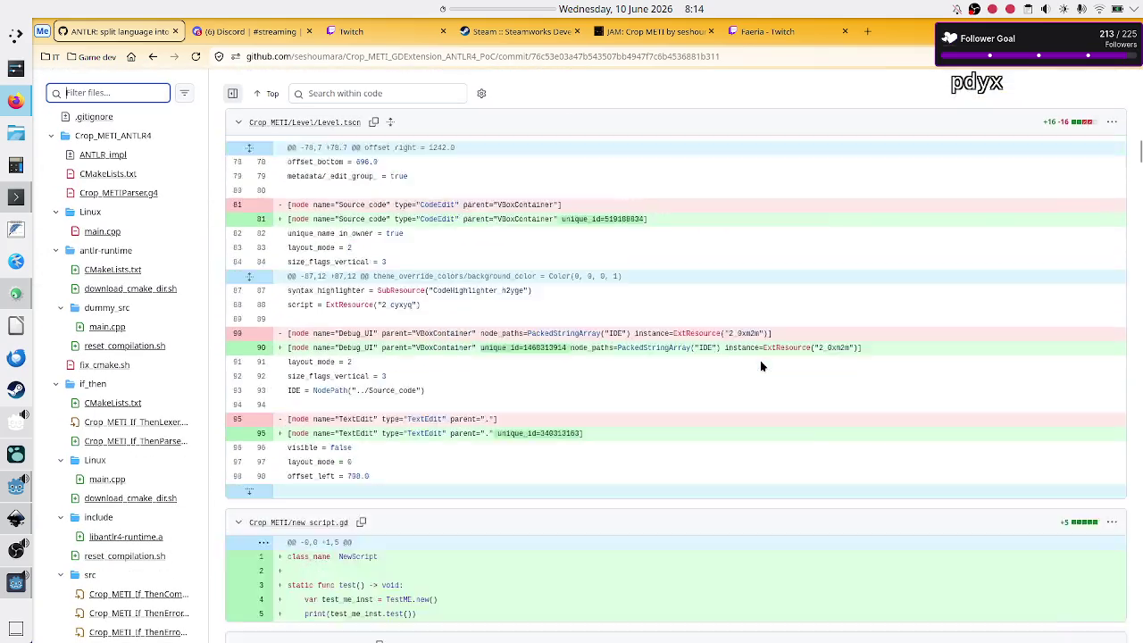
pyautogui.scroll(3, 760, 360)
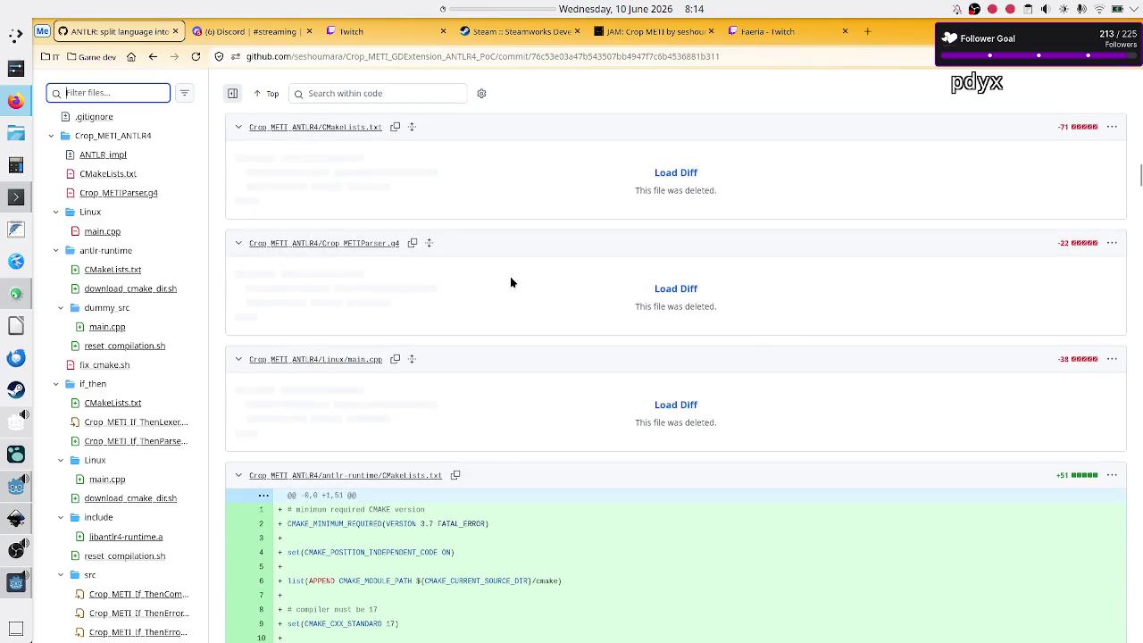
# Search the commit page for 'debug' and jump to the next match.
pyautogui.hotkey('ctrl', 'f')
pyautogui.write('debug')
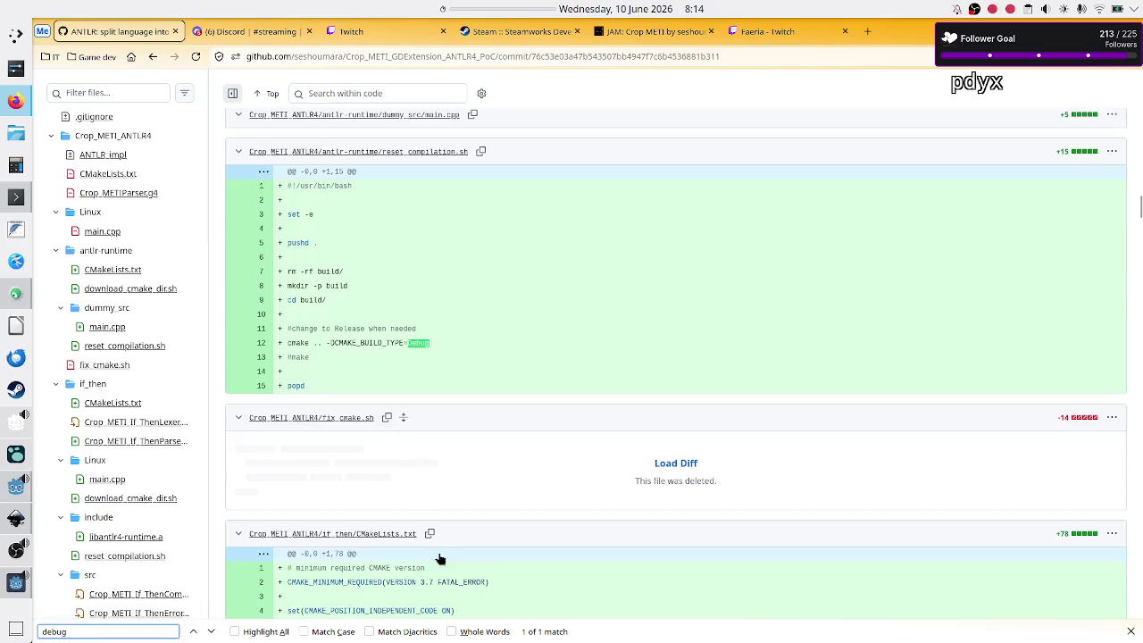
pyautogui.click(211, 632)
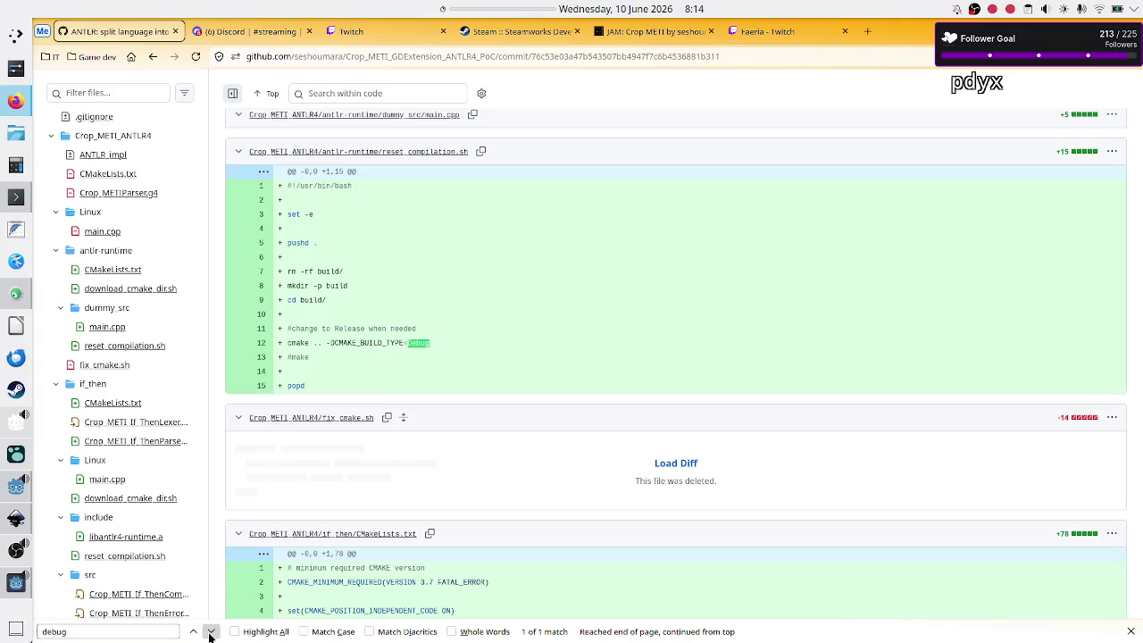
pyautogui.scroll(1, 366, 451)
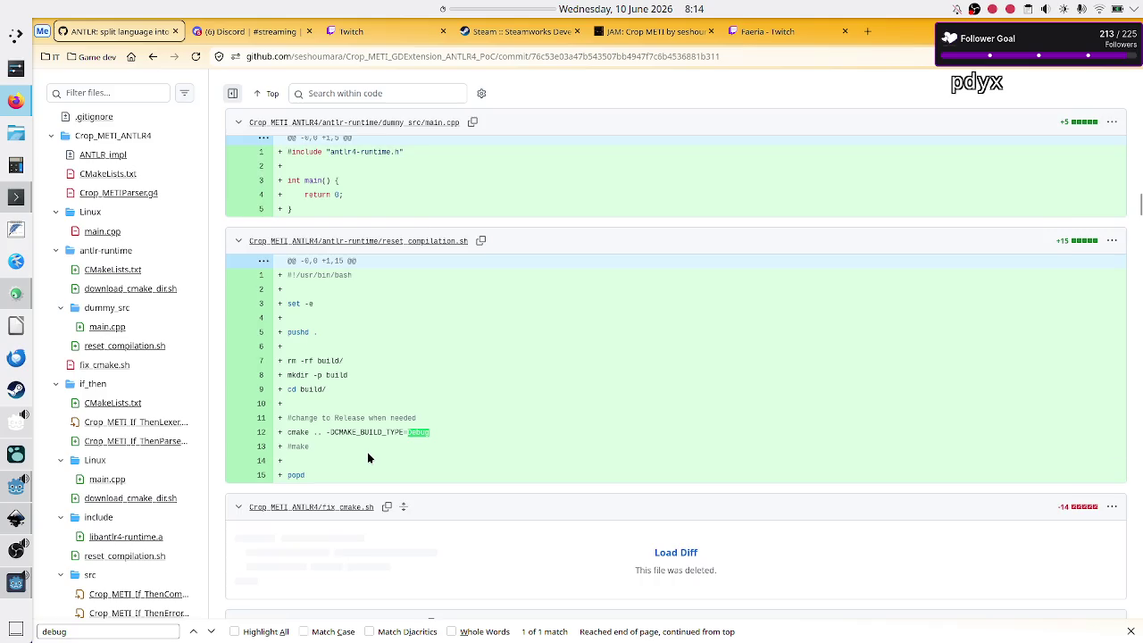
pyautogui.scroll(2, 367, 451)
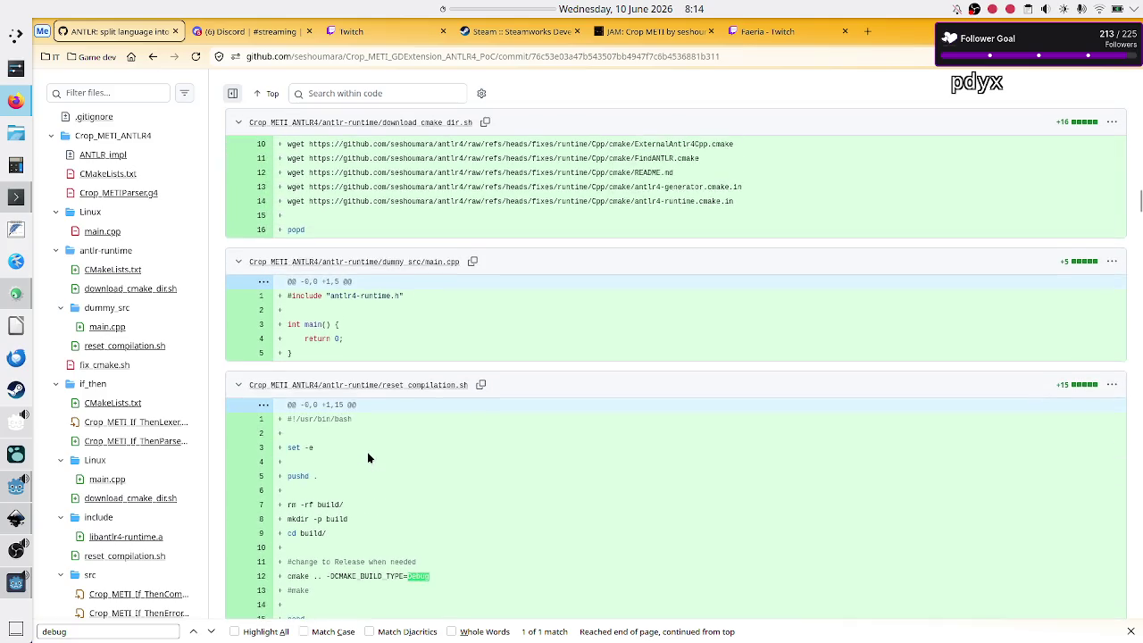
pyautogui.scroll(-3, 367, 452)
pyautogui.scroll(-10, 367, 451)
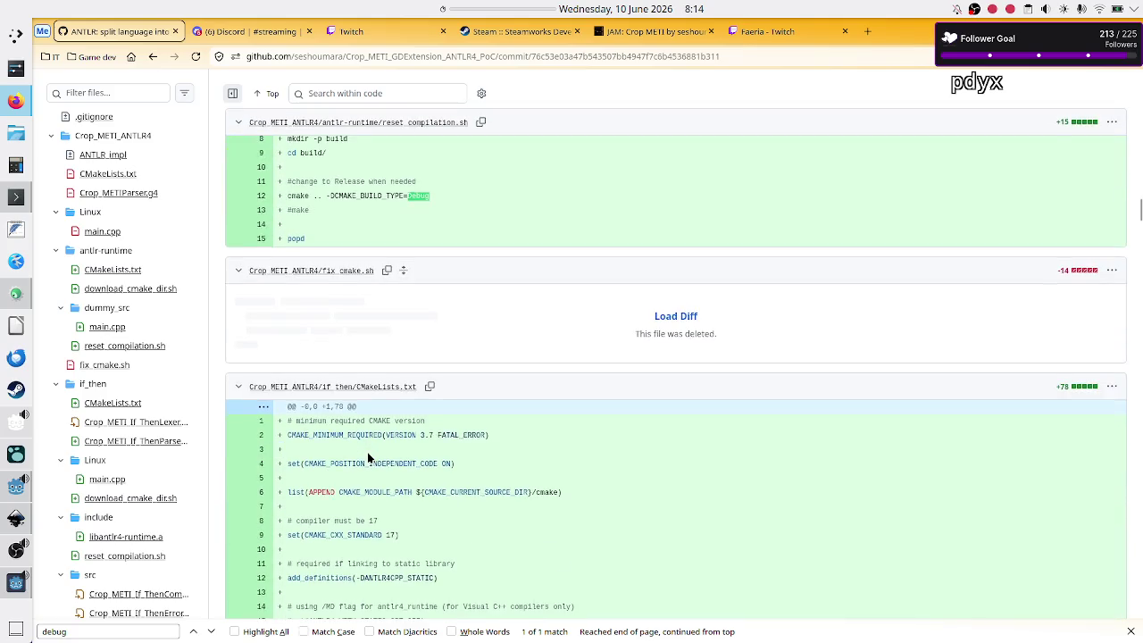
pyautogui.scroll(-15, 367, 452)
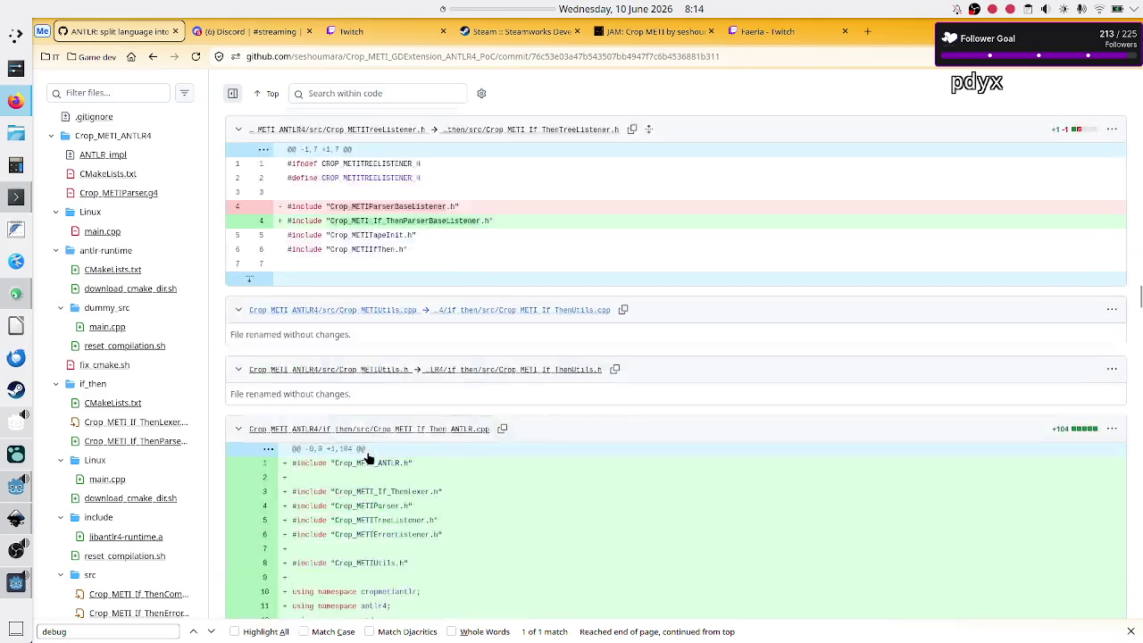
pyautogui.scroll(-20, 367, 451)
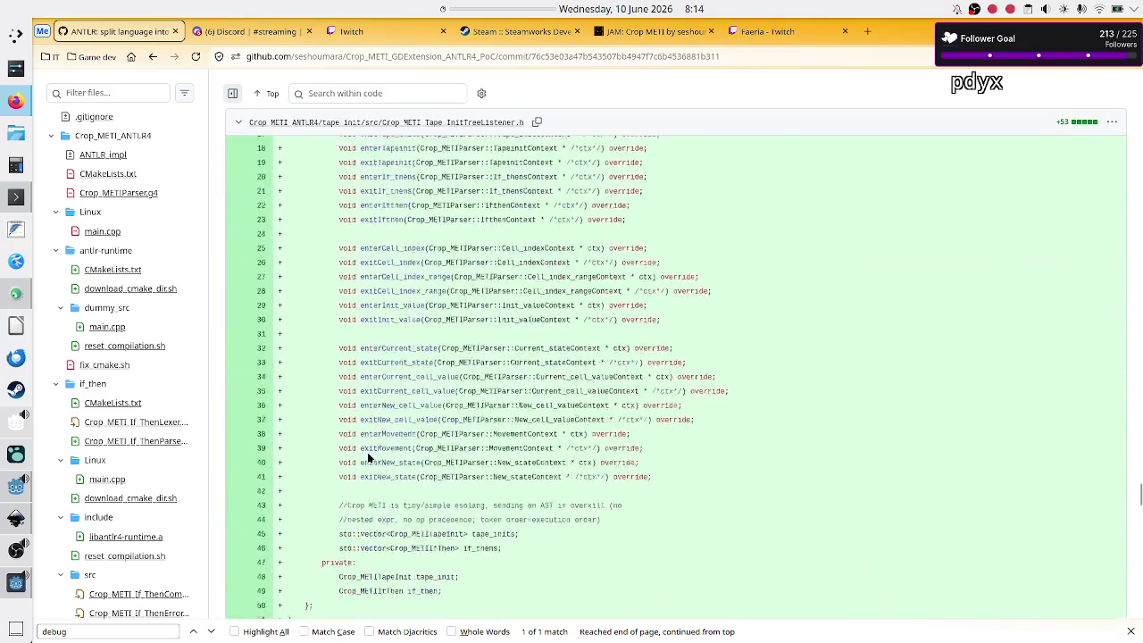
pyautogui.scroll(-8, 367, 451)
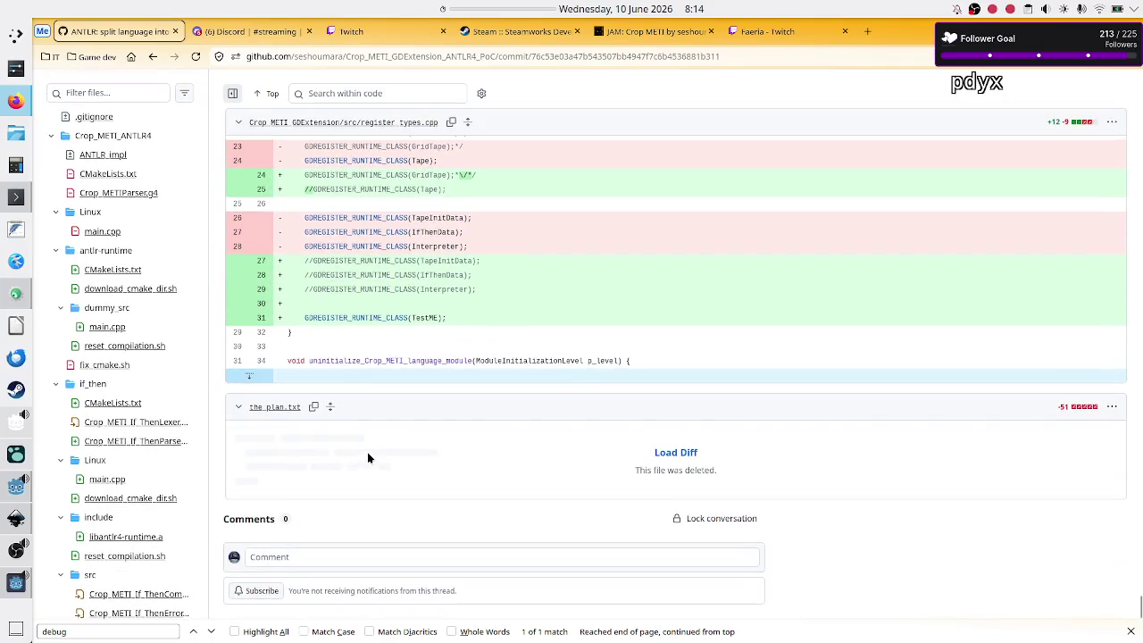
# Change the page search to 'Debug' and jump to the next Debug match in the diff.
pyautogui.click(112, 632)
pyautogui.press('BackSpace')
pyautogui.press('BackSpace')
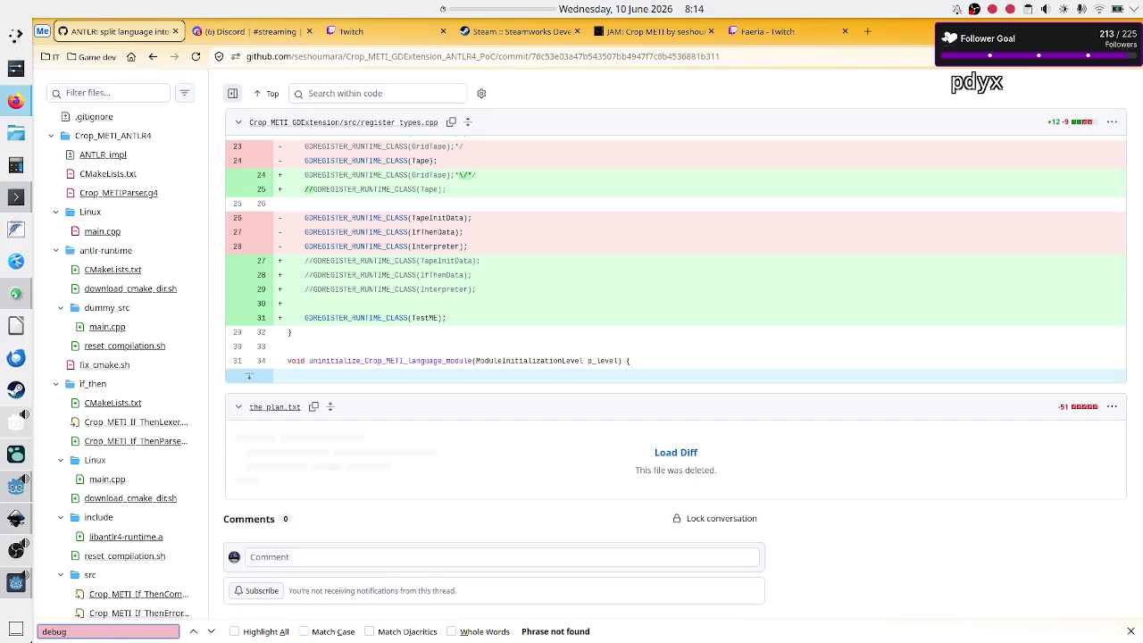
pyautogui.press('BackSpace')
pyautogui.press('BackSpace')
pyautogui.press('BackSpace')
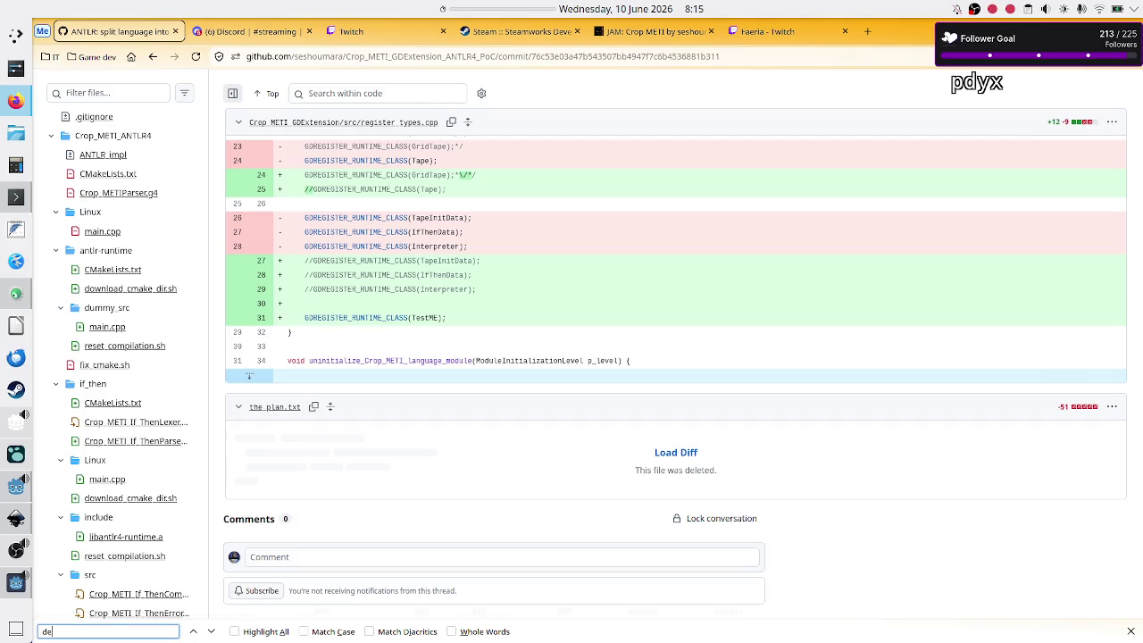
pyautogui.write('Debug')
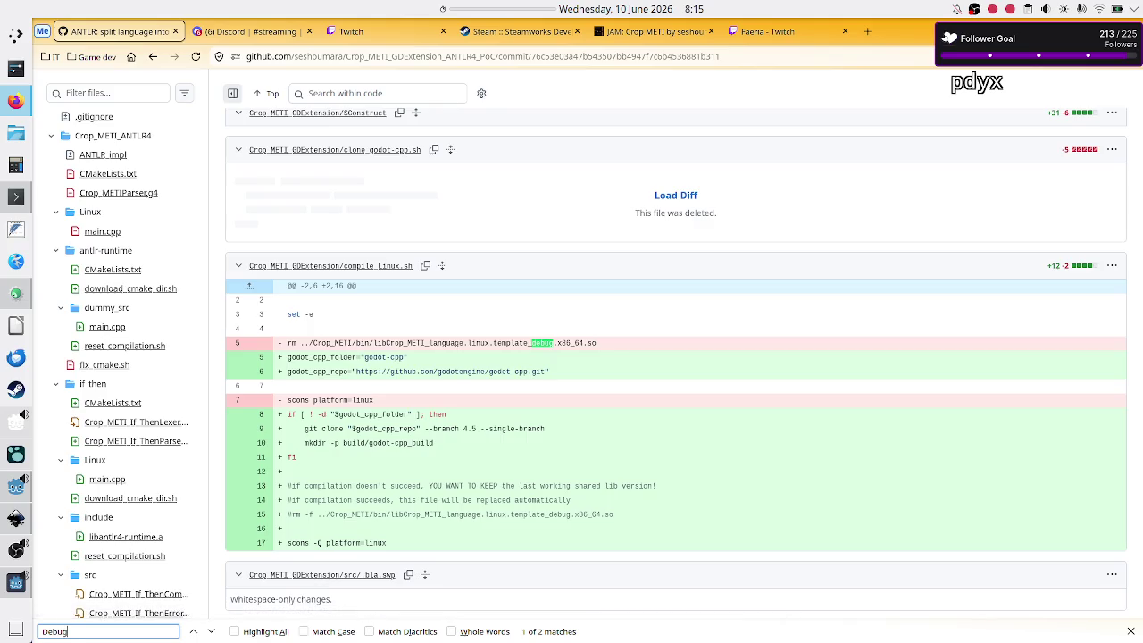
pyautogui.click(211, 632)
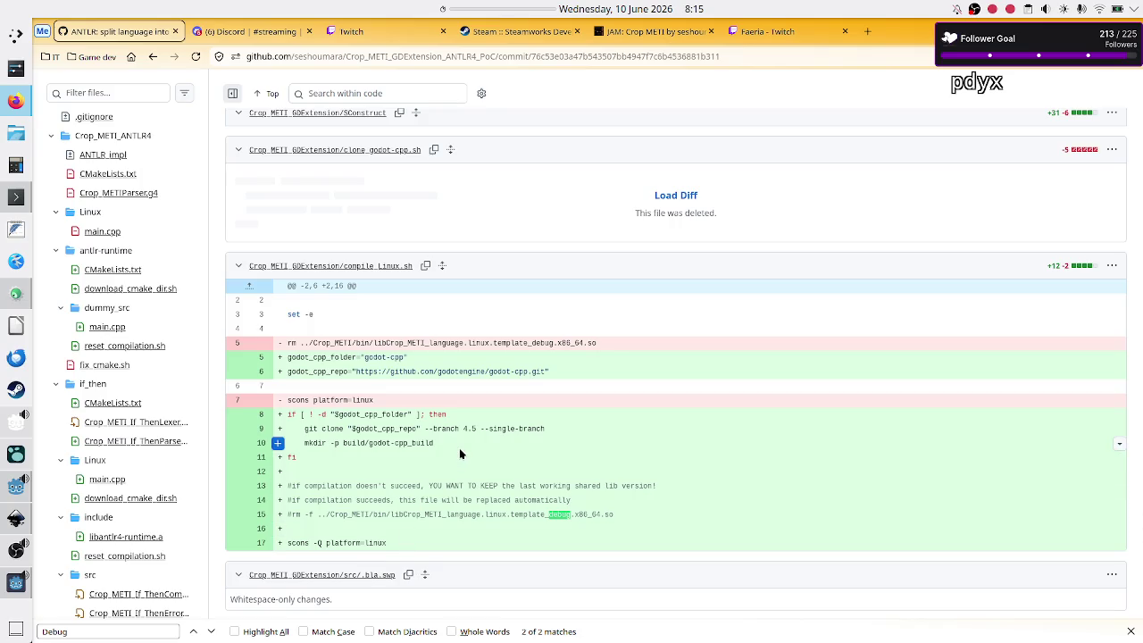
# Scroll back up through the changed files to the .gitignore changes.
pyautogui.scroll(-20, 460, 454)
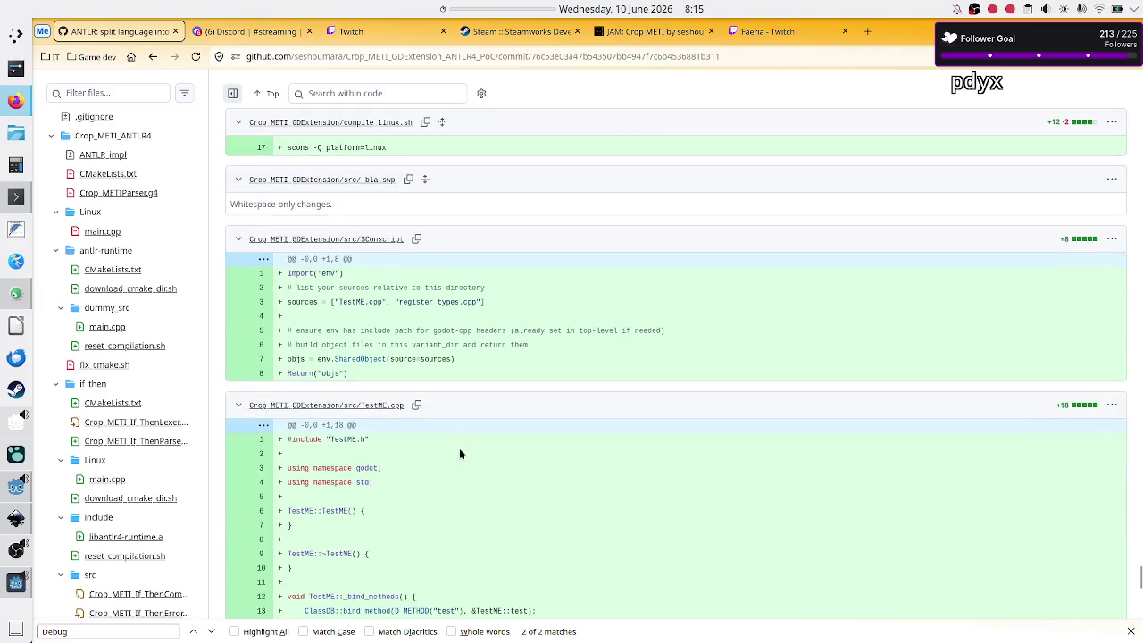
pyautogui.scroll(6, 460, 453)
pyautogui.scroll(-6, 460, 454)
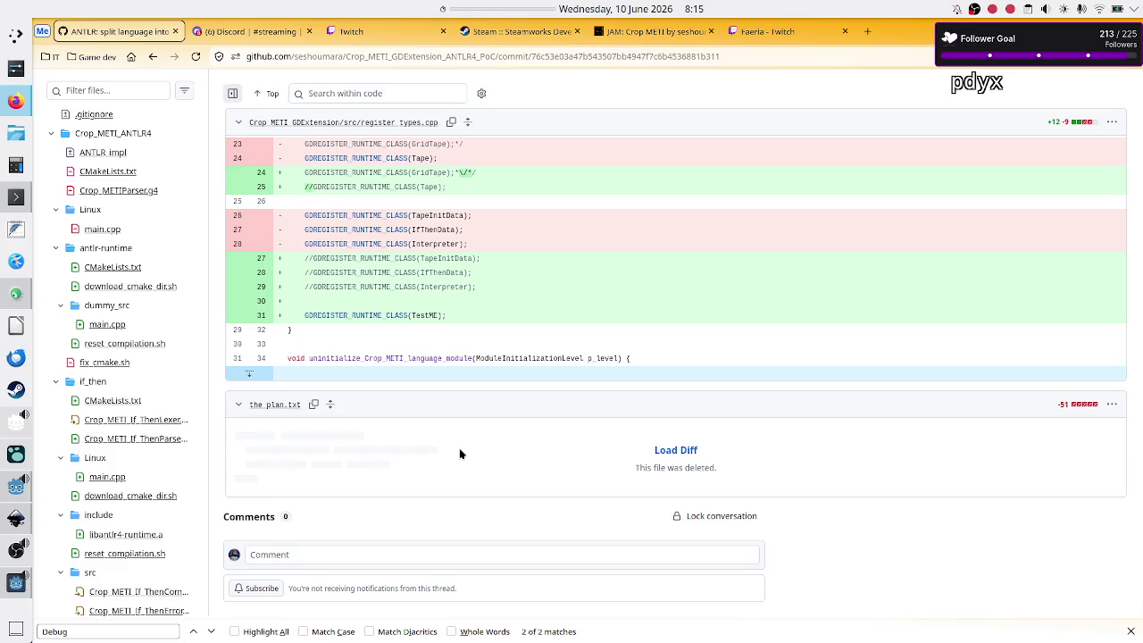
pyautogui.scroll(15, 460, 453)
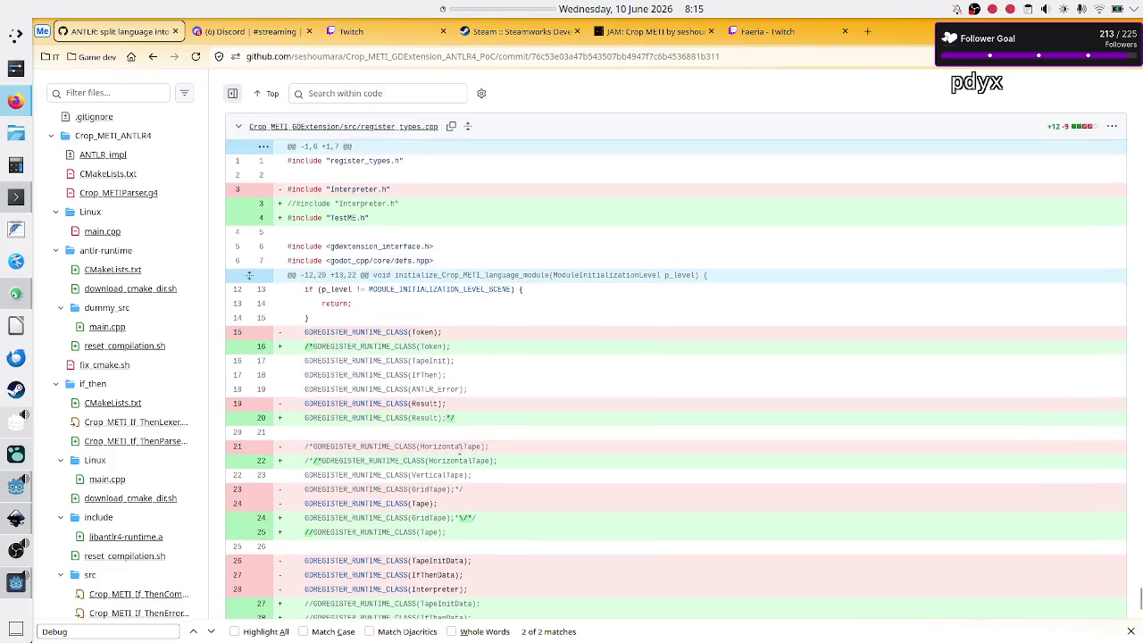
pyautogui.scroll(15, 460, 454)
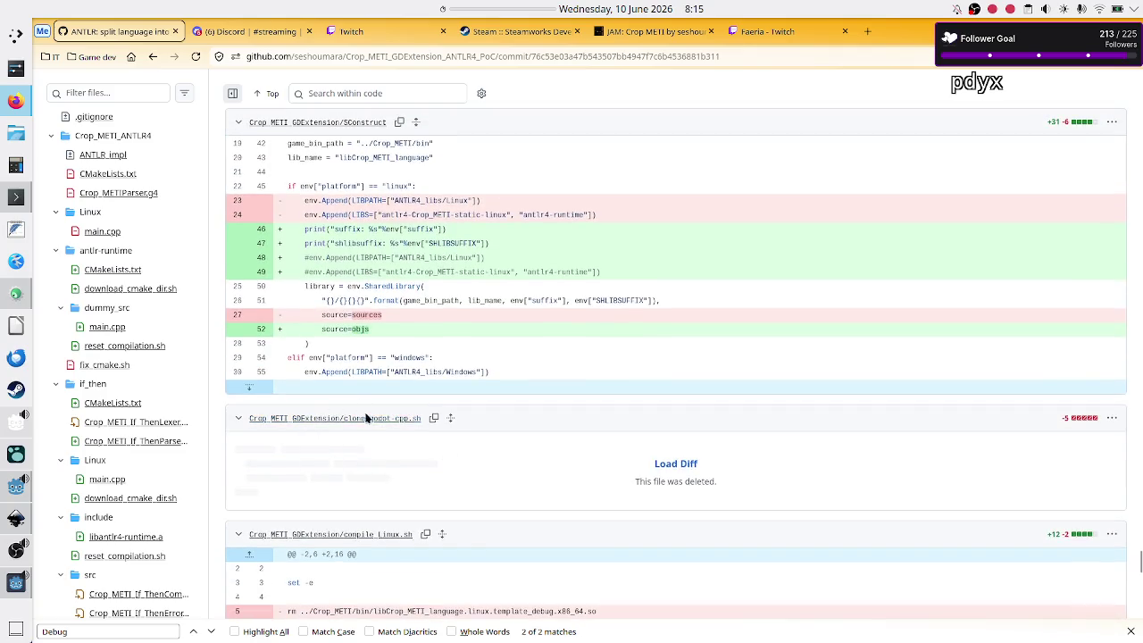
pyautogui.scroll(10, 379, 460)
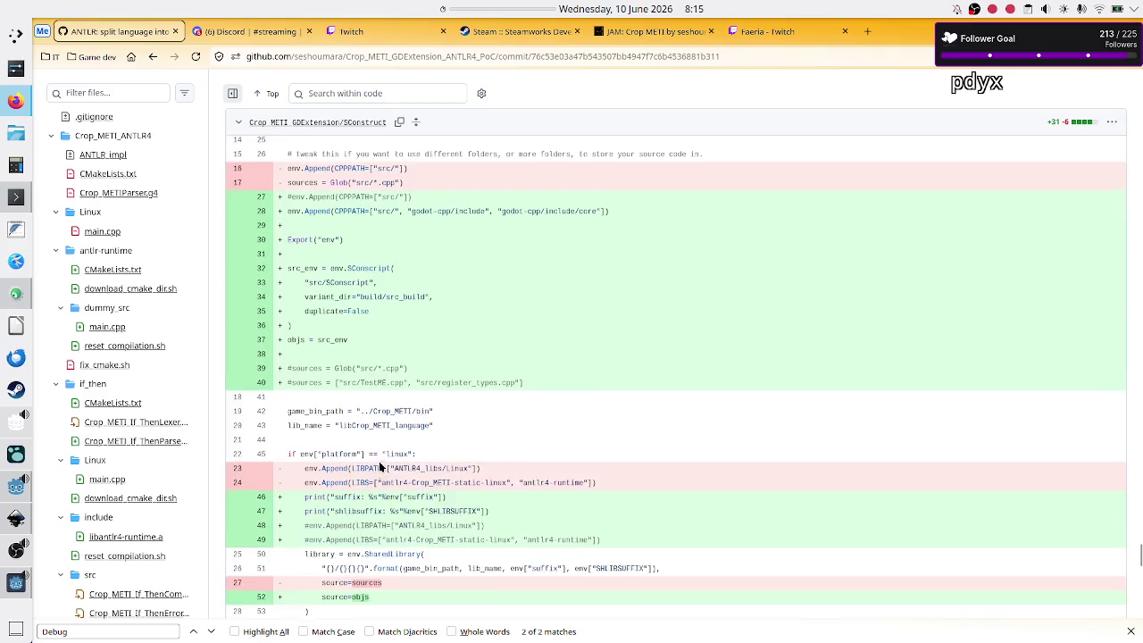
pyautogui.scroll(5, 379, 461)
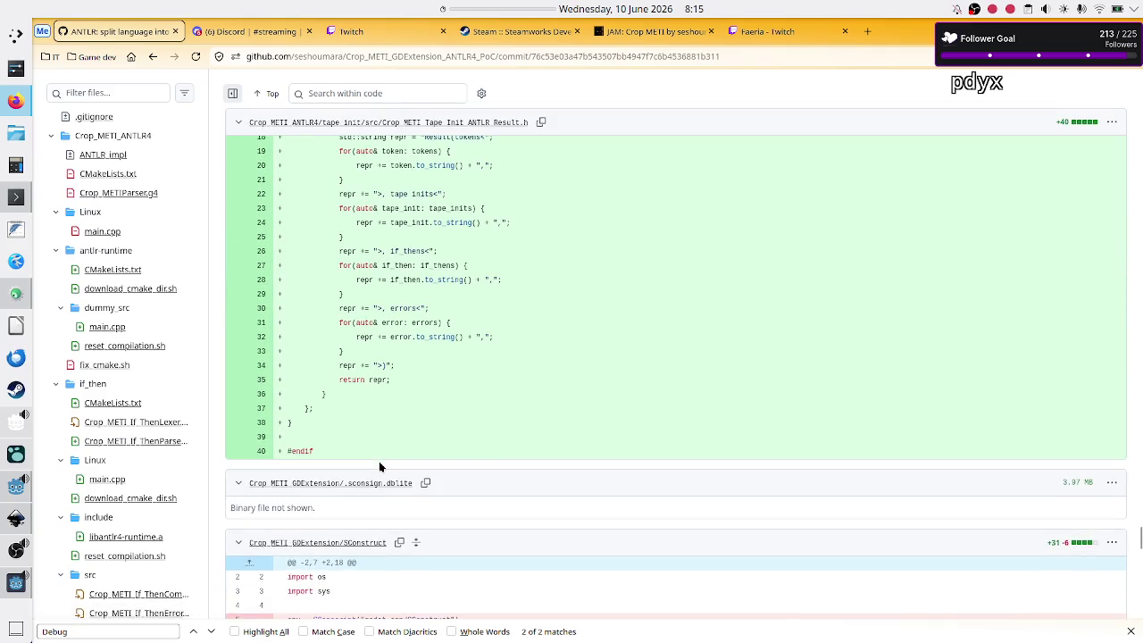
pyautogui.scroll(15, 361, 482)
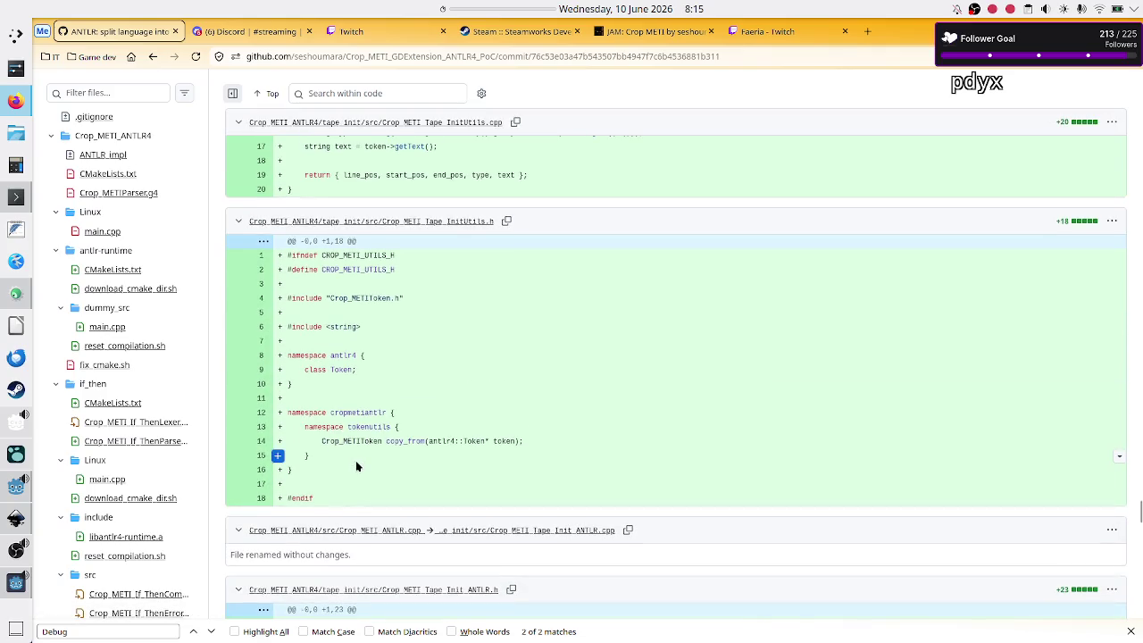
pyautogui.scroll(-1, 356, 465)
pyautogui.scroll(9, 356, 465)
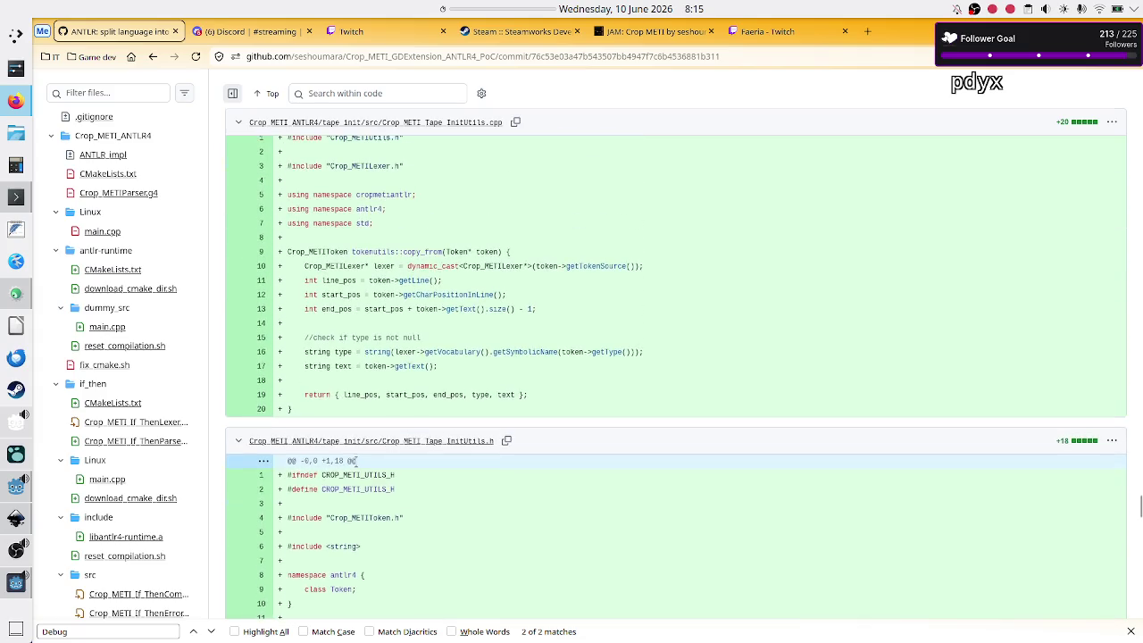
pyautogui.scroll(12, 356, 465)
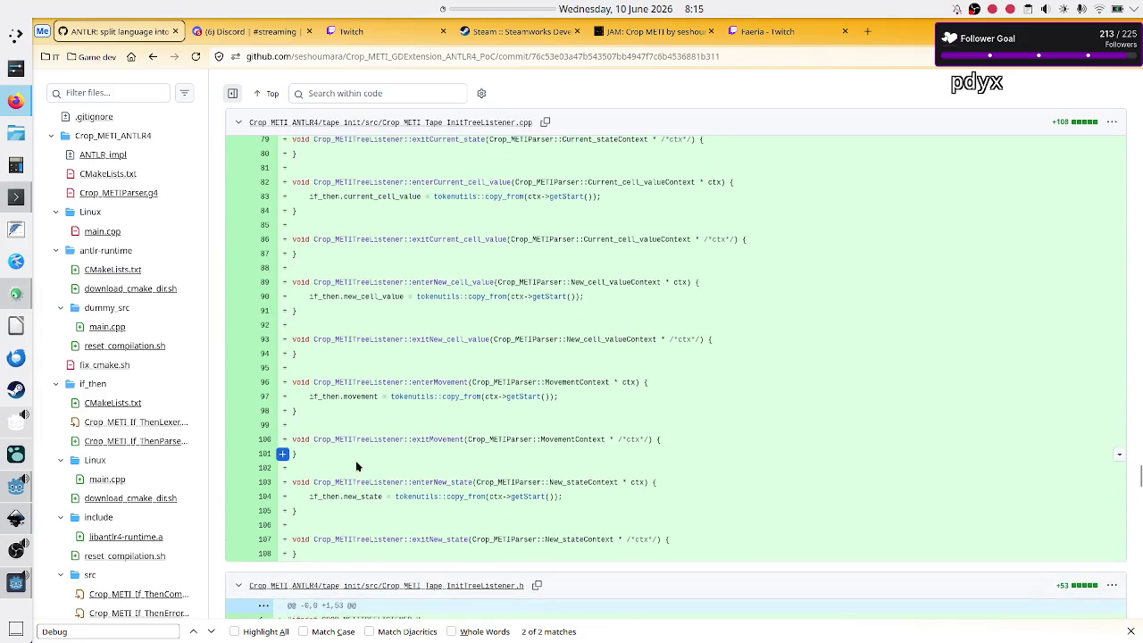
pyautogui.scroll(15, 356, 465)
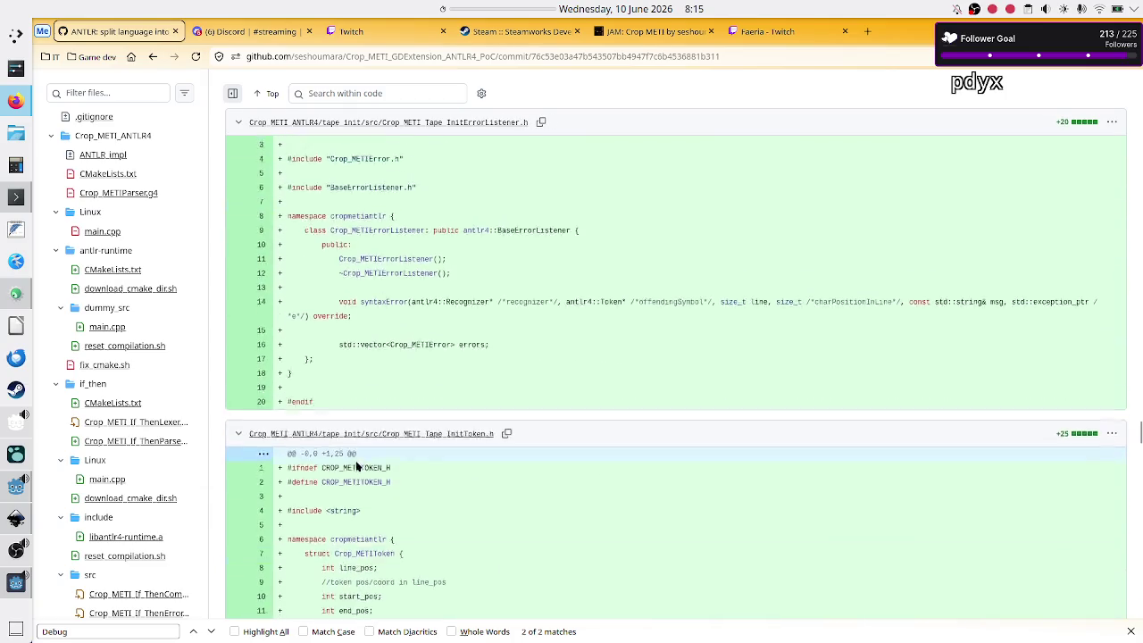
pyautogui.scroll(15, 356, 465)
pyautogui.scroll(15, 356, 465)
pyautogui.scroll(15, 356, 464)
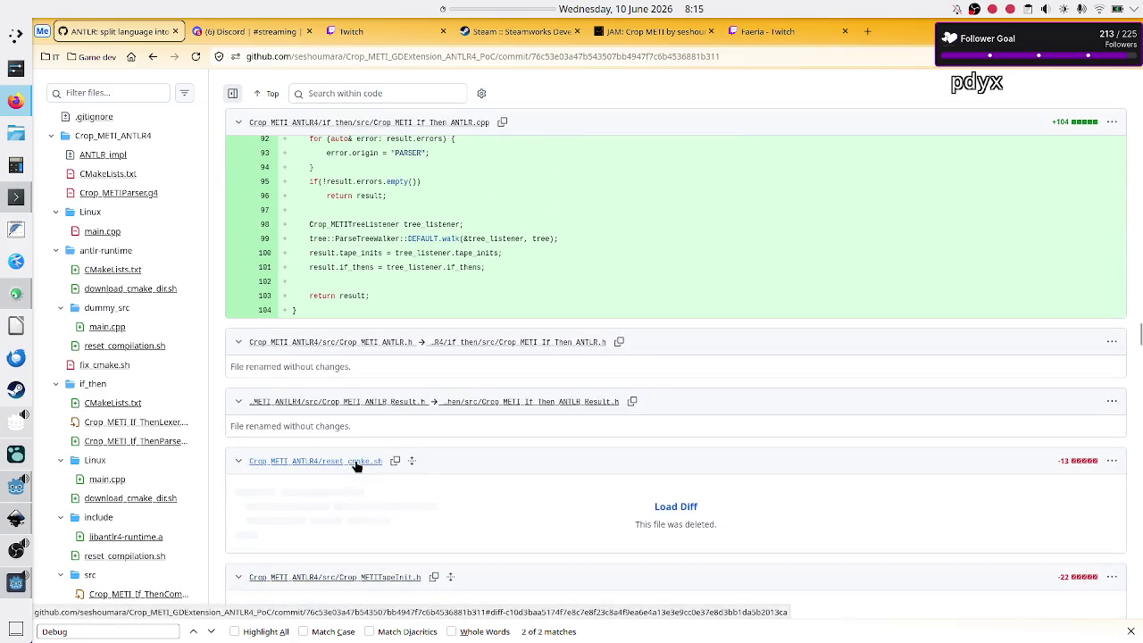
pyautogui.scroll(8, 357, 465)
pyautogui.scroll(15, 356, 466)
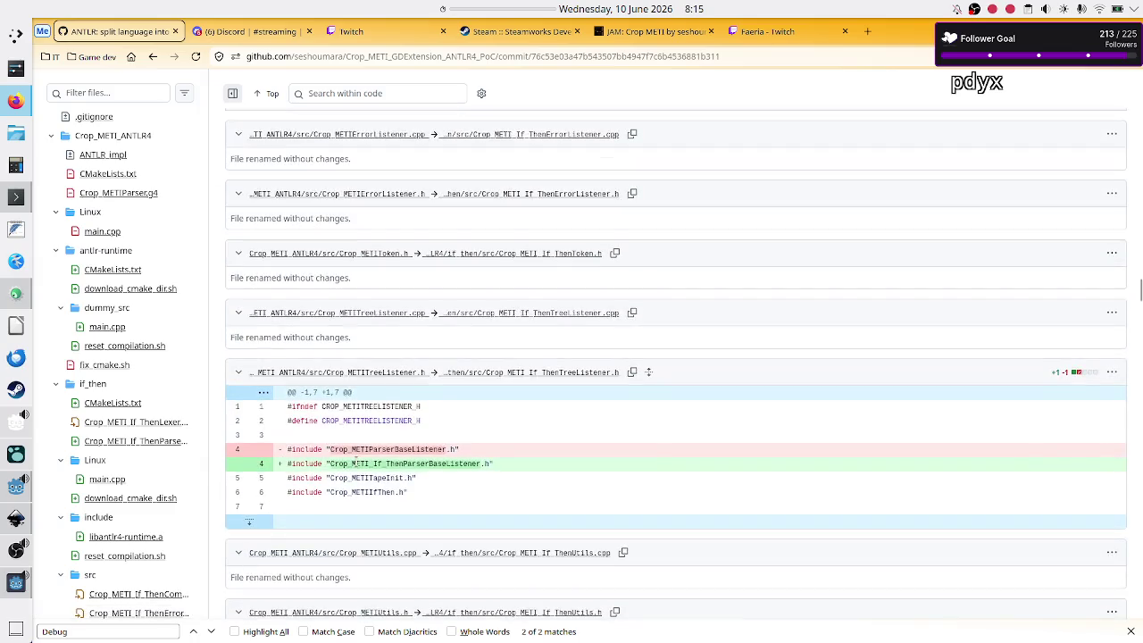
pyautogui.scroll(15, 356, 466)
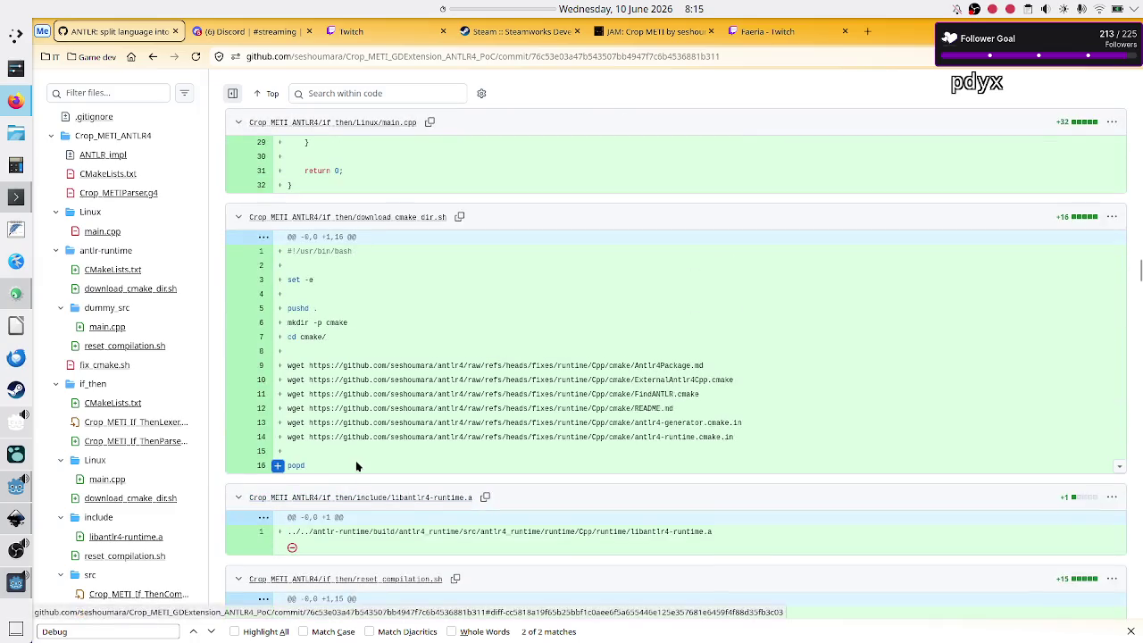
pyautogui.scroll(15, 356, 466)
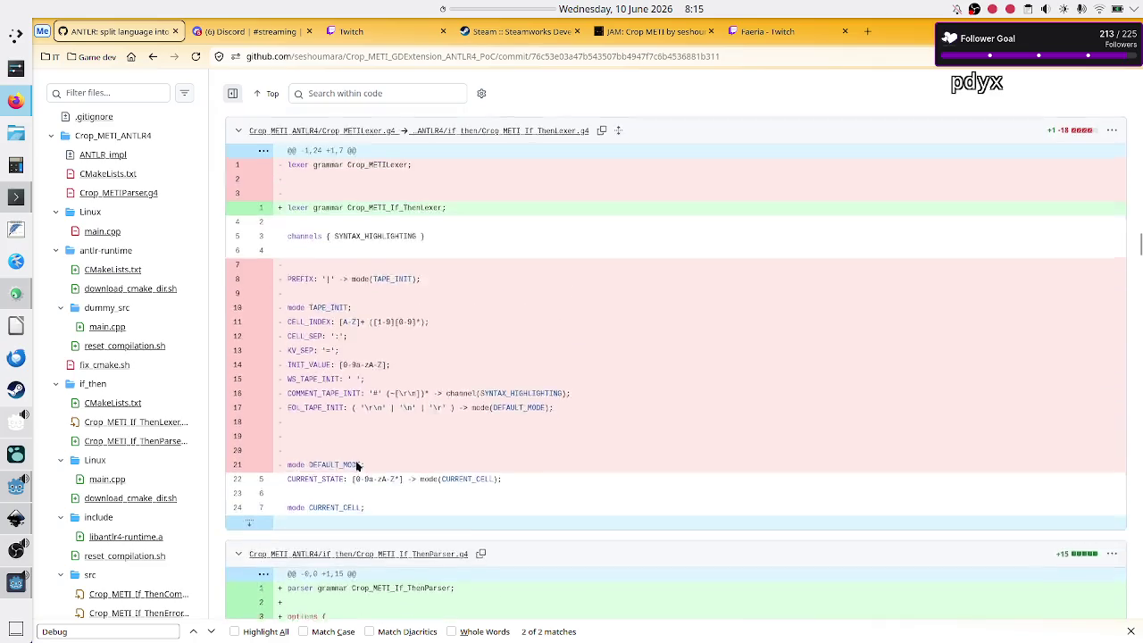
pyautogui.scroll(15, 356, 460)
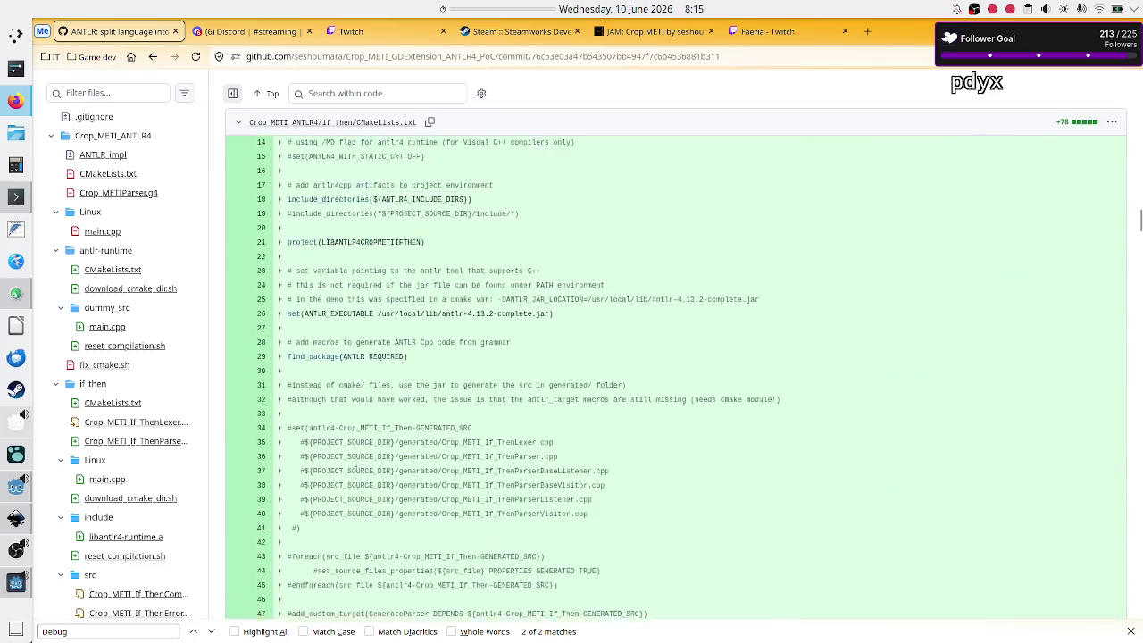
pyautogui.scroll(20, 356, 462)
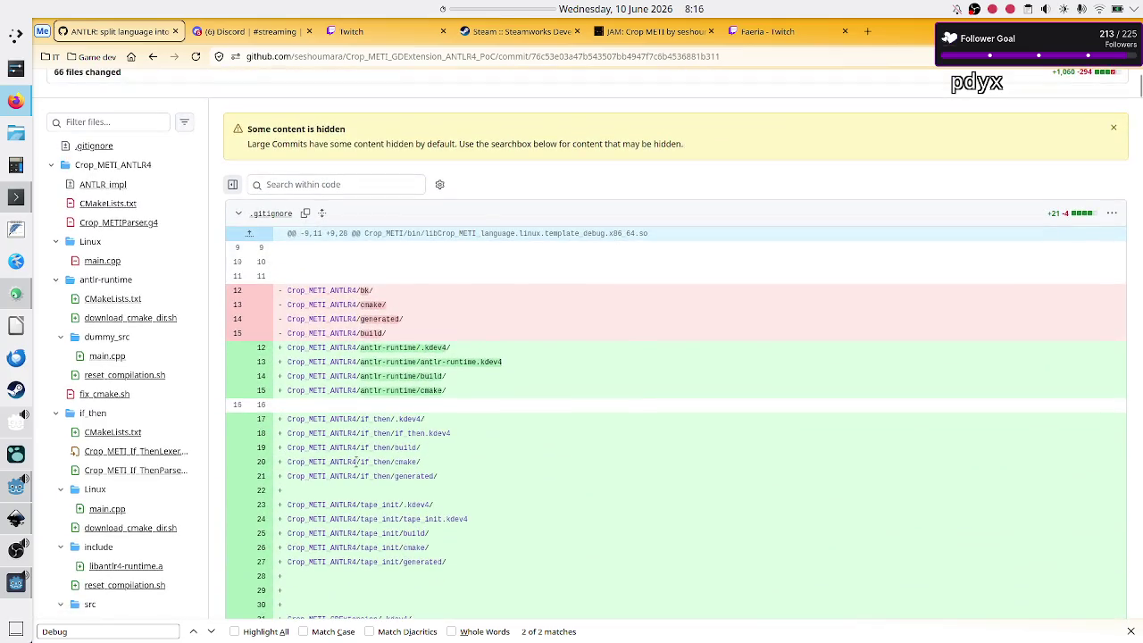
# Scroll the 76c53e0 diff past Global.gd, Level.tscn, new_script.gd and project.godot to the deleted Crop_METI_ANTLR4 files.
pyautogui.scroll(3, 357, 465)
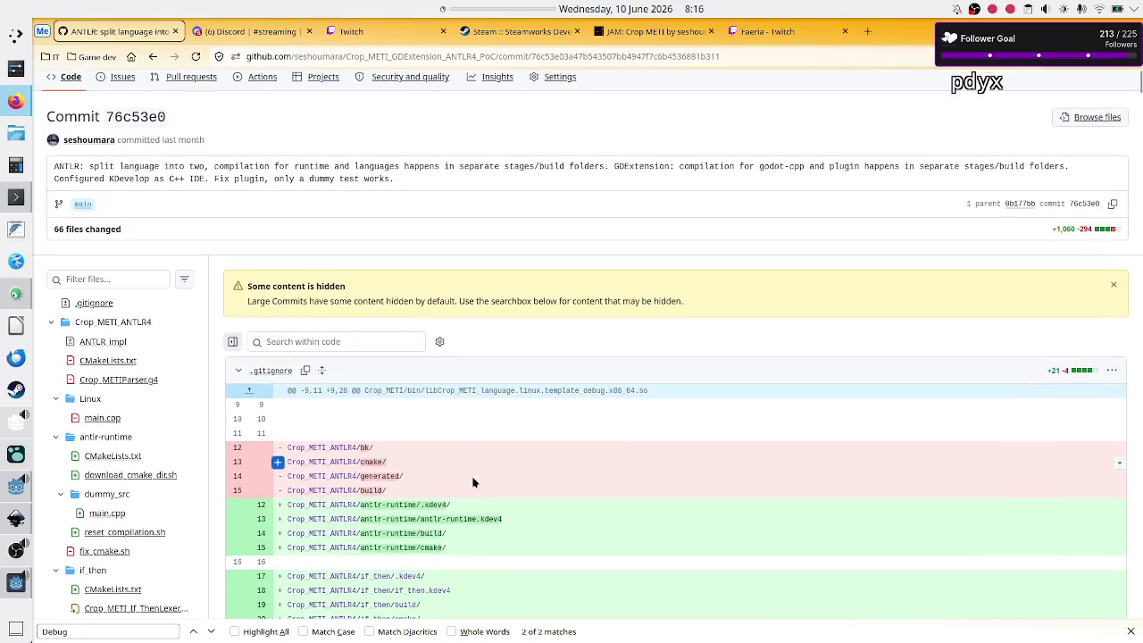
pyautogui.scroll(-8, 473, 482)
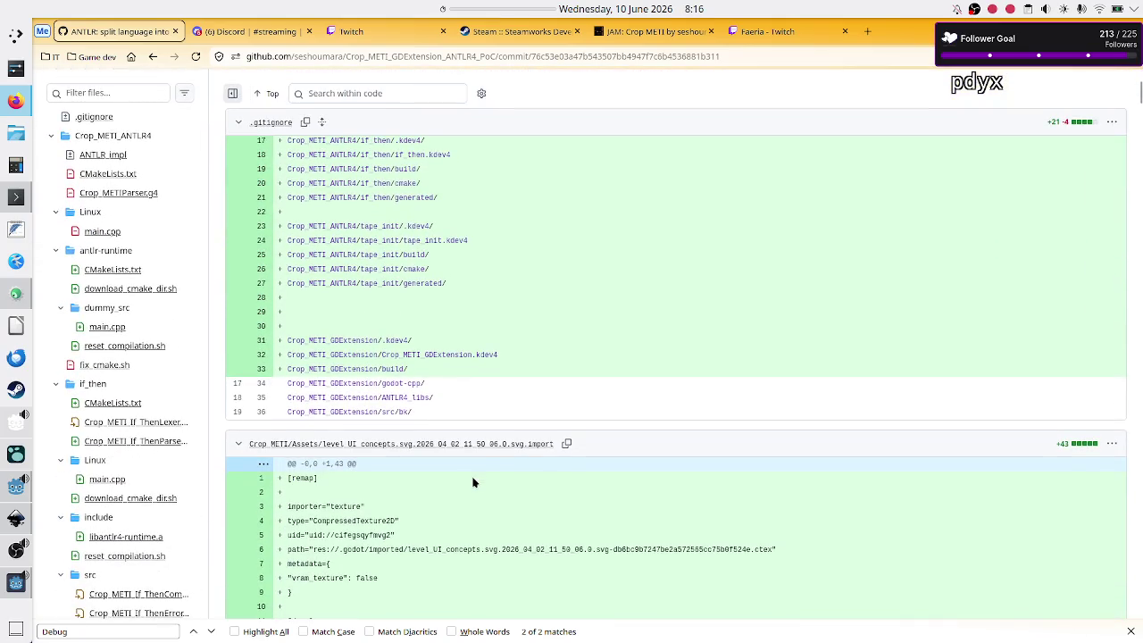
pyautogui.scroll(-9, 473, 482)
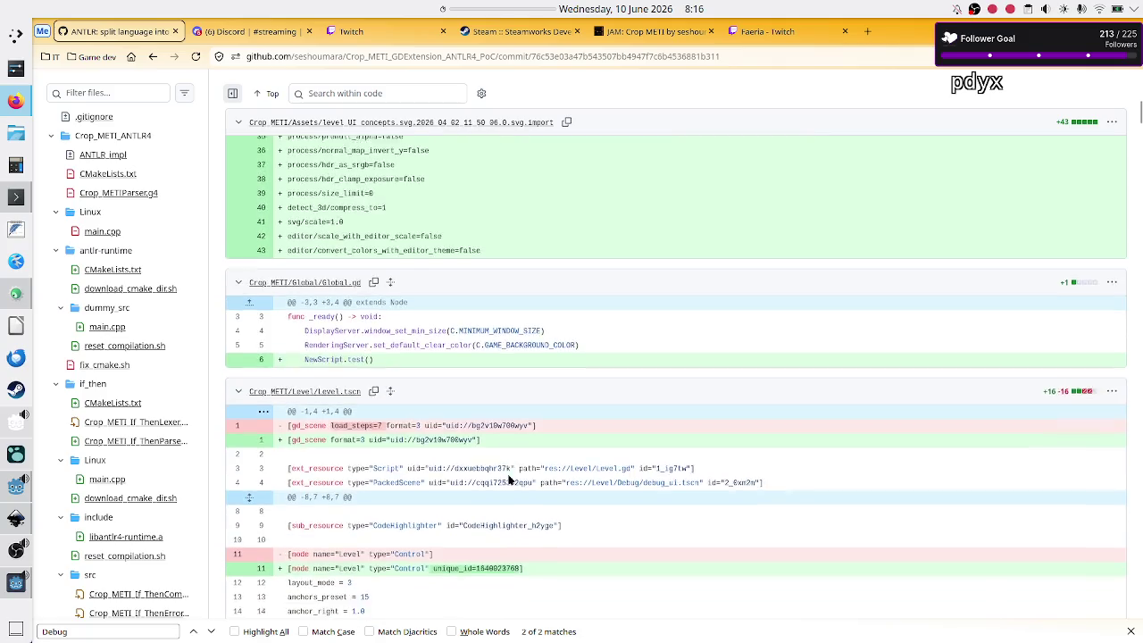
pyautogui.scroll(-1, 508, 481)
pyautogui.scroll(-8, 509, 480)
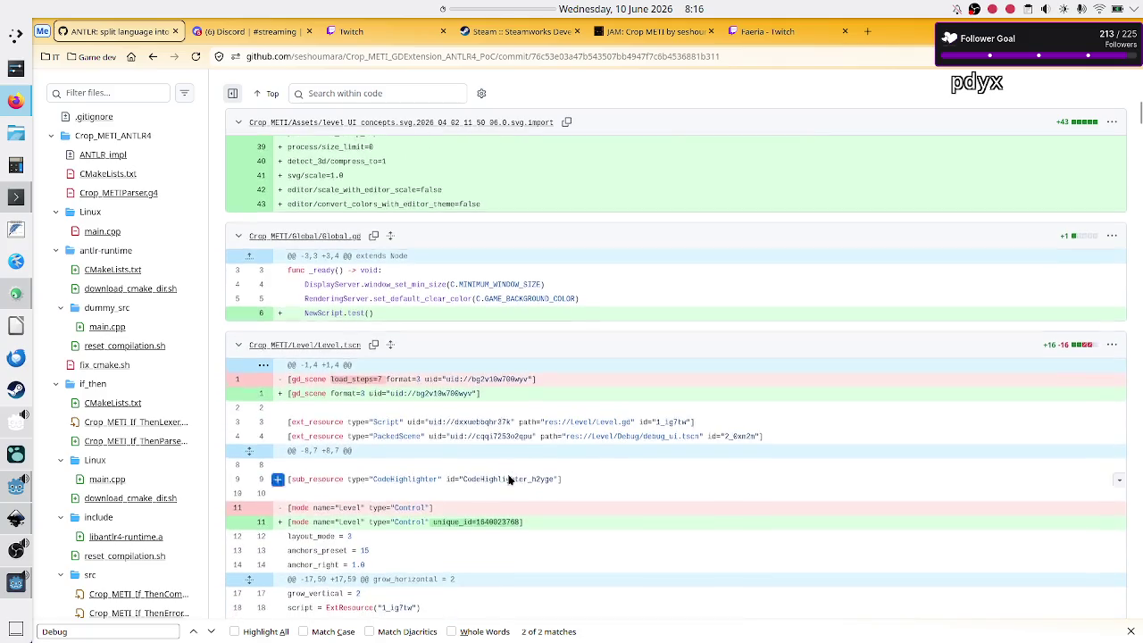
pyautogui.scroll(-20, 509, 481)
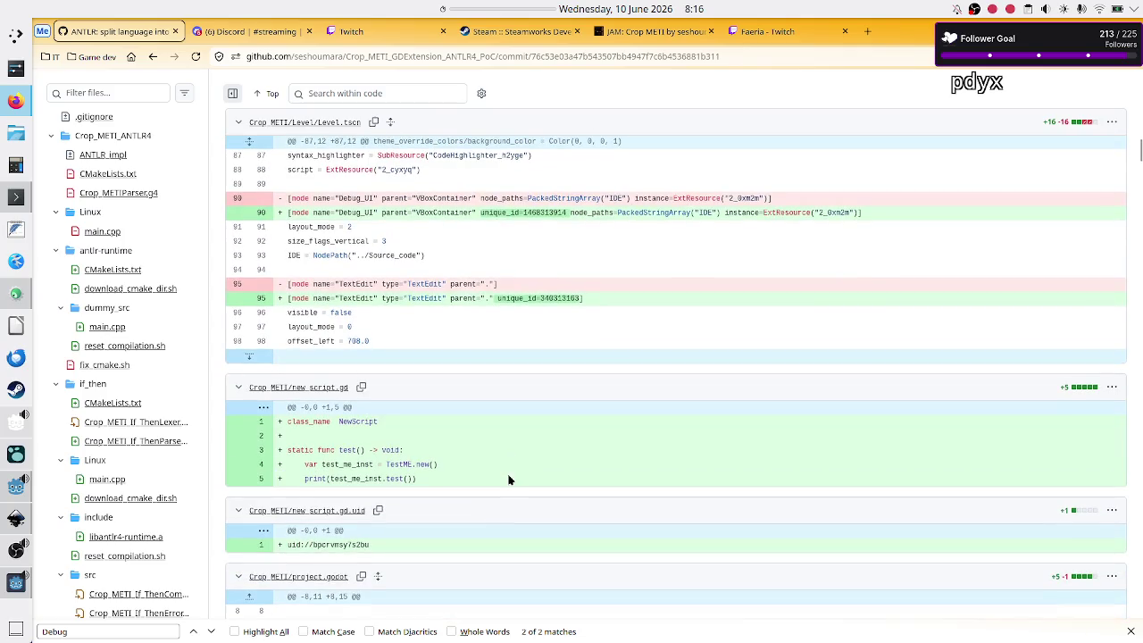
pyautogui.scroll(-5, 509, 481)
pyautogui.scroll(-6, 509, 481)
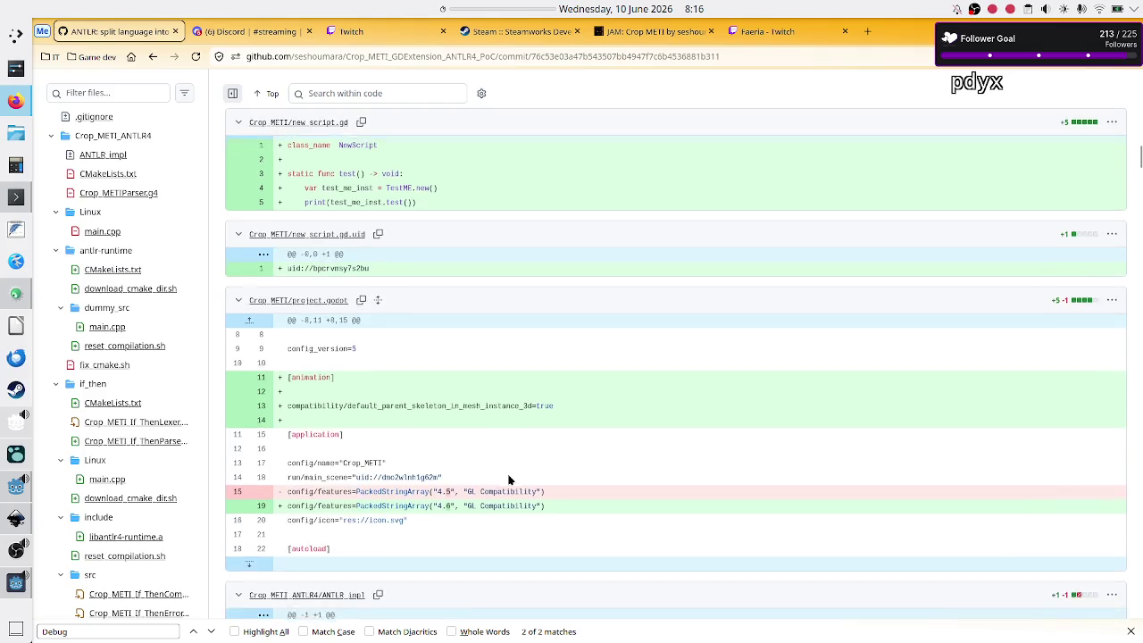
pyautogui.scroll(-1, 509, 480)
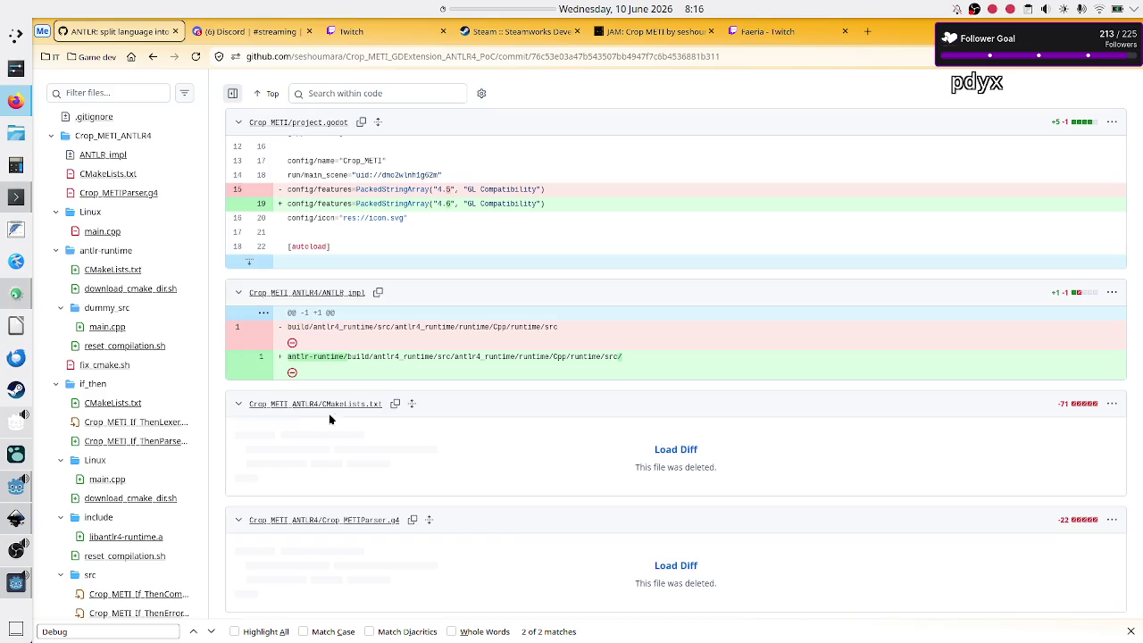
pyautogui.scroll(-2, 439, 465)
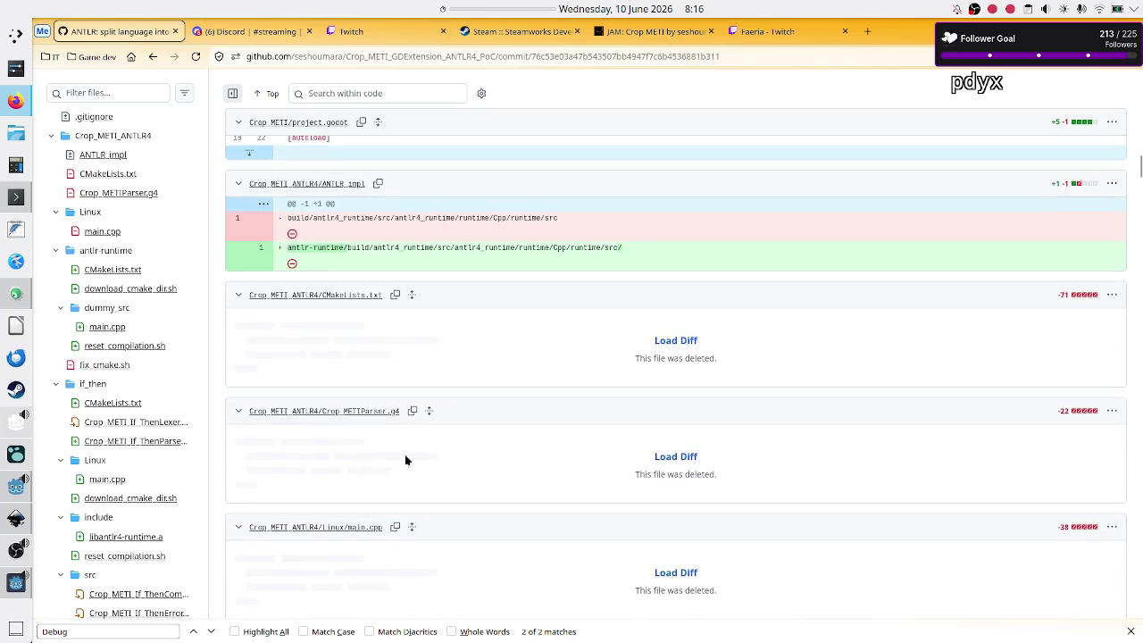
pyautogui.scroll(-3, 92, 572)
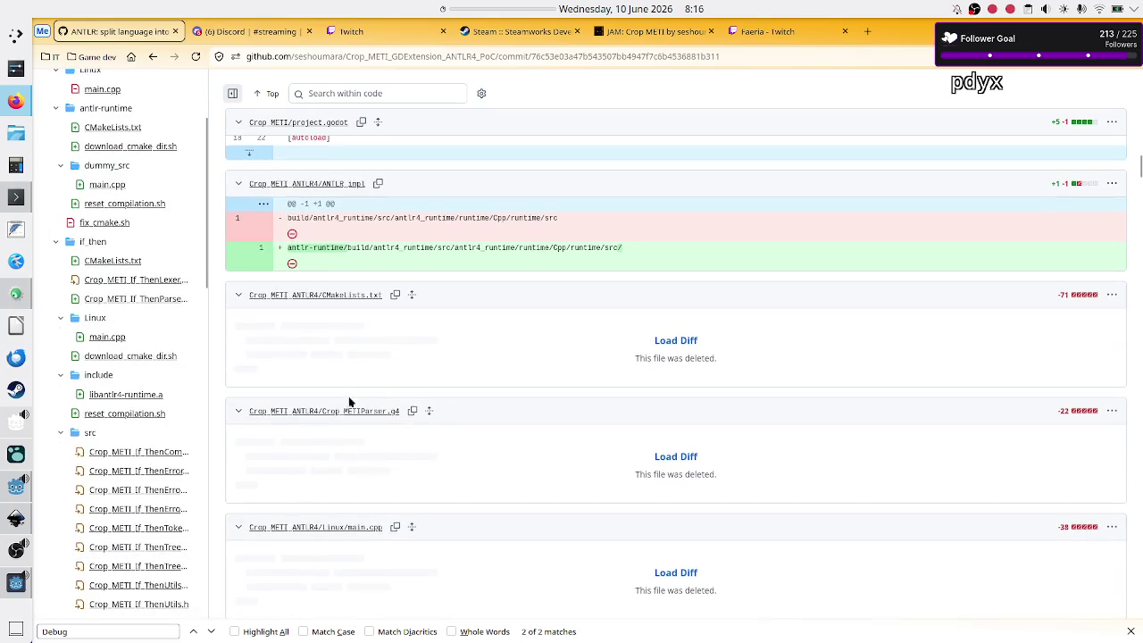
pyautogui.moveTo(664, 474); pyautogui.dragTo(755, 475)
pyautogui.click(755, 475)
pyautogui.scroll(-4, 123, 546)
pyautogui.scroll(-6, 123, 547)
pyautogui.scroll(-5, 122, 541)
pyautogui.scroll(-2, 124, 546)
pyautogui.scroll(-4, 123, 546)
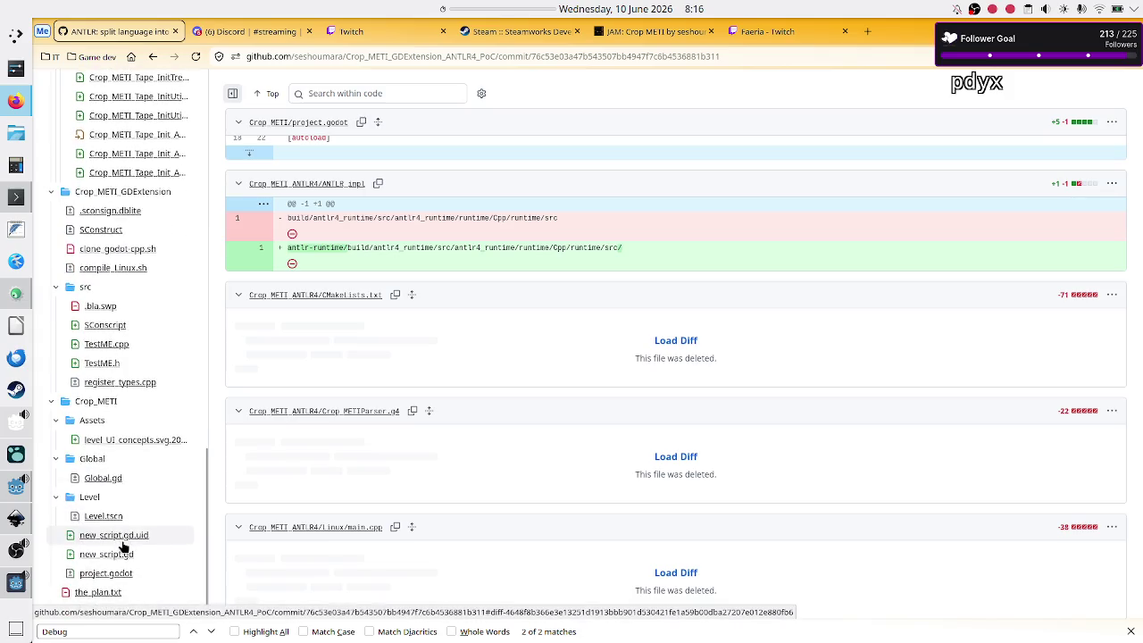
pyautogui.click(55, 497)
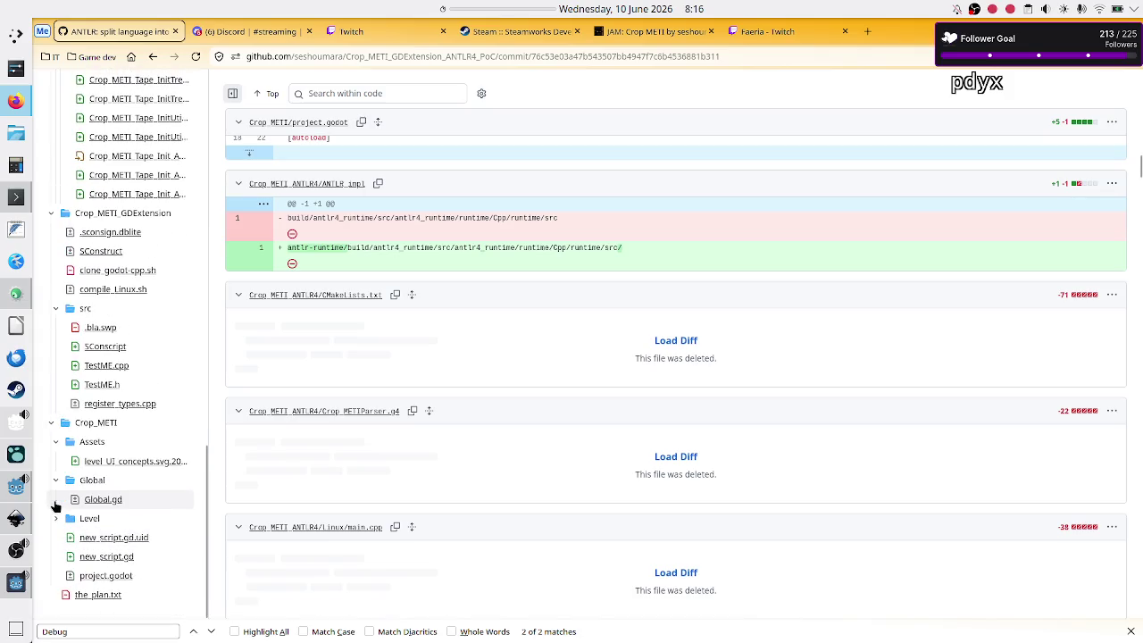
pyautogui.click(56, 522)
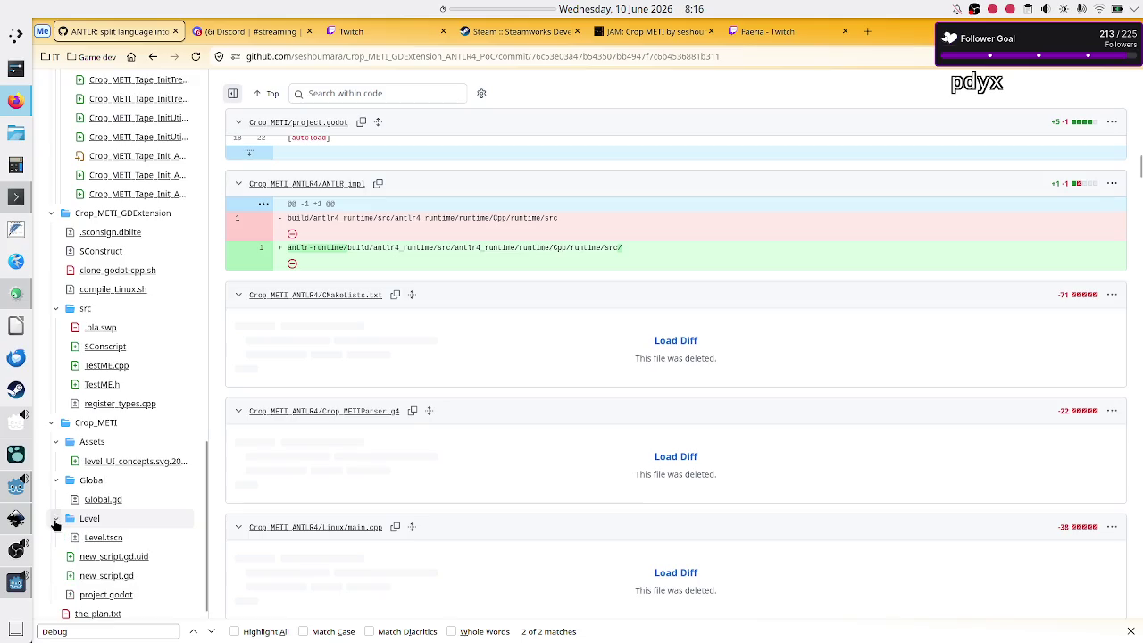
pyautogui.scroll(15, 89, 468)
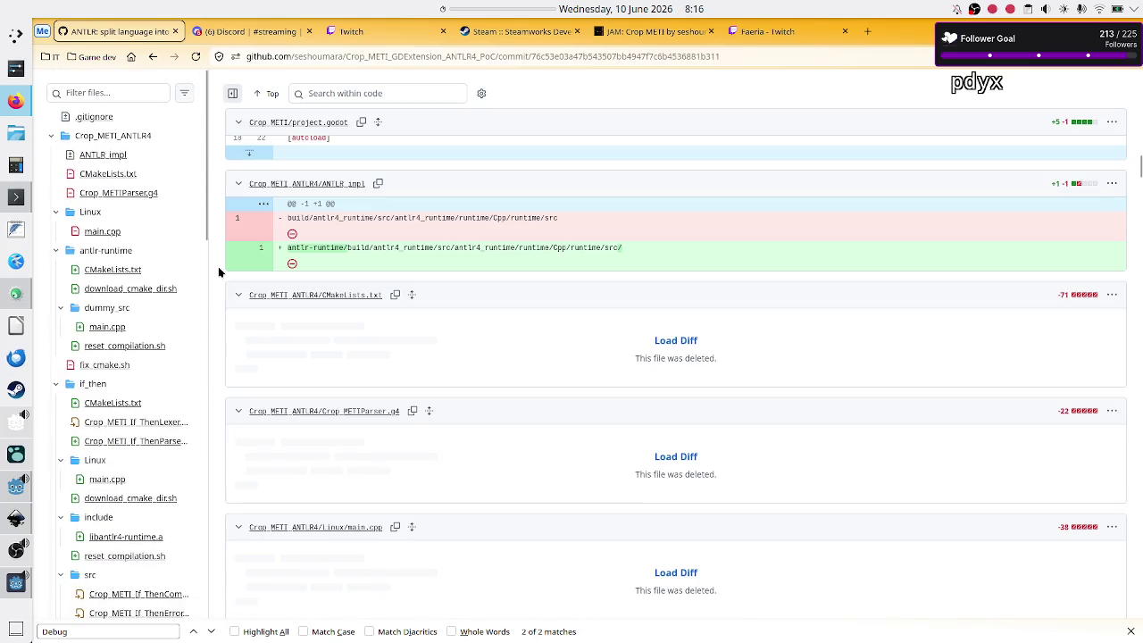
pyautogui.scroll(10, 563, 203)
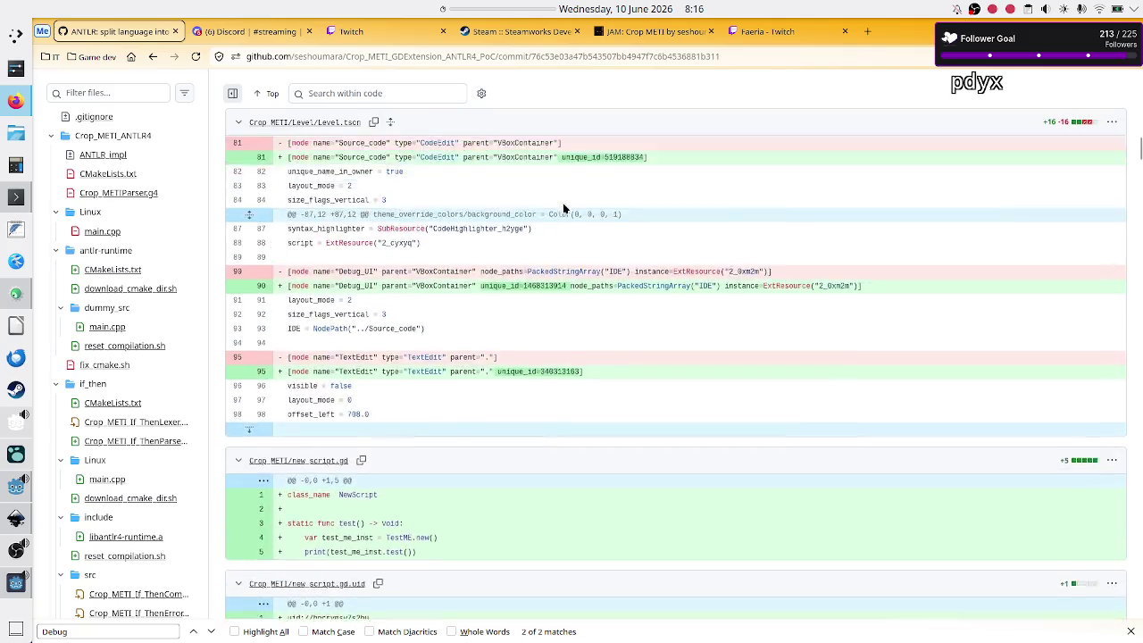
pyautogui.scroll(15, 562, 205)
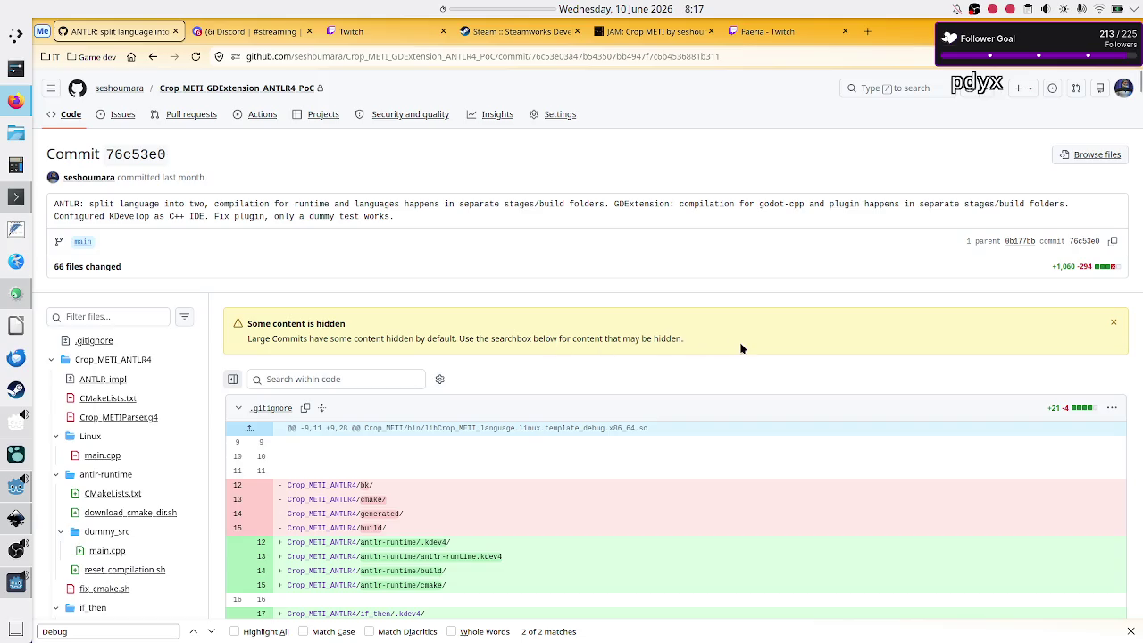
pyautogui.scroll(-5, 716, 378)
pyautogui.scroll(5, 715, 379)
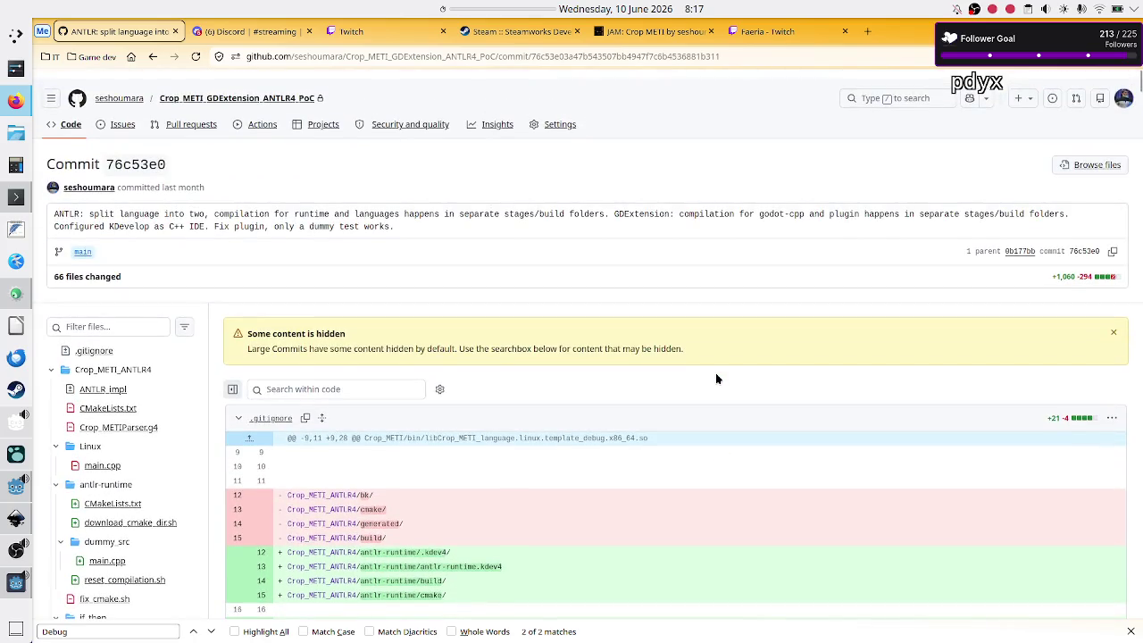
# Back in Godot, select the apply_btn_type call on line 23 of debug_ui.gd.
pyautogui.hotkey('alt', 'Tab')
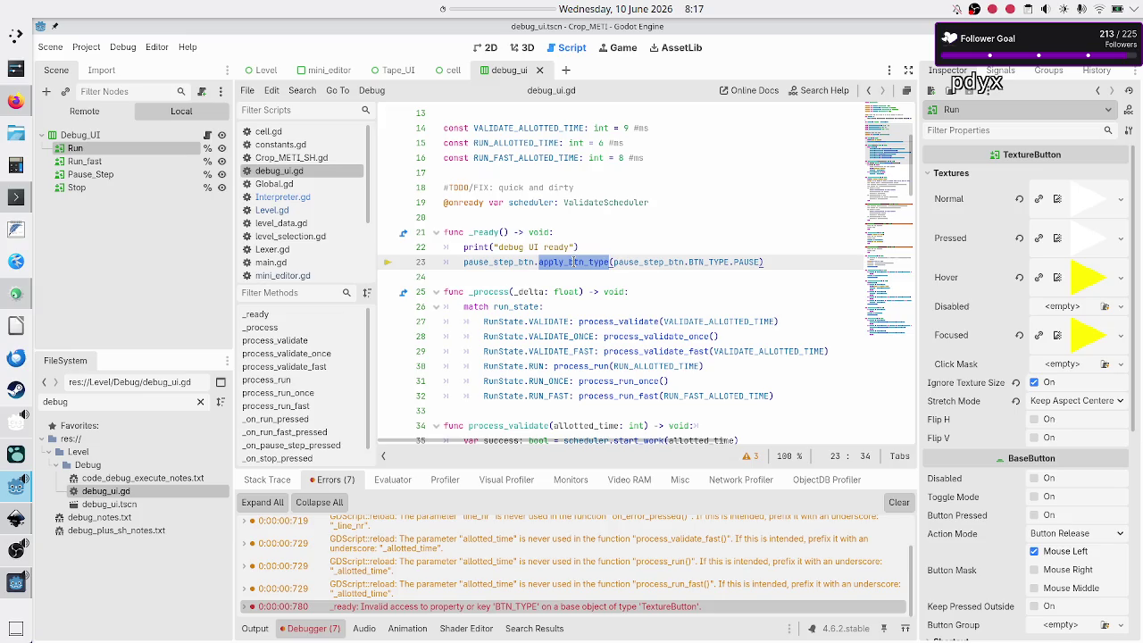
pyautogui.click(616, 236)
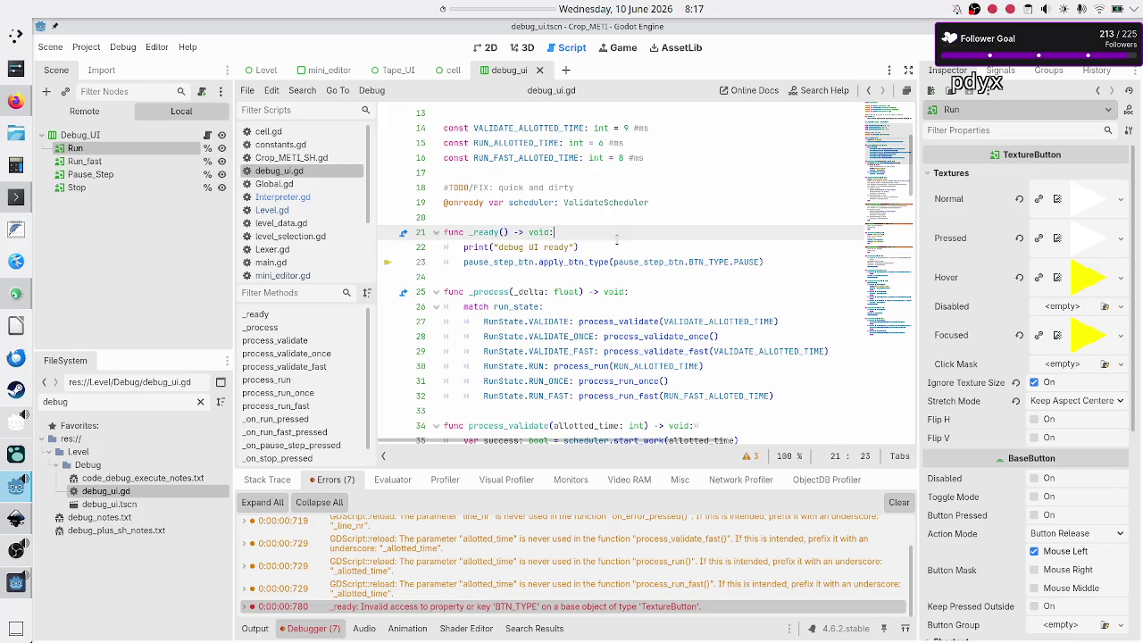
pyautogui.doubleClick(574, 261)
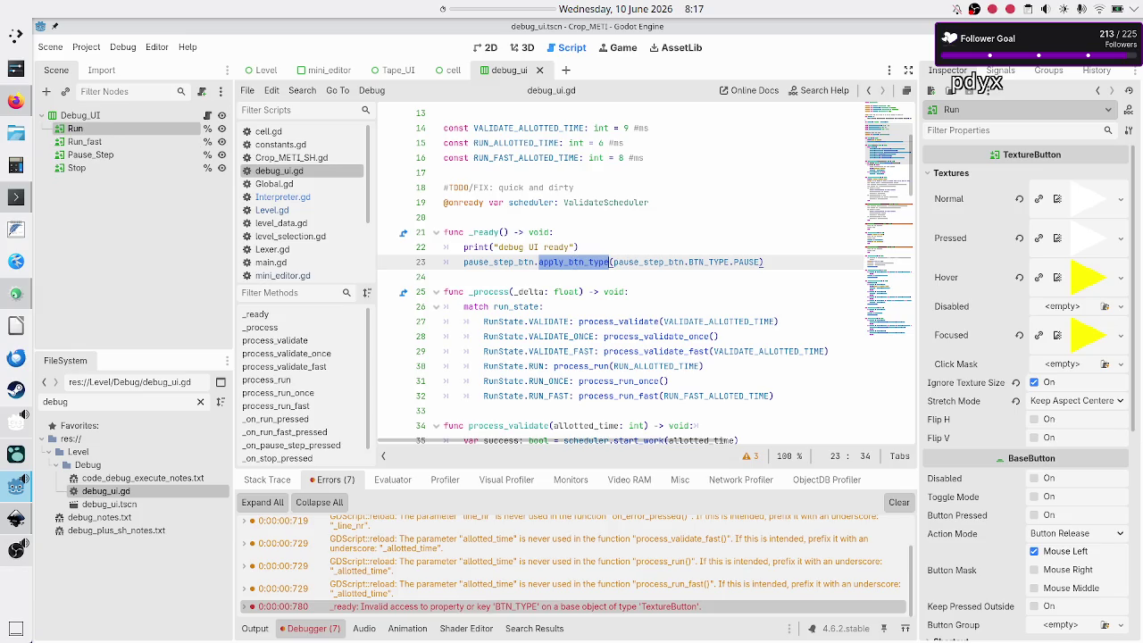
pyautogui.click(545, 291)
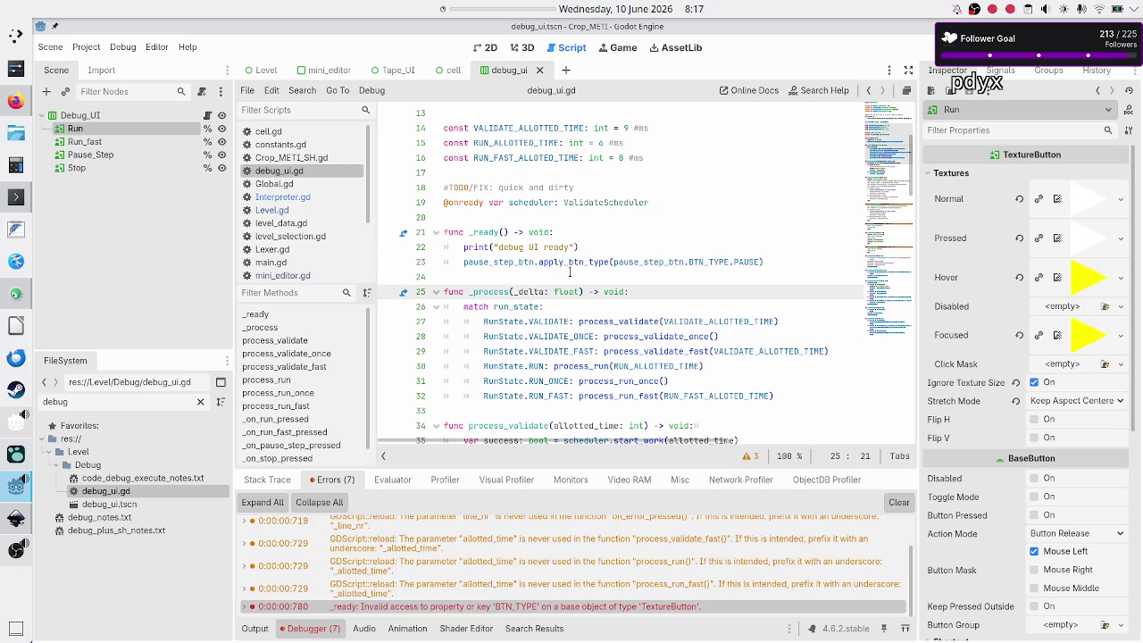
pyautogui.doubleClick(594, 264)
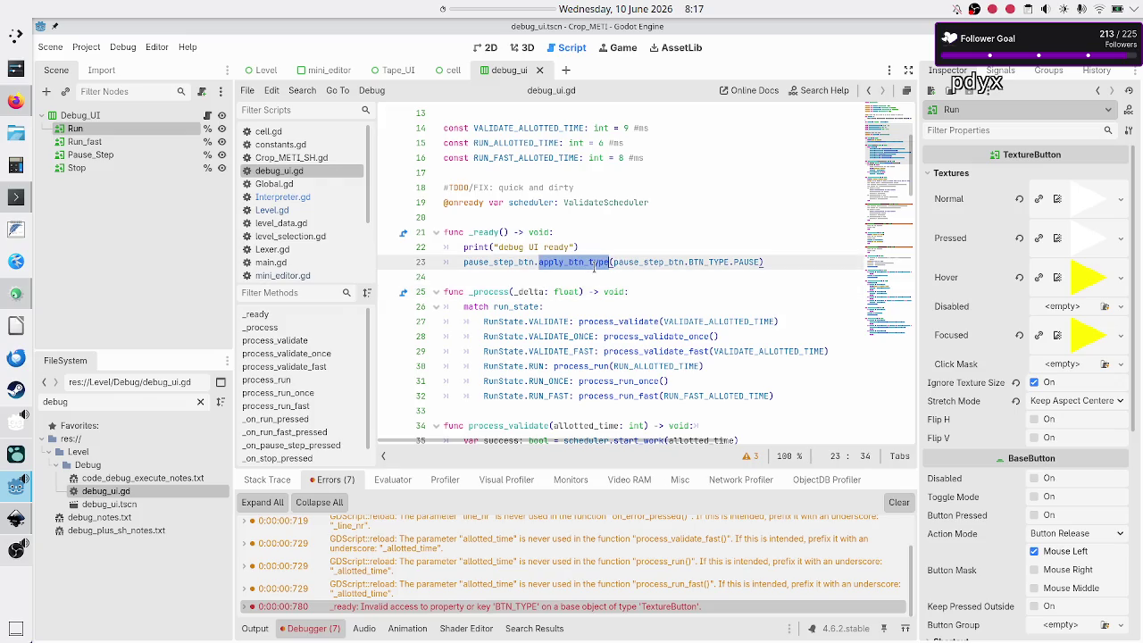
pyautogui.press('Down')
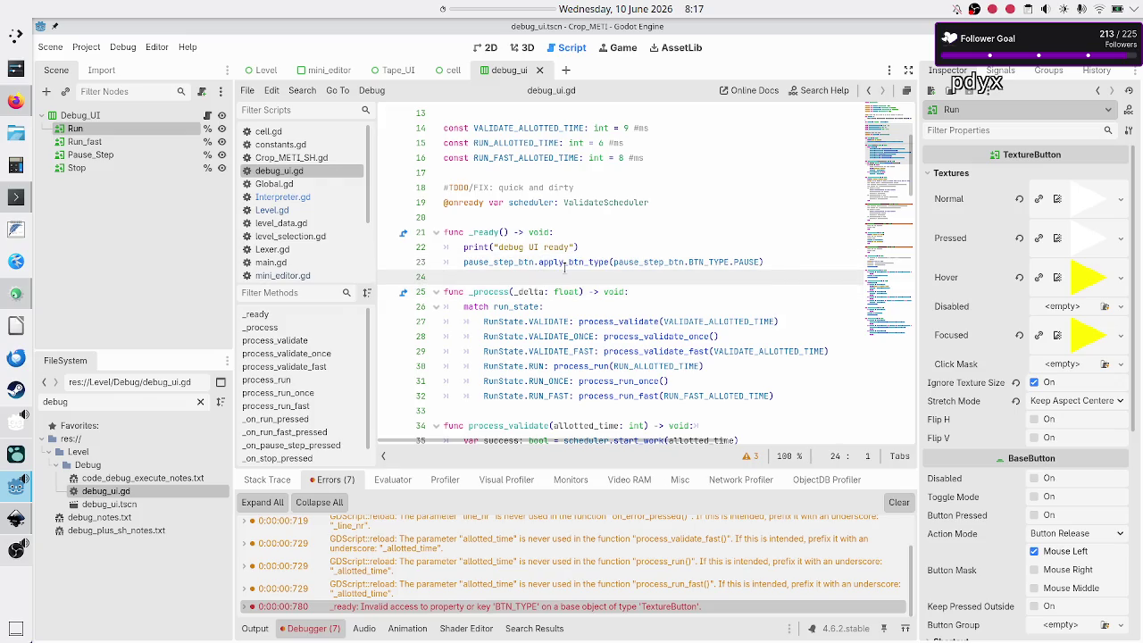
pyautogui.doubleClick(589, 262)
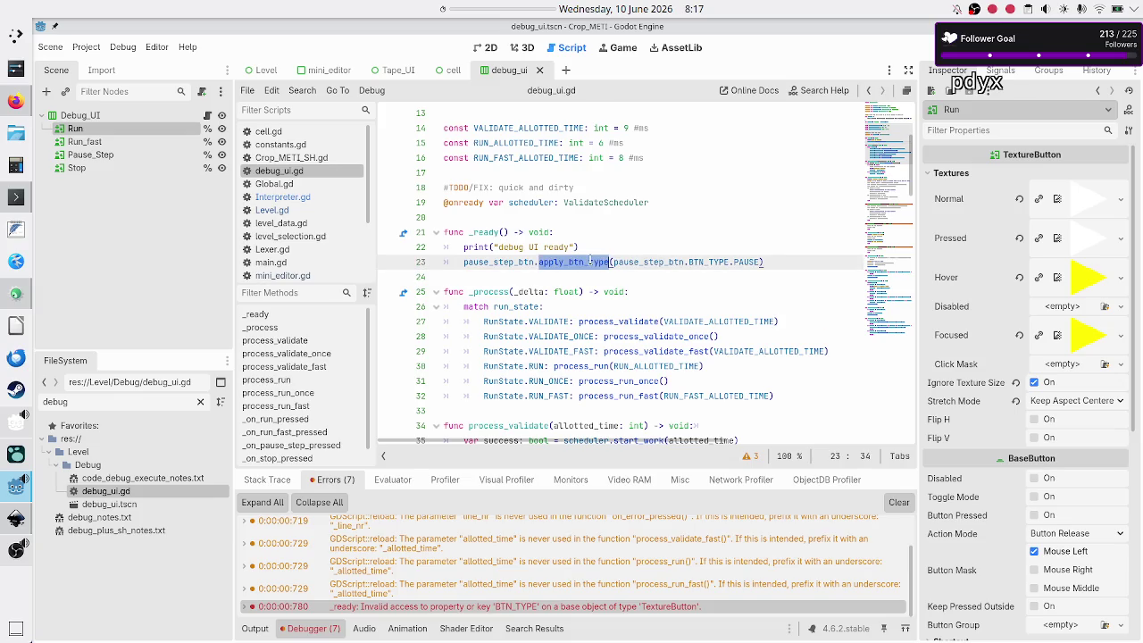
pyautogui.click(563, 277)
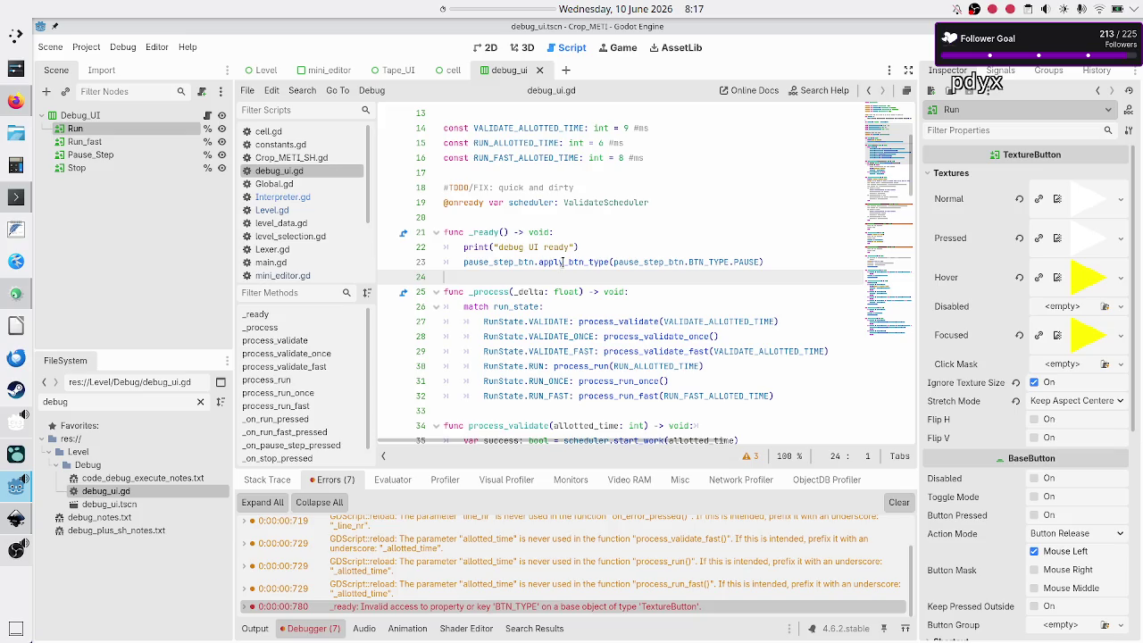
# Check pause_step_btn's TextureButton type on line 5, then add a blank line after the print.
pyautogui.doubleClick(496, 262)
pyautogui.scroll(4, 652, 224)
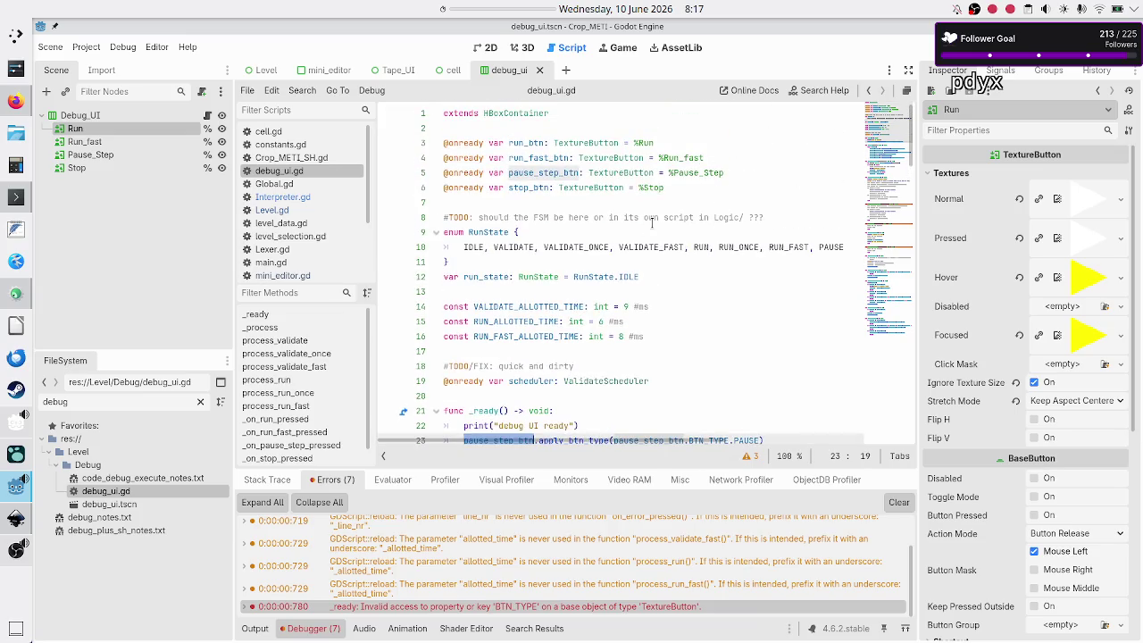
pyautogui.doubleClick(614, 173)
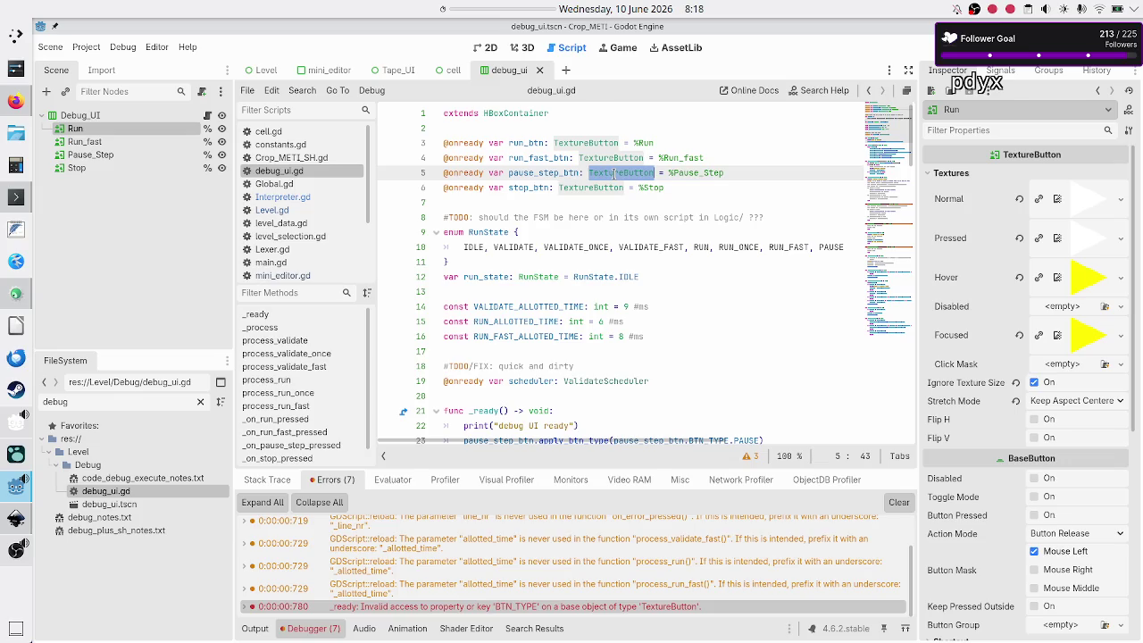
pyautogui.scroll(-9, 614, 173)
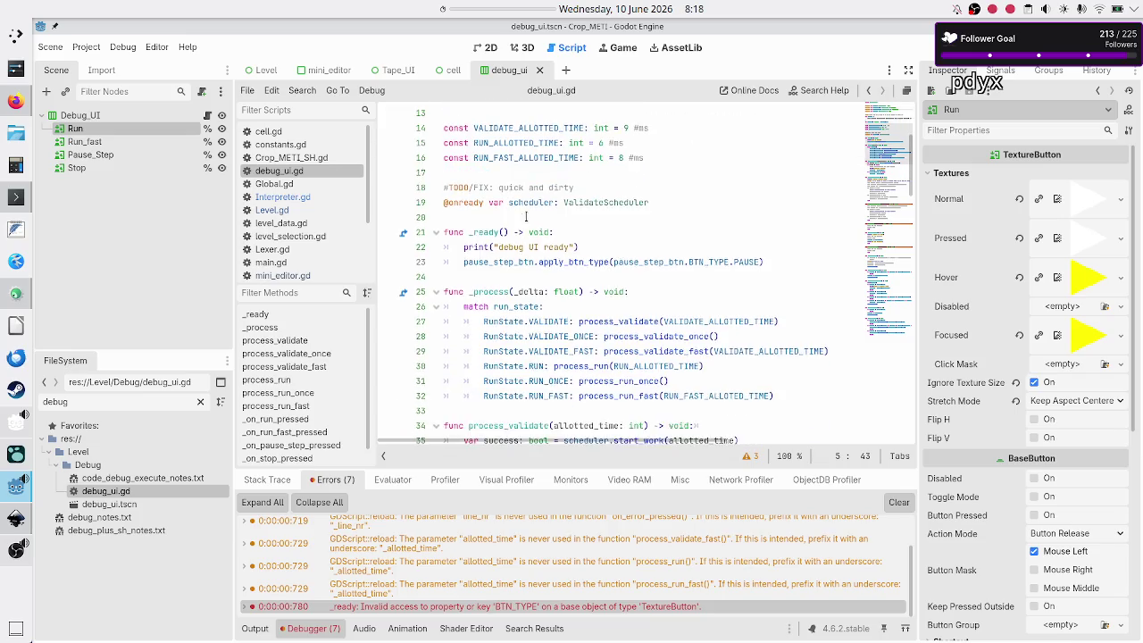
pyautogui.scroll(6, 526, 217)
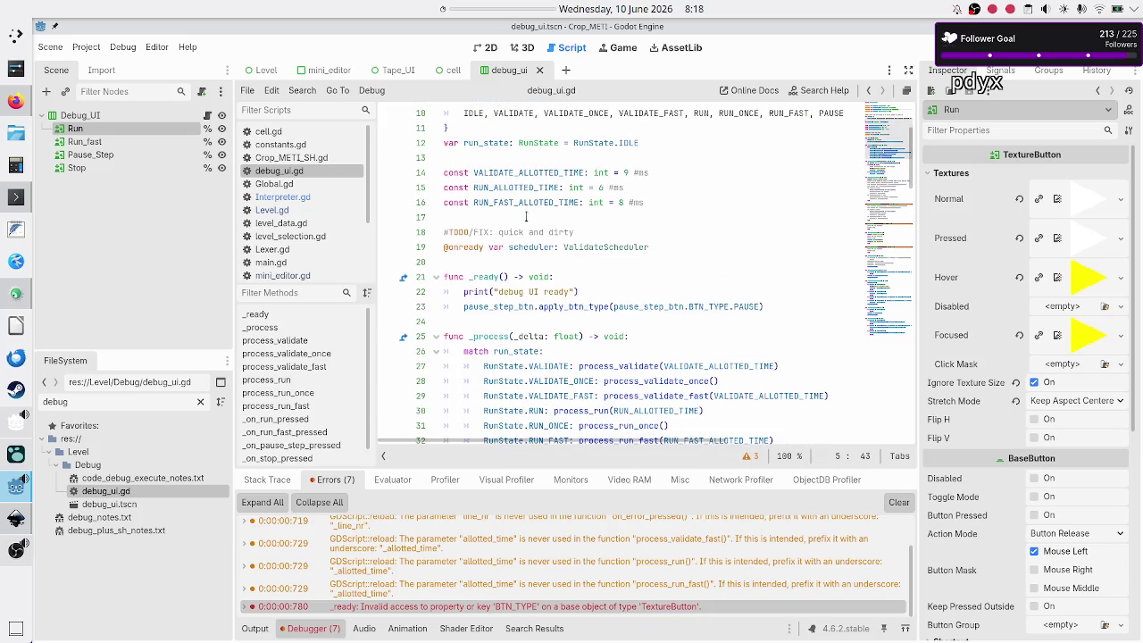
pyautogui.doubleClick(572, 306)
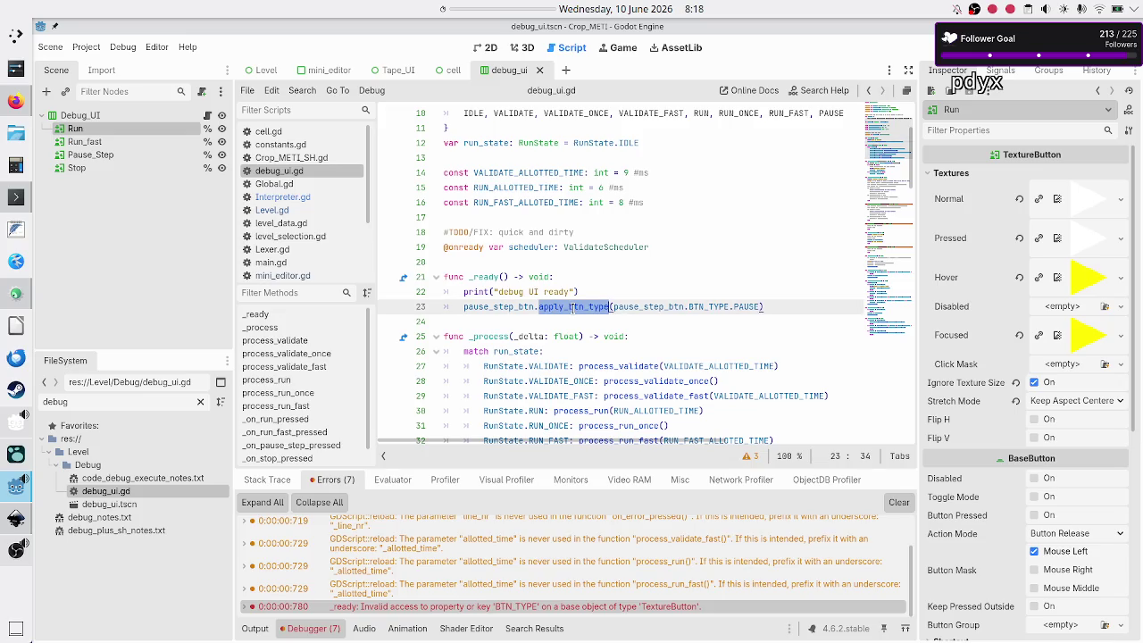
pyautogui.click(616, 298)
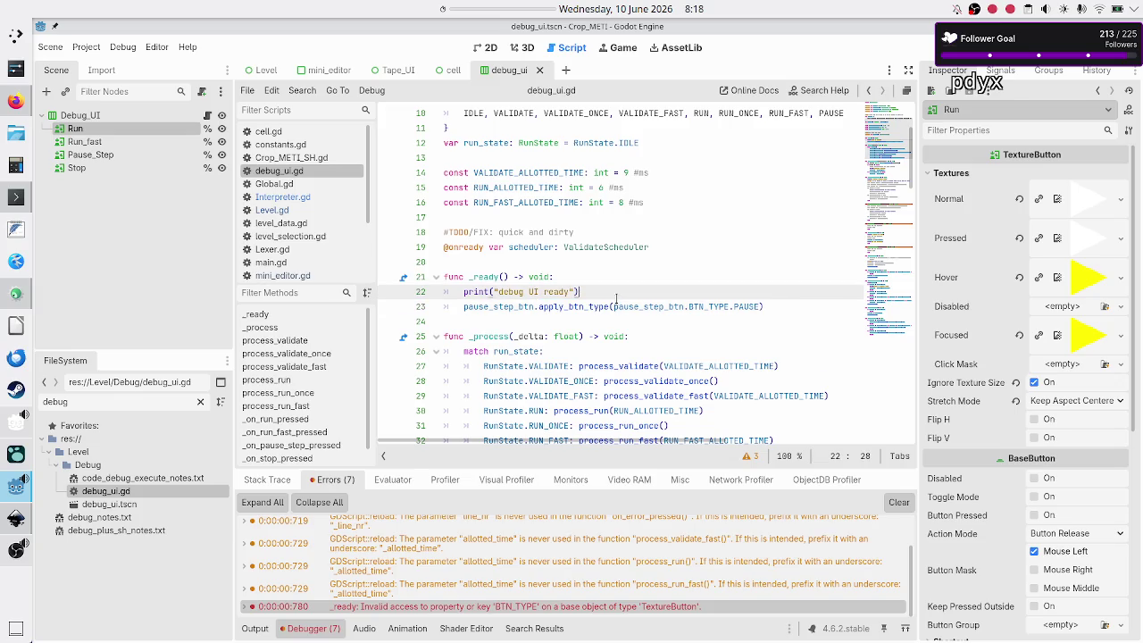
pyautogui.press('Return')
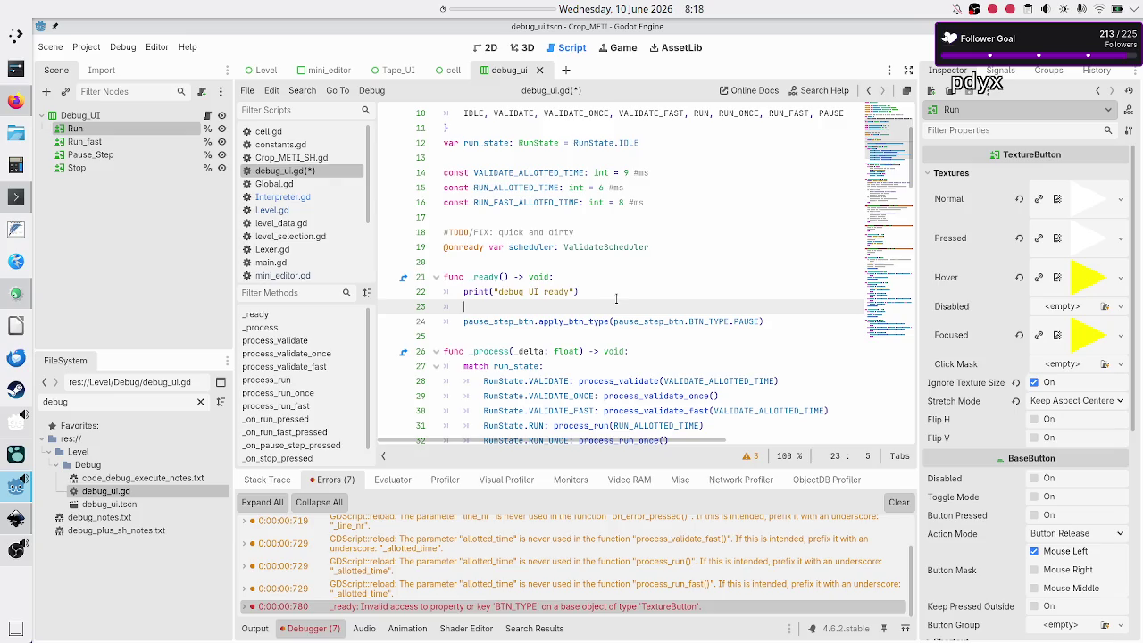
# Add a test line 'Vector2.doesn_exist()' in _ready, then delete it and return to GitHub.
pyautogui.write('Vector2')
pyautogui.write('.')
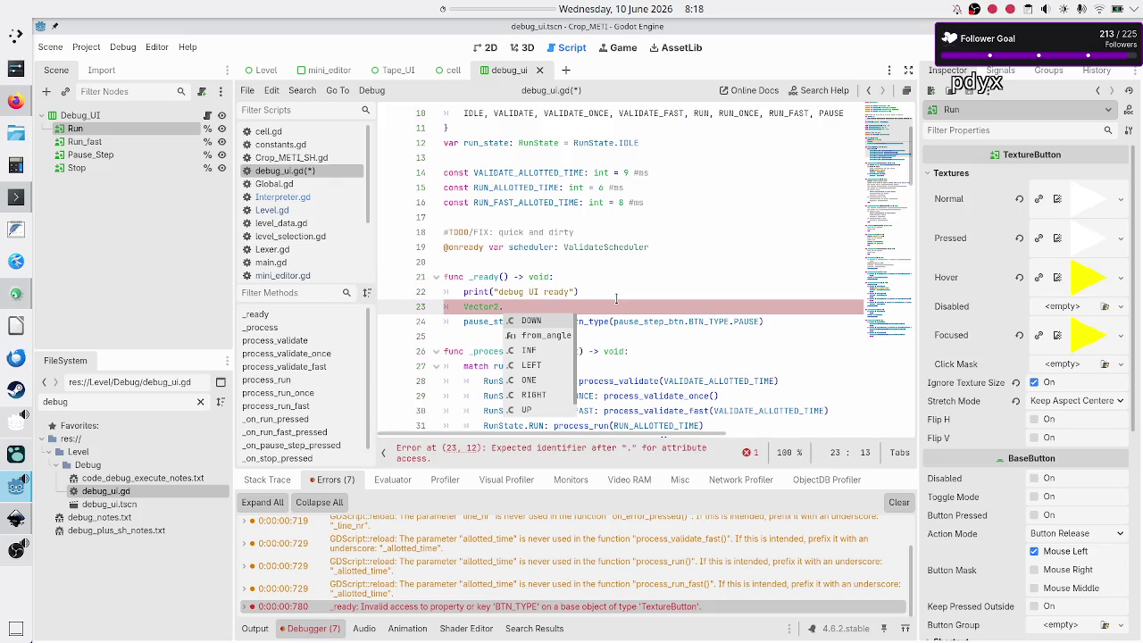
pyautogui.write('doesn_tex')
pyautogui.press('BackSpace')
pyautogui.press('BackSpace')
pyautogui.press('BackSpace')
pyautogui.write('exist()')
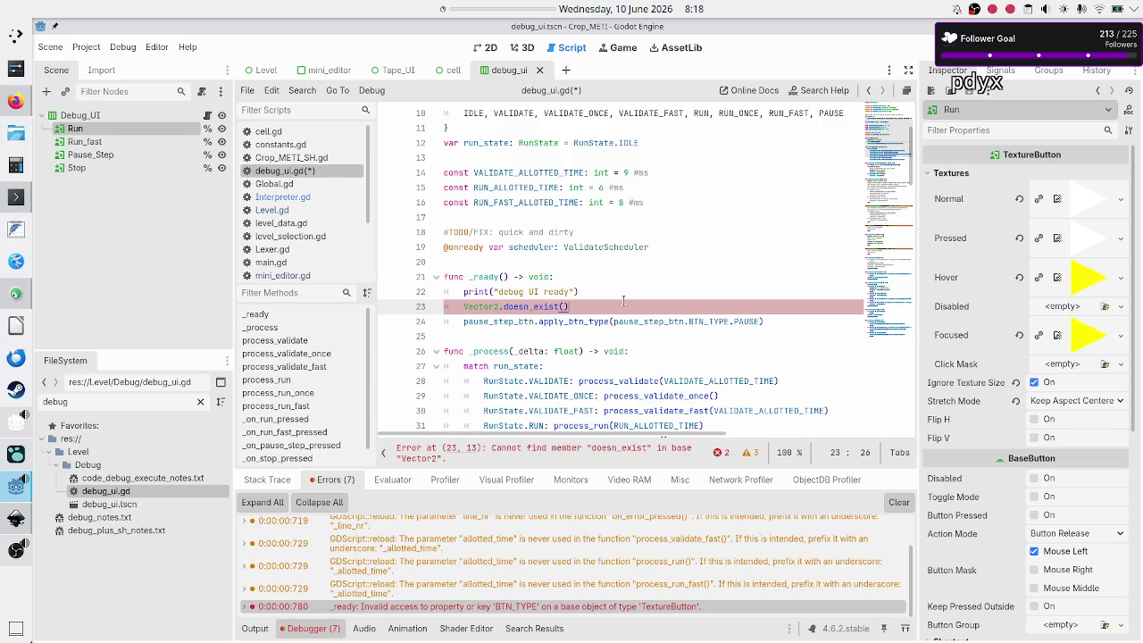
pyautogui.hotkey('shift', 'Left')
pyautogui.hotkey('shift', 'Left')
pyautogui.hotkey('shift', 'Left')
pyautogui.press('BackSpace')
pyautogui.press('BackSpace')
pyautogui.press('BackSpace')
pyautogui.press('Down')
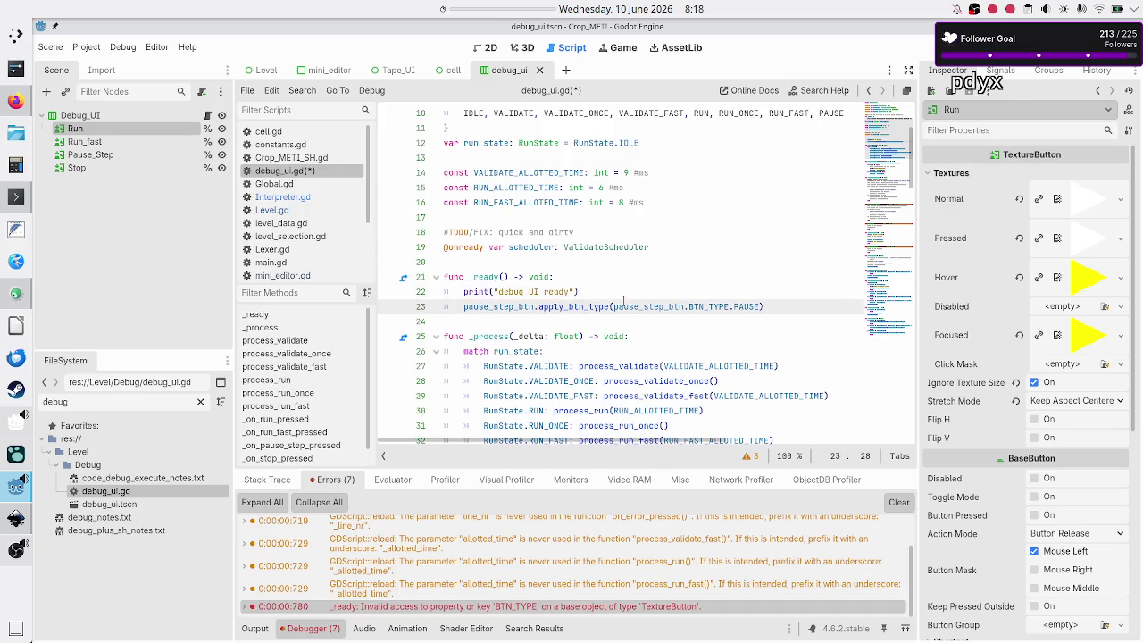
pyautogui.hotkey('alt', 'Tab')
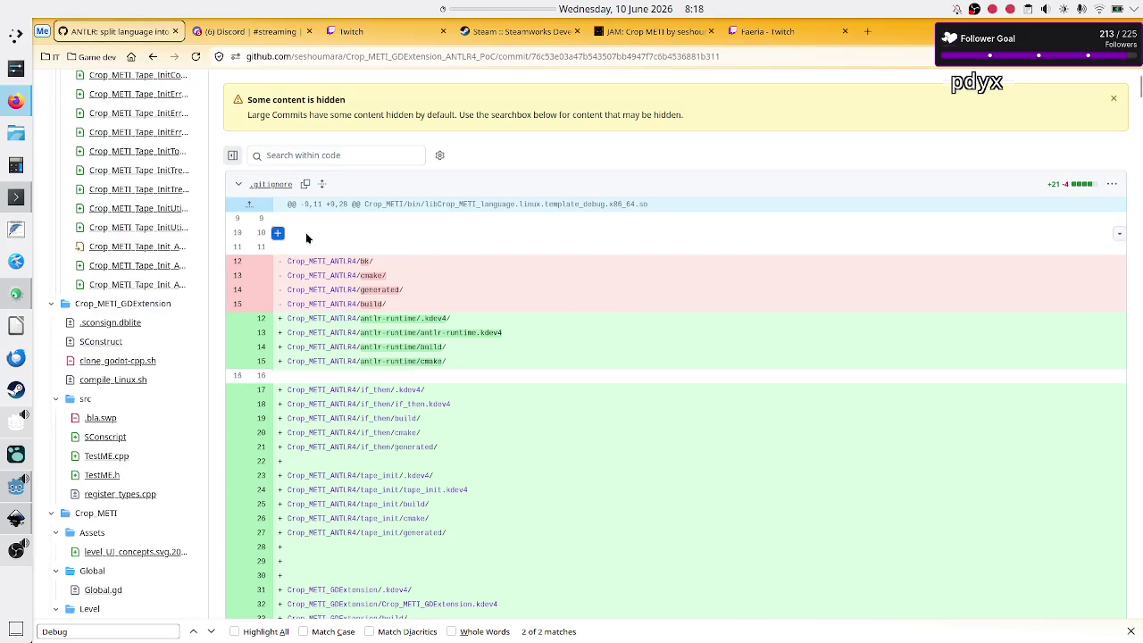
# Go back to the repository's commits list and open the new assets commit's changes.
pyautogui.scroll(3, 305, 237)
pyautogui.scroll(-7, 305, 237)
pyautogui.scroll(5, 305, 232)
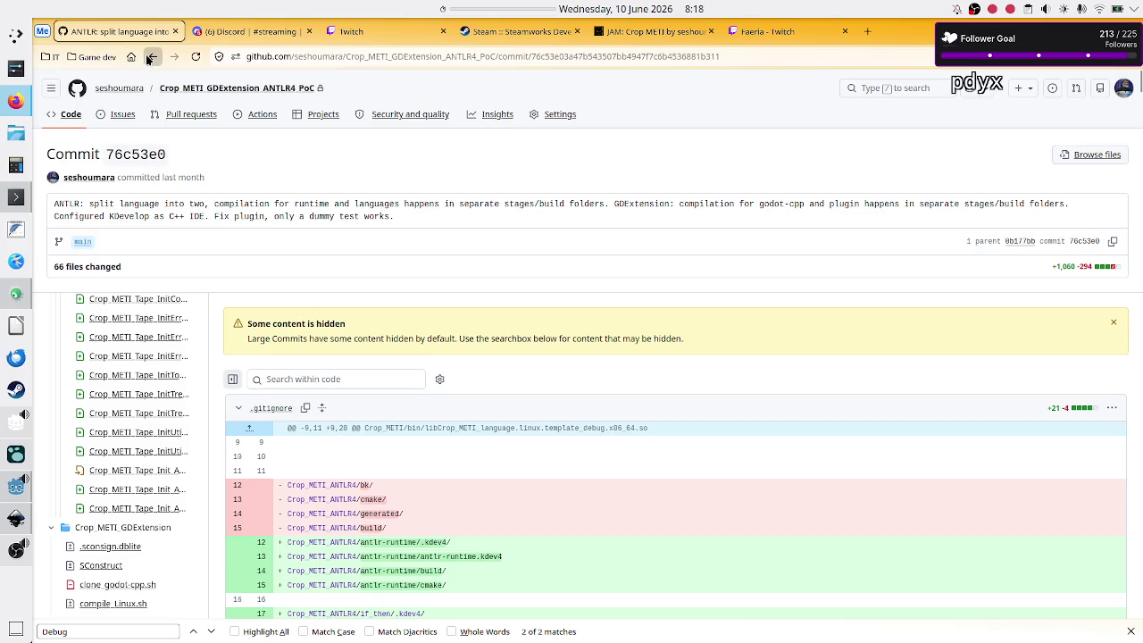
pyautogui.click(151, 57)
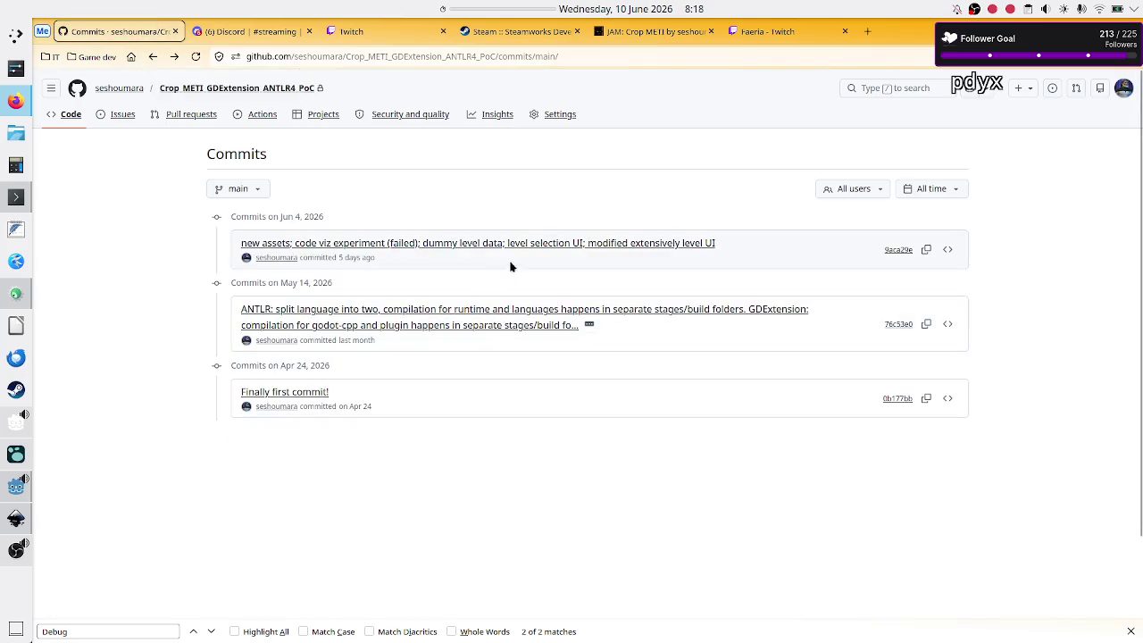
pyautogui.click(541, 245)
pyautogui.scroll(-10, 307, 348)
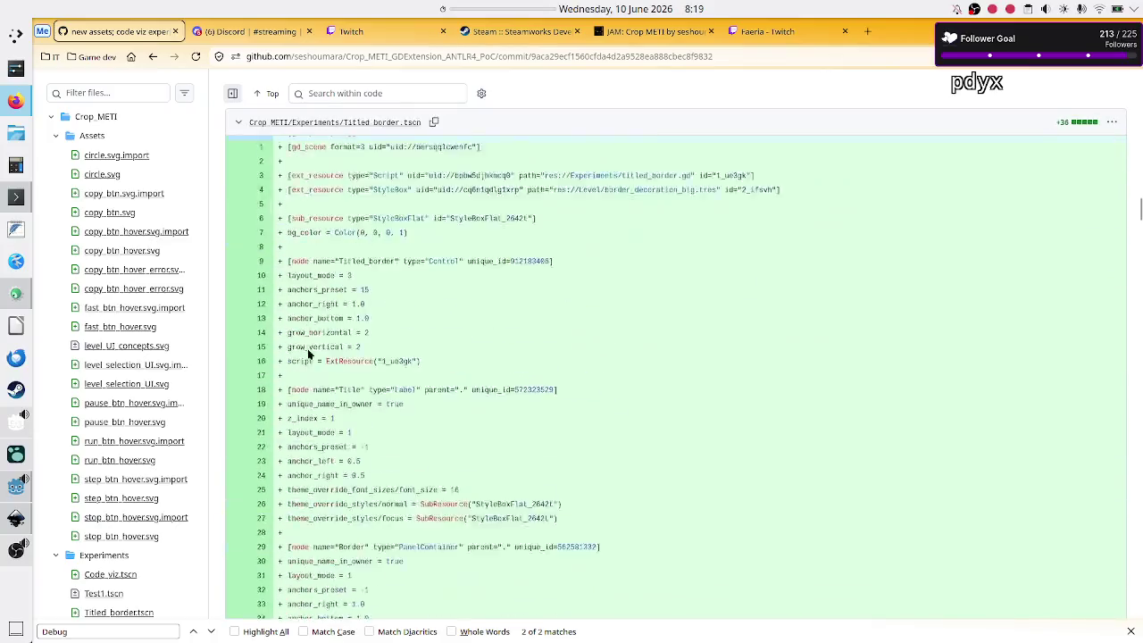
pyautogui.scroll(-15, 307, 354)
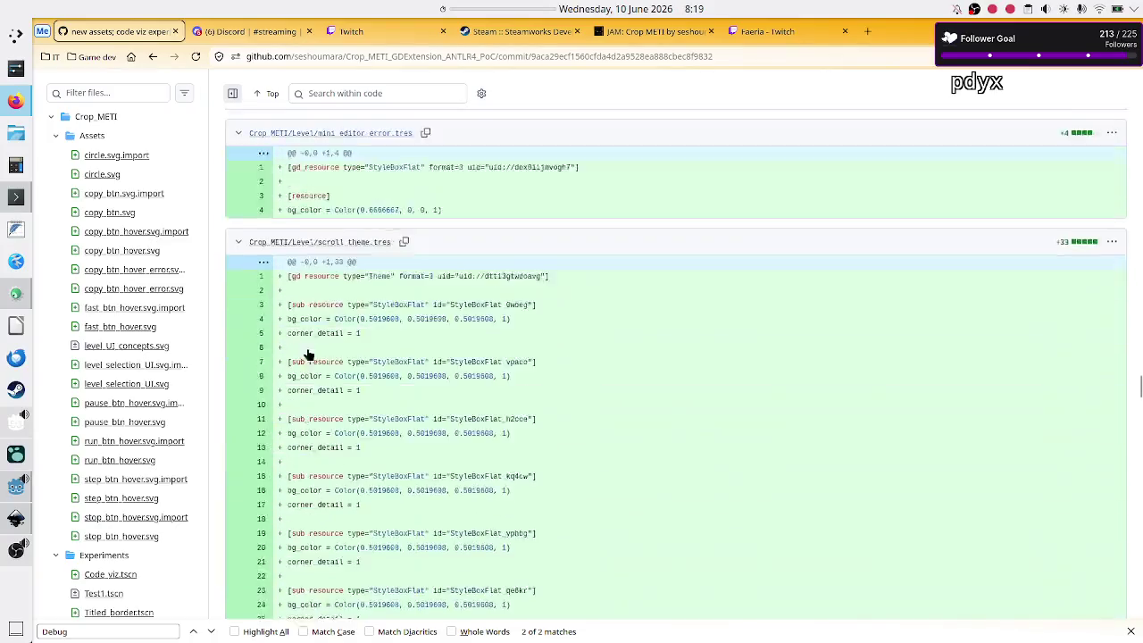
pyautogui.scroll(-15, 307, 353)
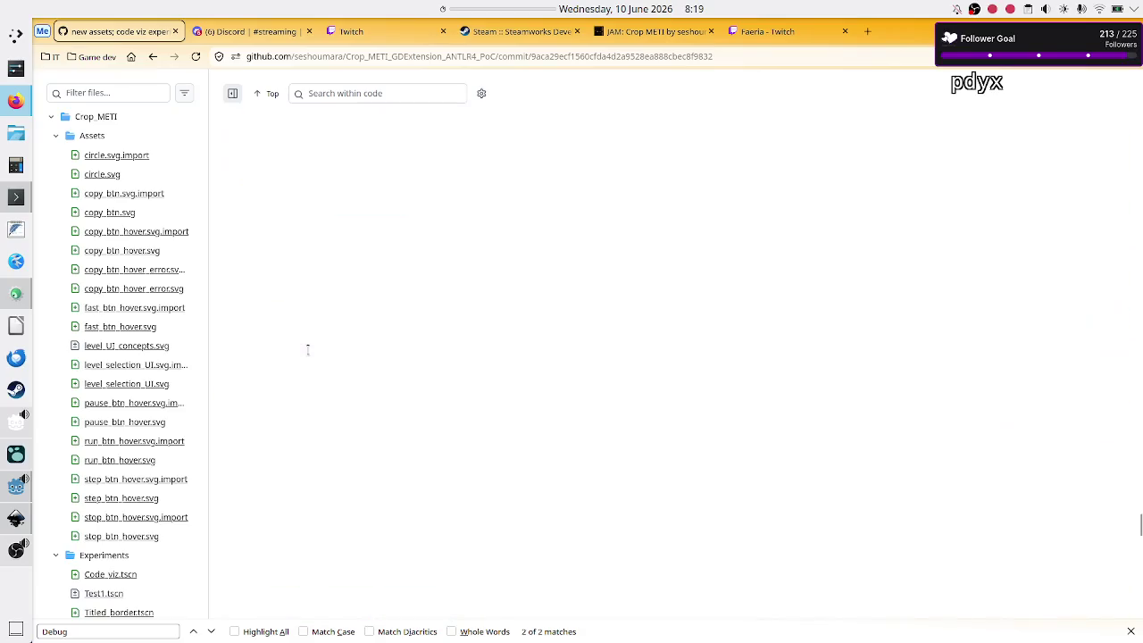
pyautogui.scroll(-15, 307, 350)
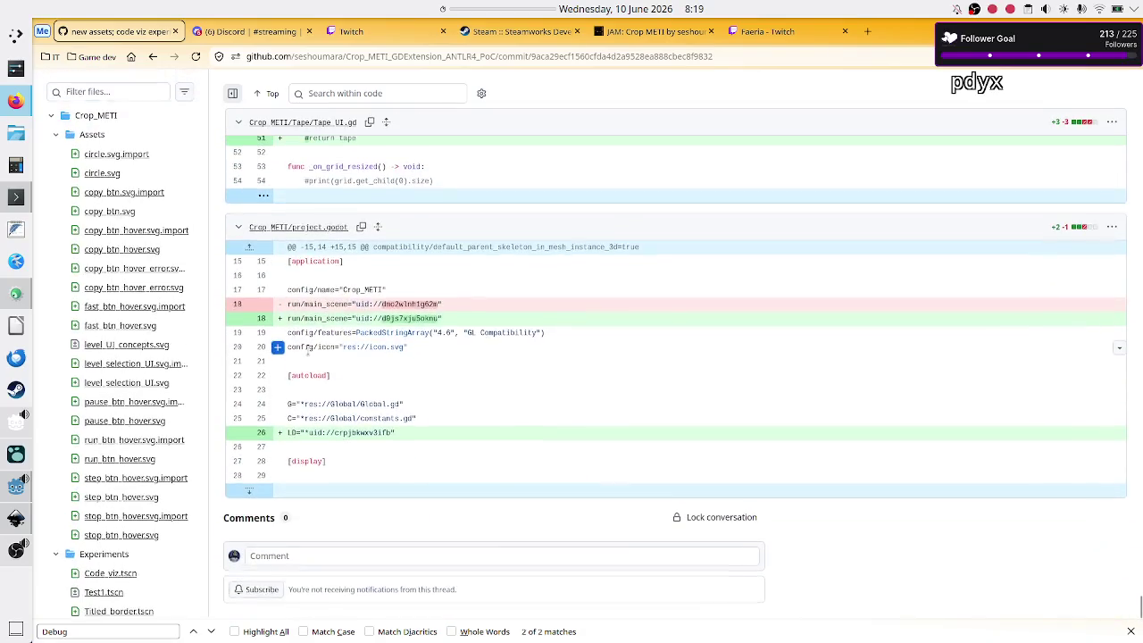
# Search the page for 'debug' and view the deleted debug_button.gd, then return to Godot.
pyautogui.hotkey('ctrl', 'f')
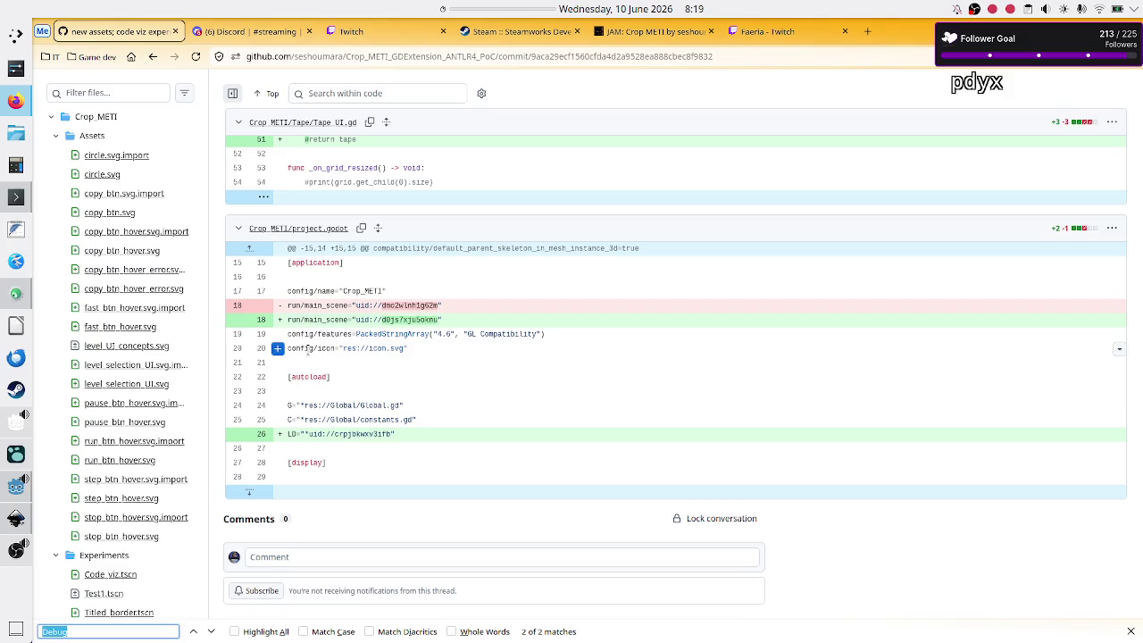
pyautogui.write('debug')
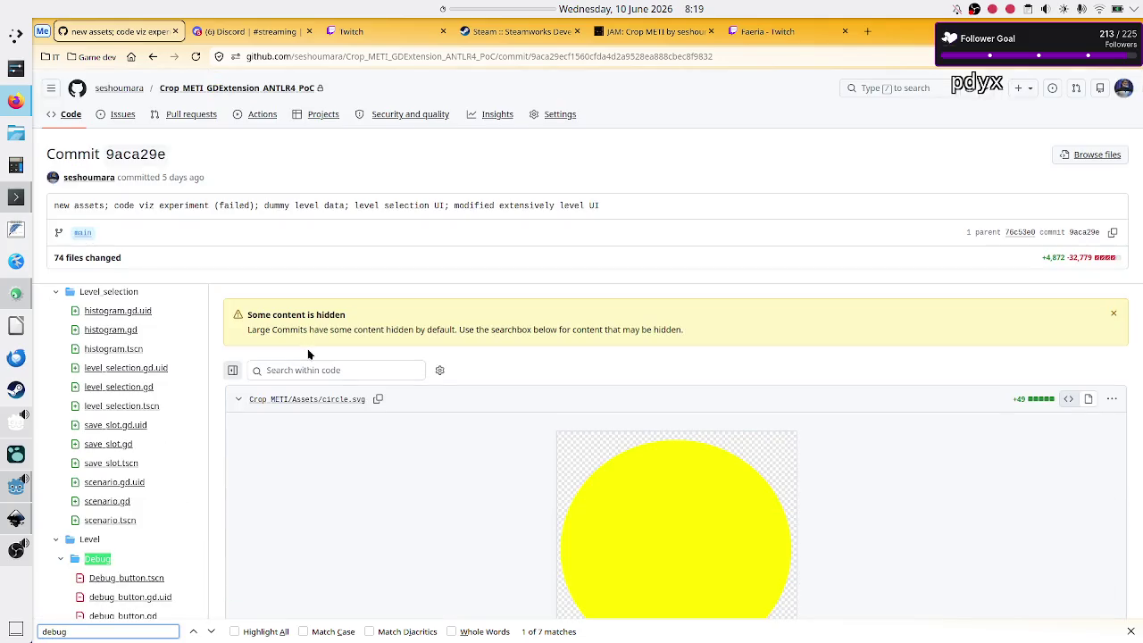
pyautogui.scroll(-2, 152, 540)
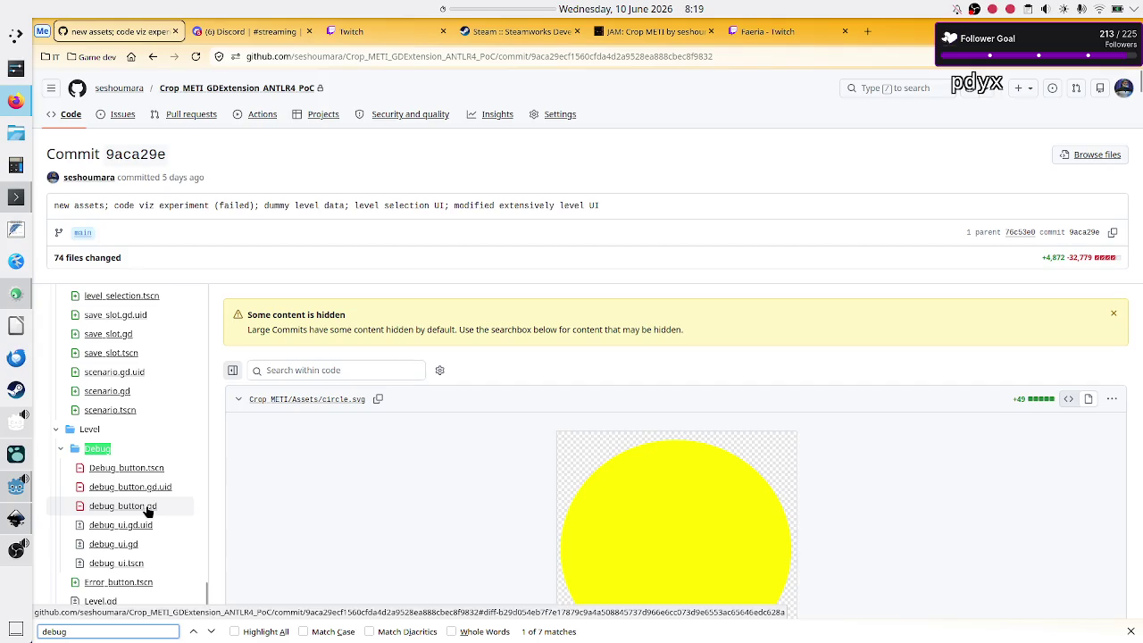
pyautogui.click(113, 506)
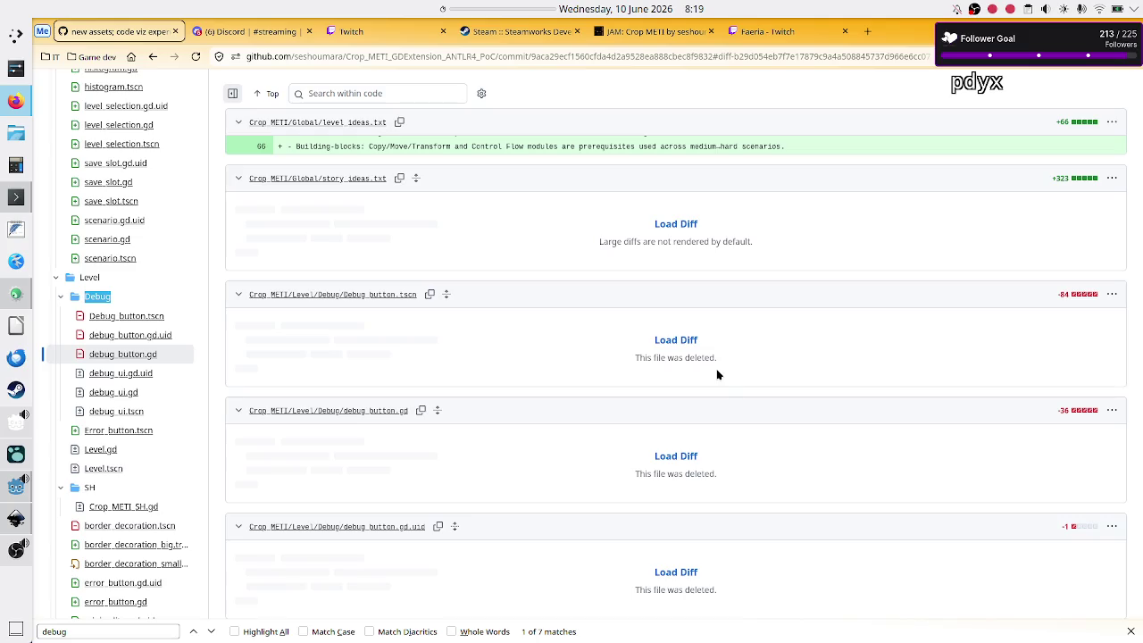
pyautogui.hotkey('alt', 'Tab')
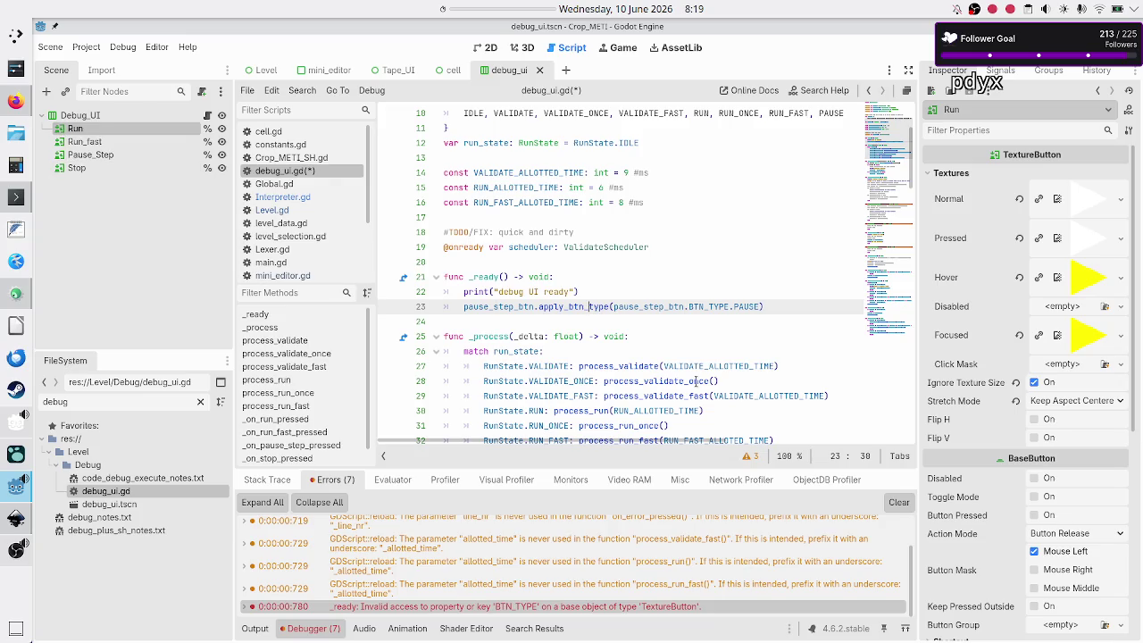
# Select the whole apply_btn_type line 23 in debug_ui.gd.
pyautogui.doubleClick(577, 306)
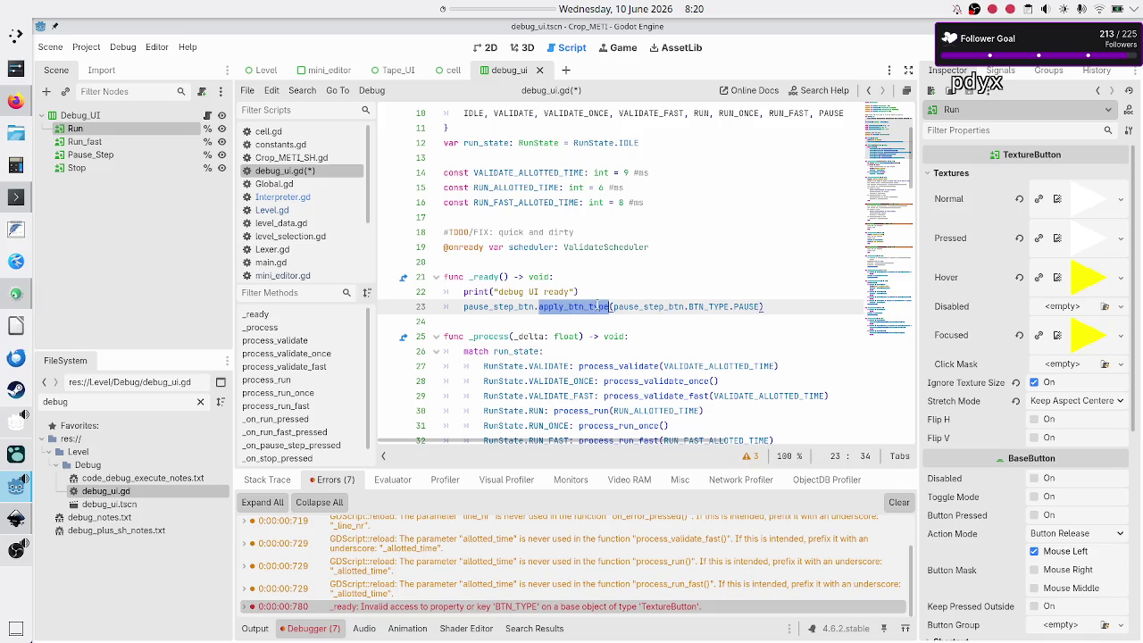
pyautogui.click(657, 284)
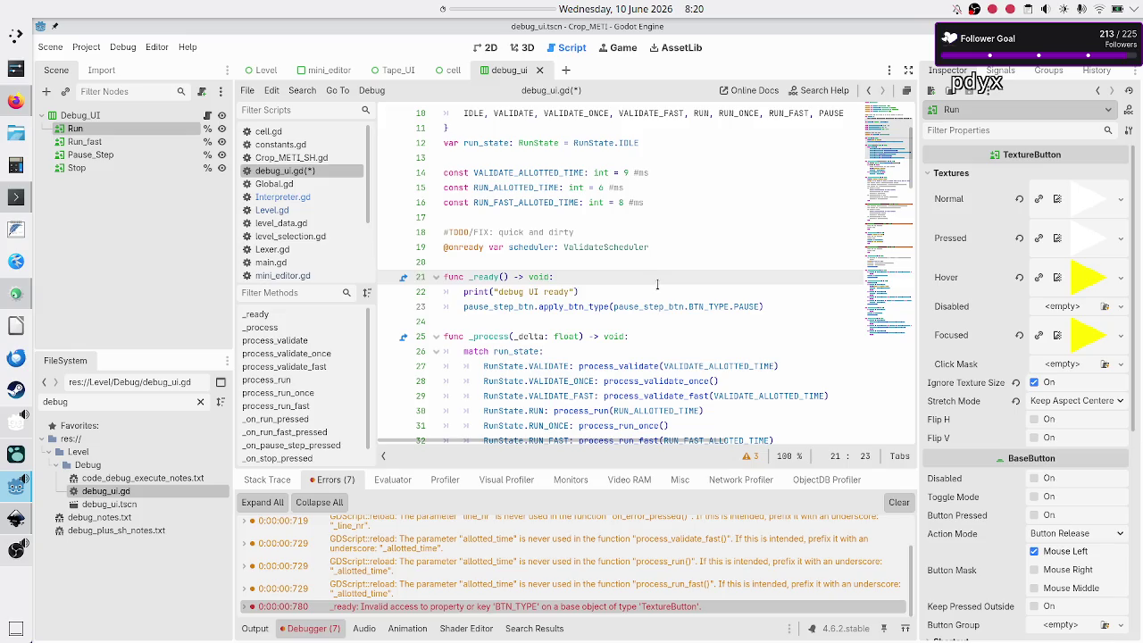
pyautogui.press('Down')
pyautogui.press('Down')
pyautogui.press('Home')
pyautogui.press('Home')
pyautogui.hotkey('shift', 'End')
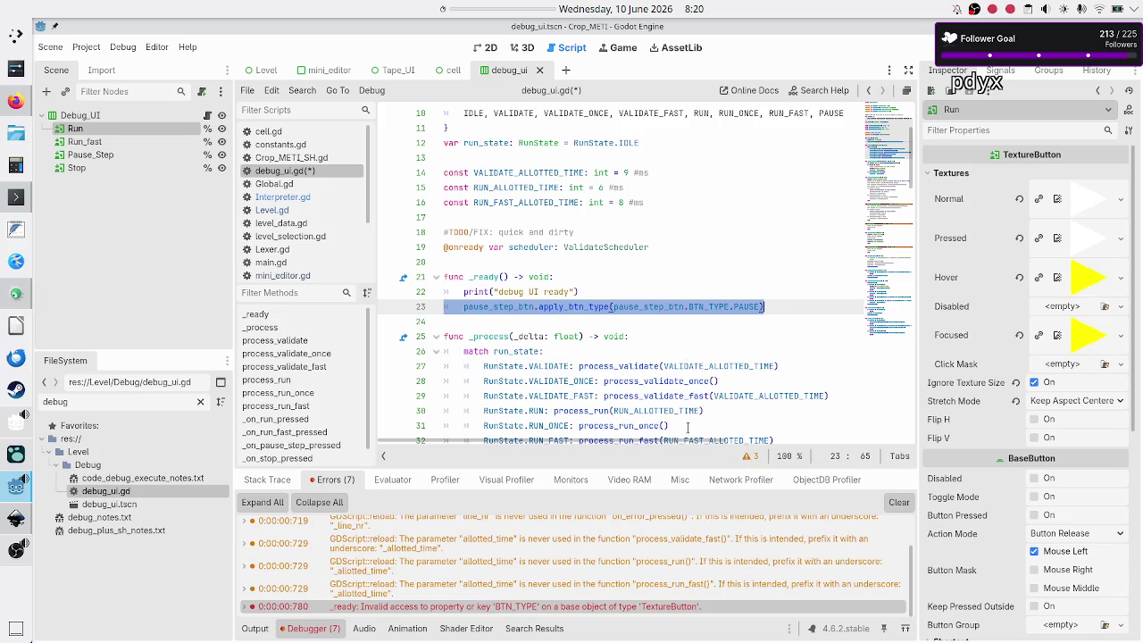
# Collapse the debugger panel, review lines 22–23 of _ready, then return to the browser.
pyautogui.click(314, 628)
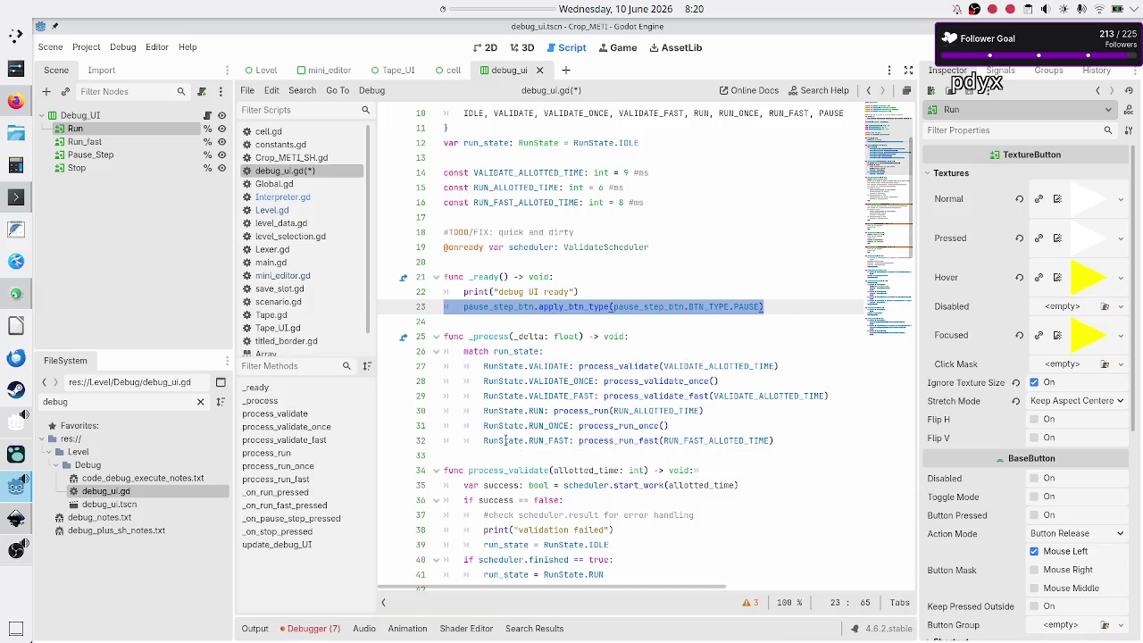
pyautogui.click(613, 294)
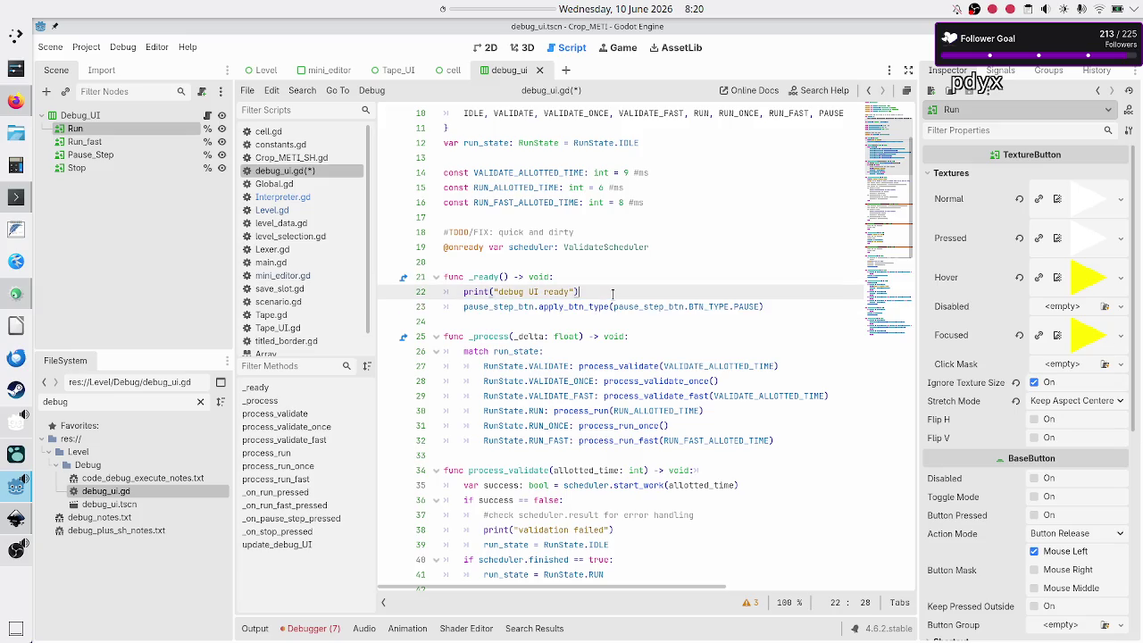
pyautogui.click(772, 306)
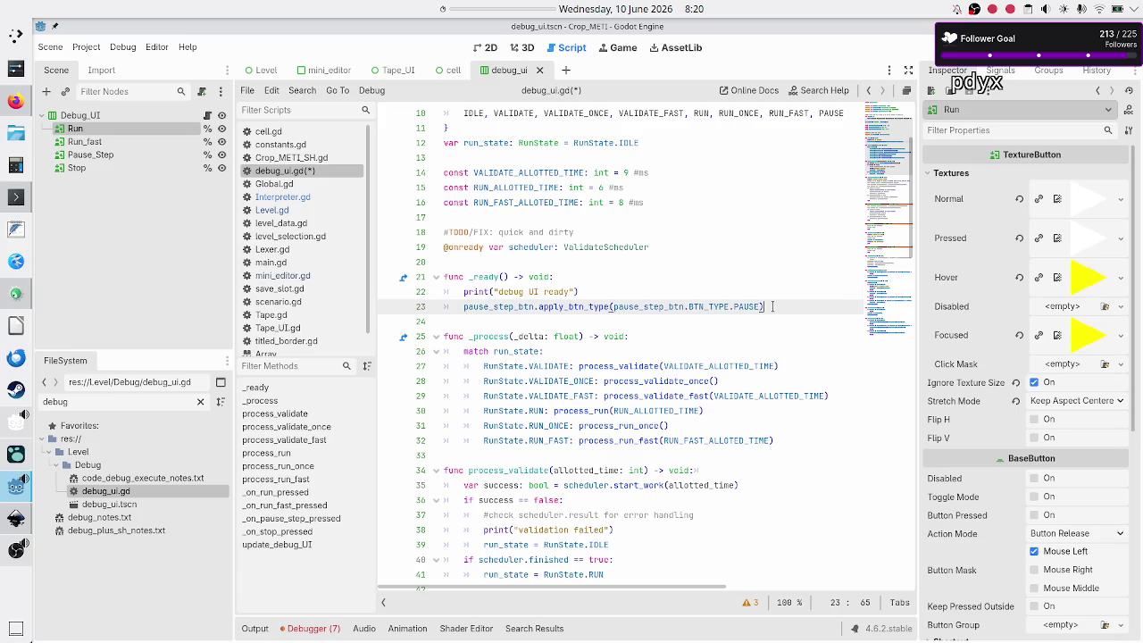
pyautogui.press('Up')
pyautogui.press('Home')
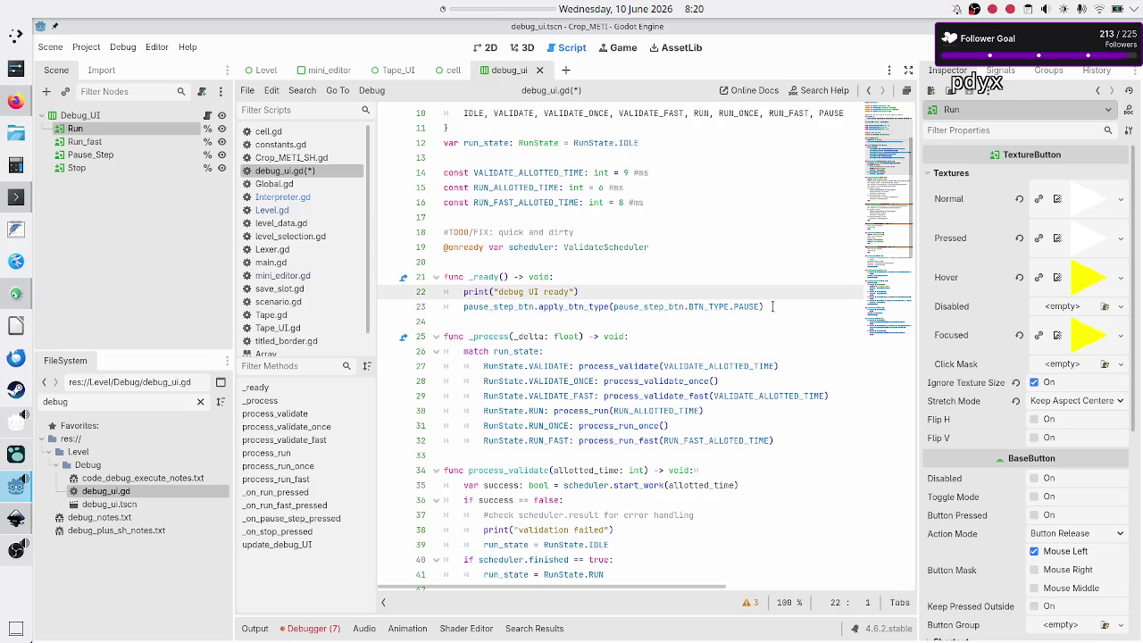
pyautogui.hotkey('shift', 'Down')
pyautogui.hotkey('shift', 'End')
pyautogui.press('Left')
pyautogui.press('Down')
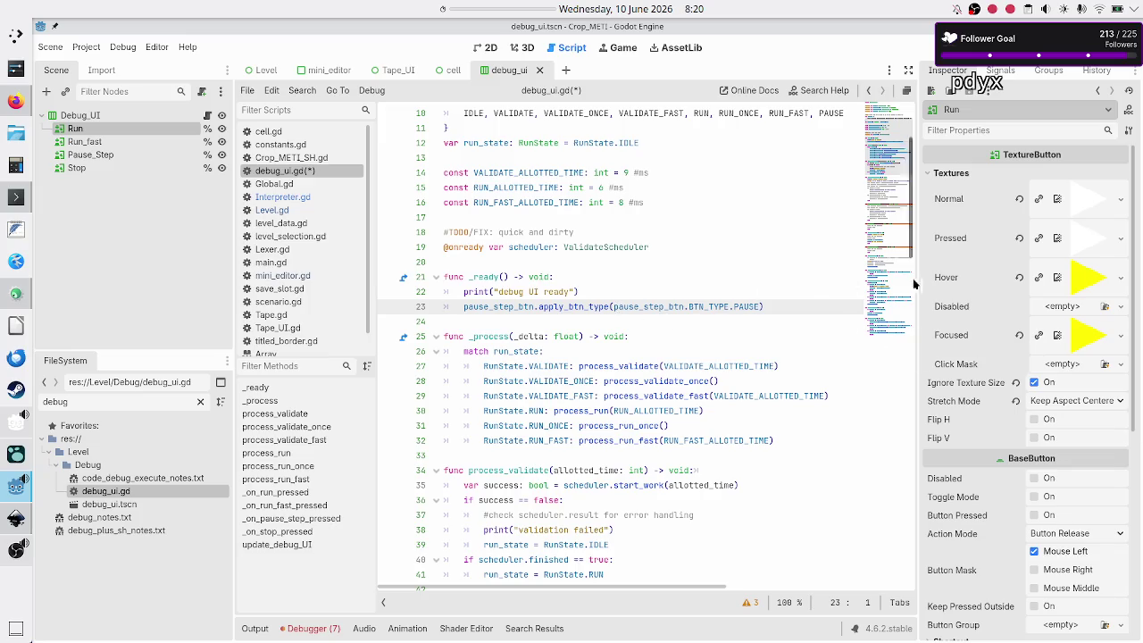
pyautogui.click(11, 103)
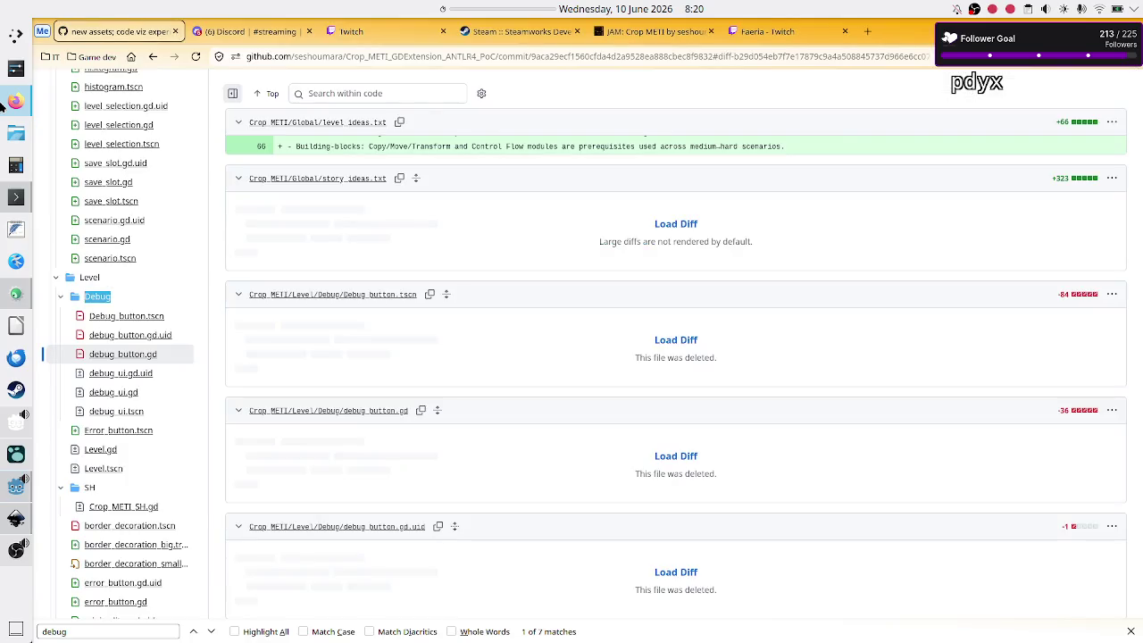
# Open the 'Finally first commit!' commit and filter its files with 'debug' to reach debug_button.gd.
pyautogui.click(153, 56)
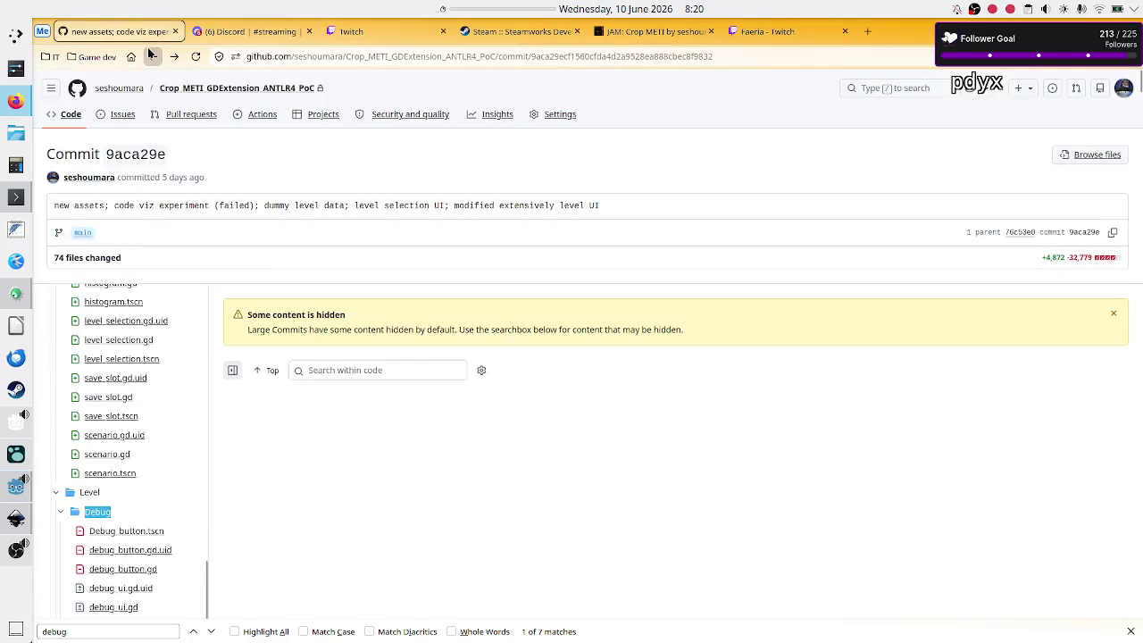
pyautogui.click(153, 57)
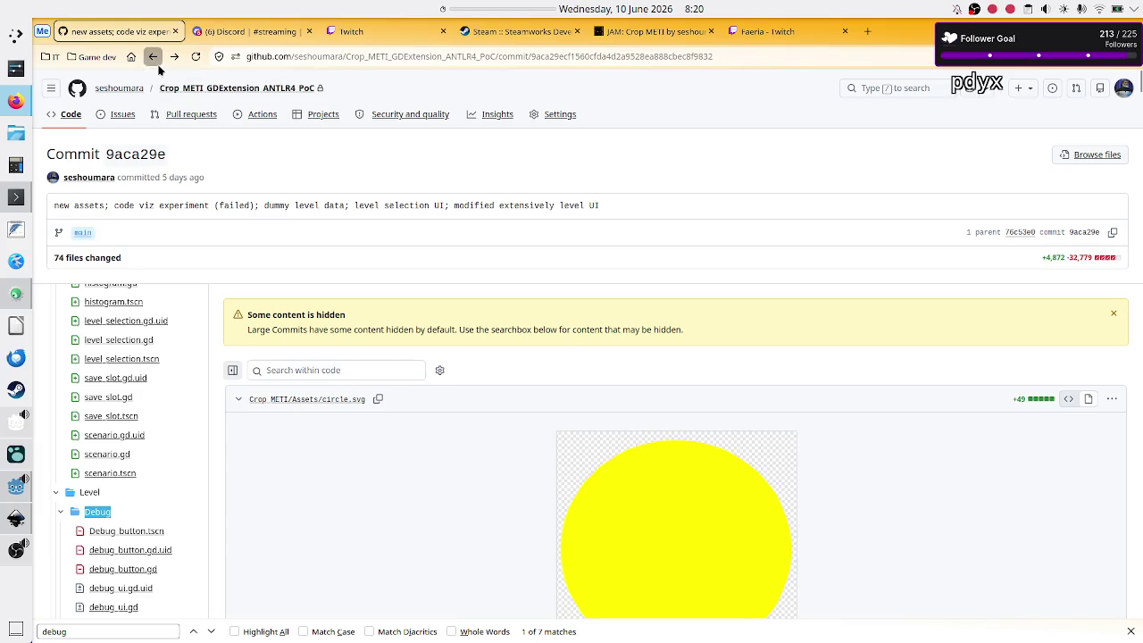
pyautogui.click(292, 395)
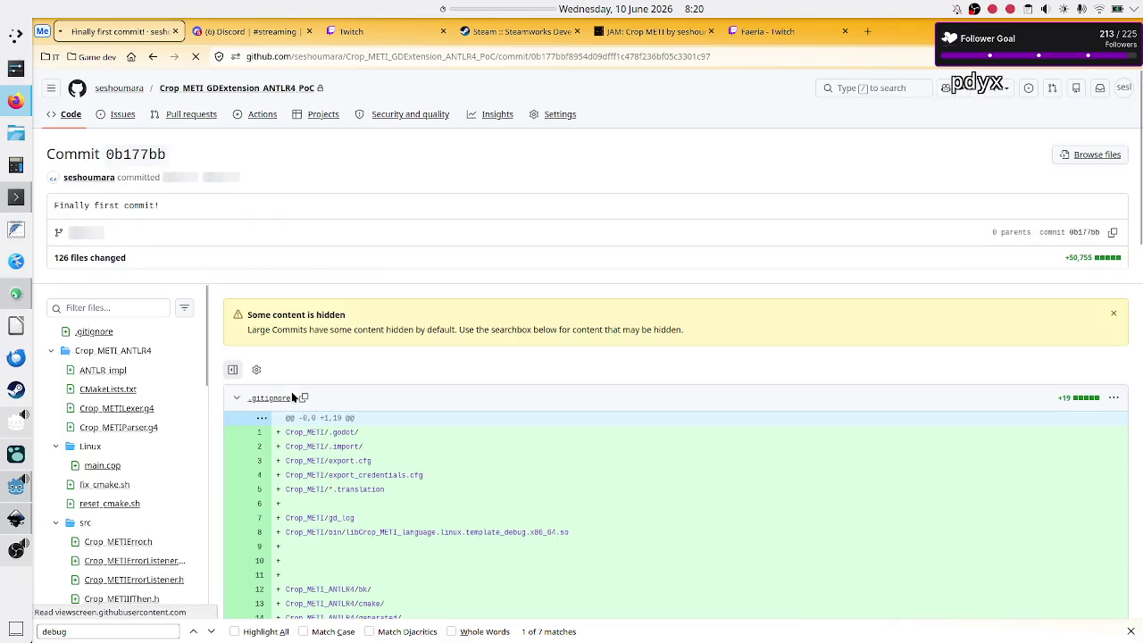
pyautogui.click(146, 307)
pyautogui.write('debug')
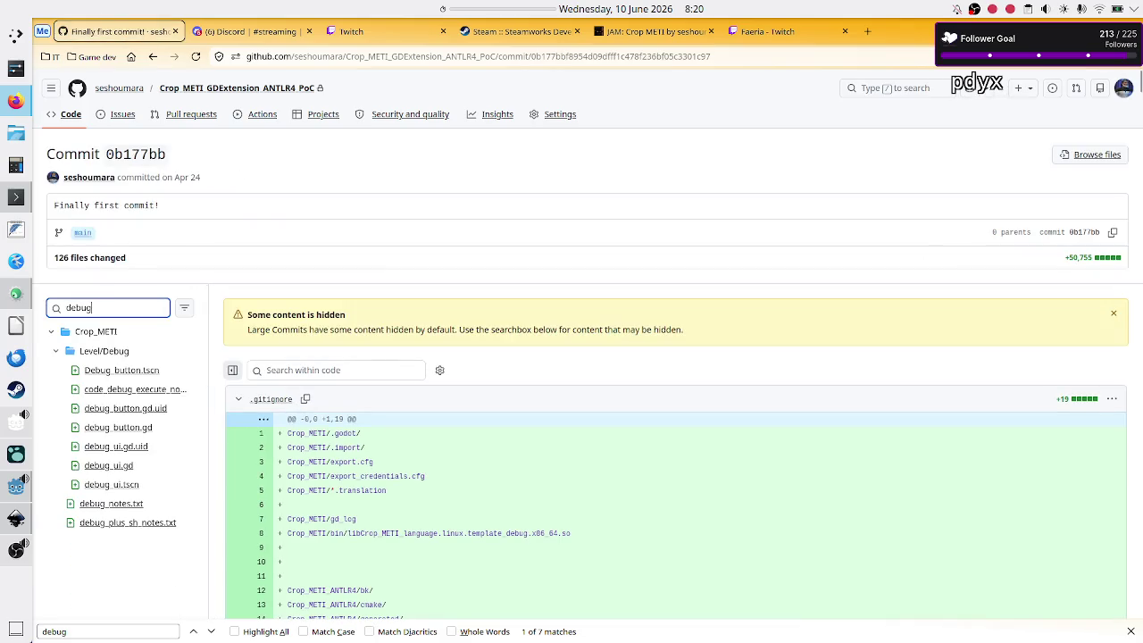
pyautogui.click(109, 428)
pyautogui.scroll(-3, 473, 375)
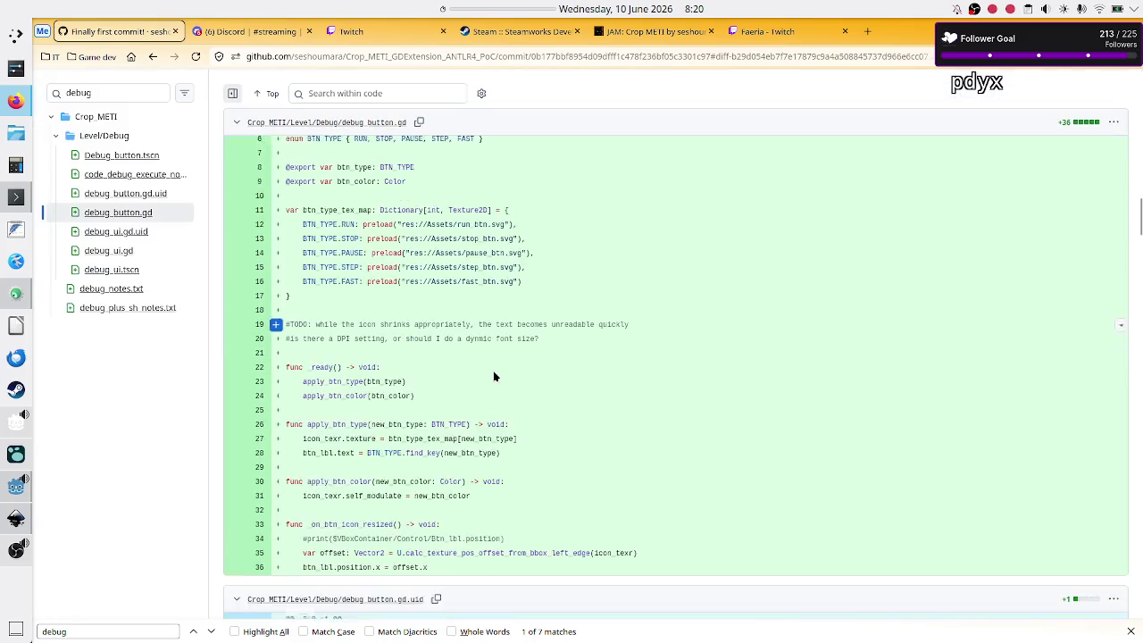
# Trace btn_type_tex_map from its line 11 declaration to the BTN_TYPE lookup on line 28.
pyautogui.doubleClick(362, 410)
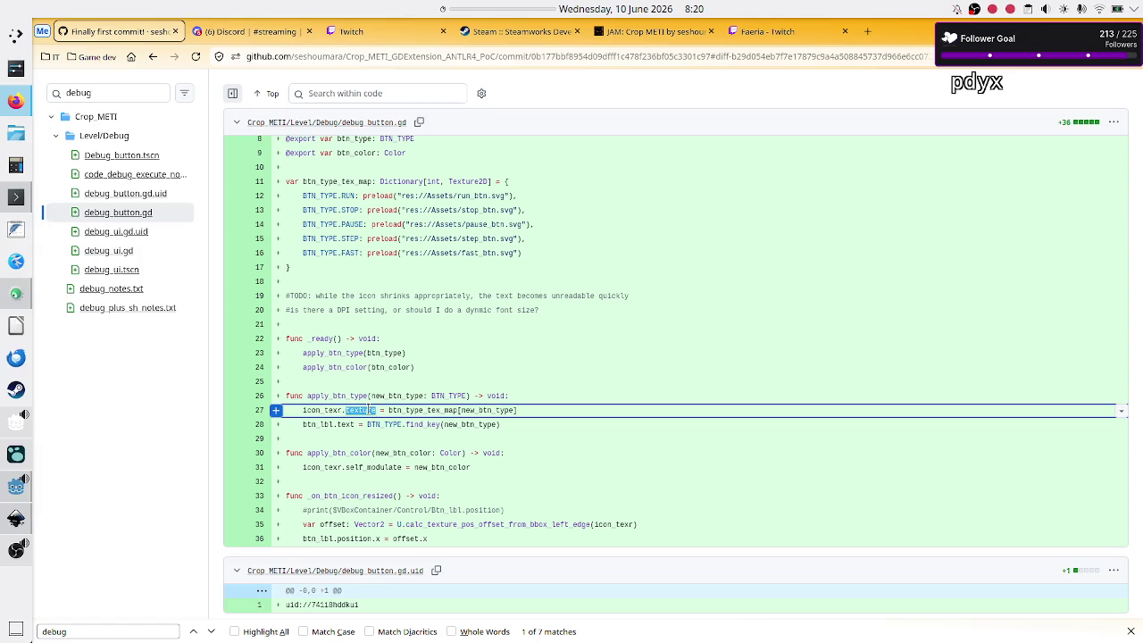
pyautogui.doubleClick(408, 410)
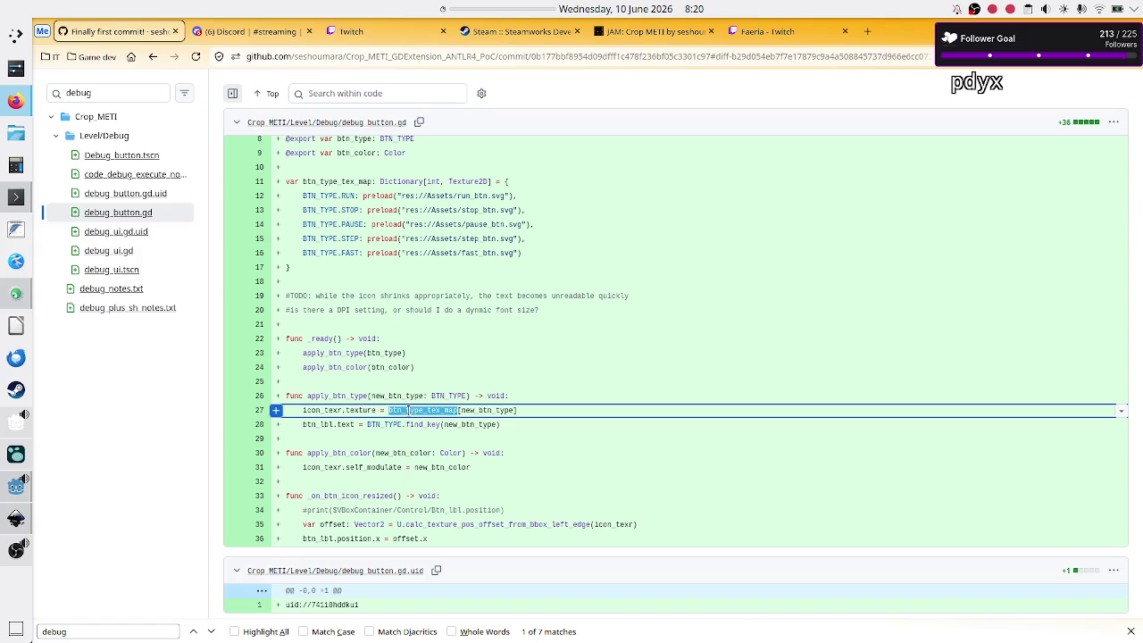
pyautogui.doubleClick(358, 183)
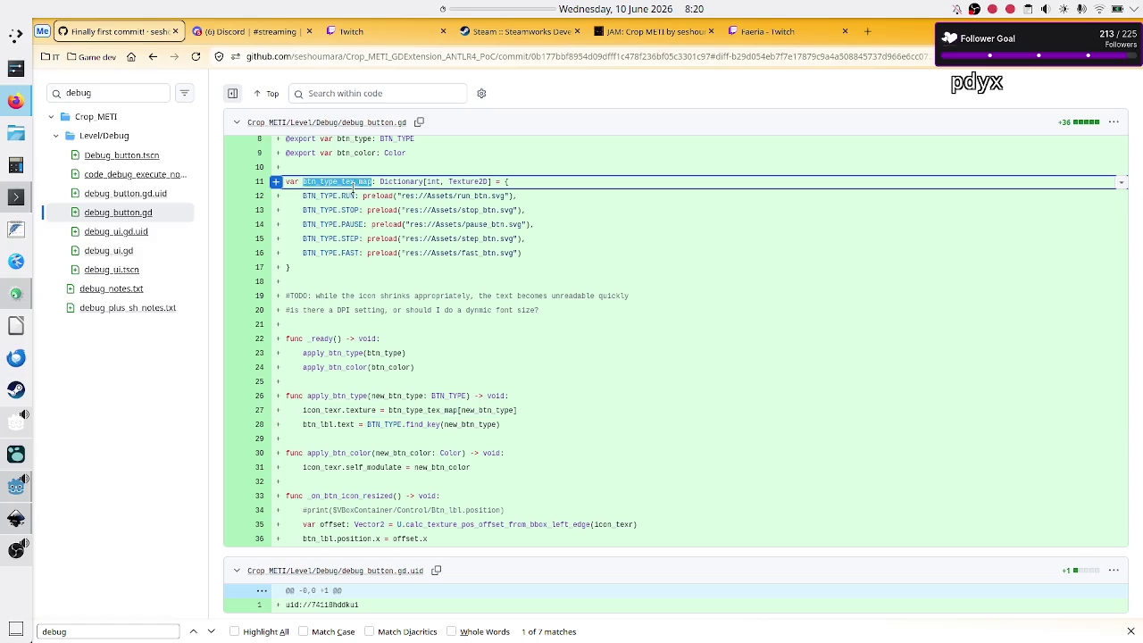
pyautogui.scroll(1, 341, 210)
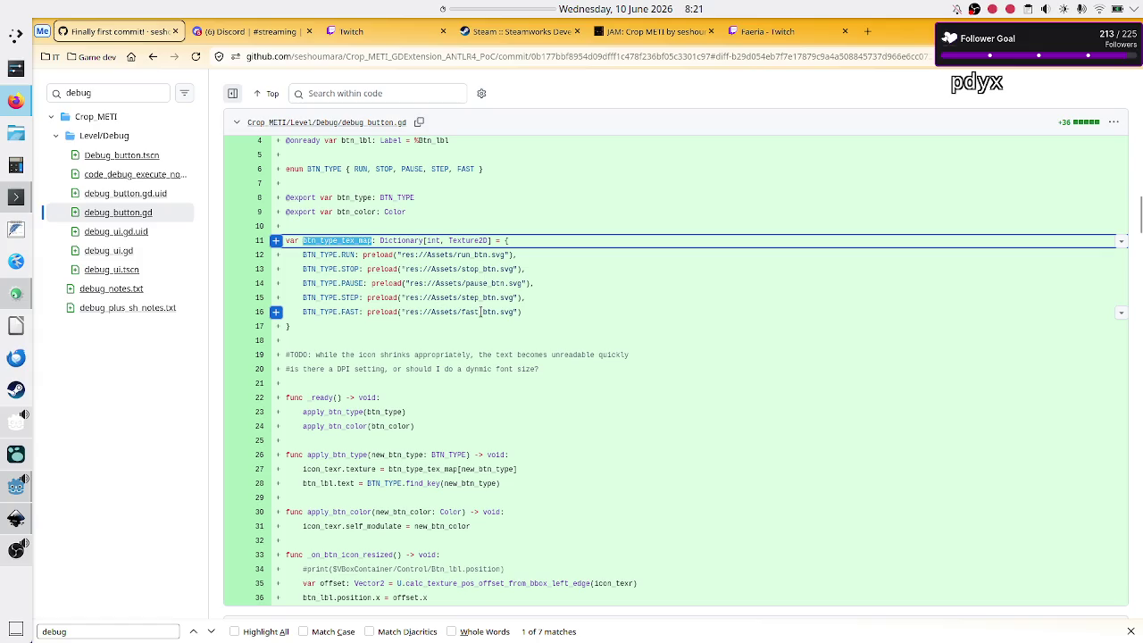
pyautogui.scroll(-1, 442, 361)
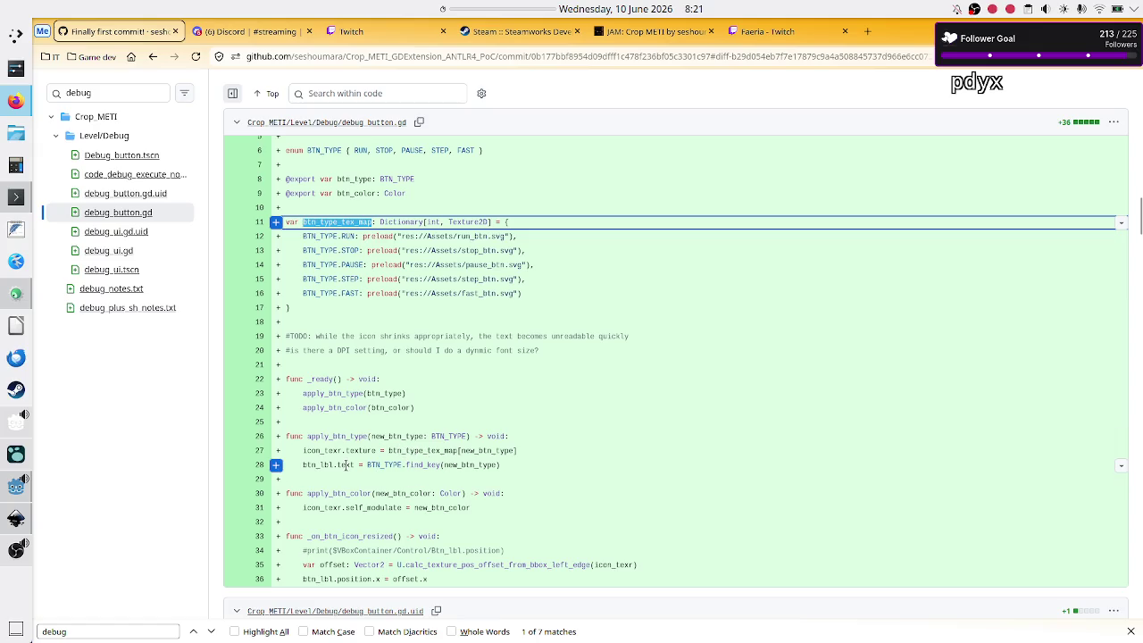
pyautogui.moveTo(345, 465); pyautogui.dragTo(460, 476)
pyautogui.click(460, 477)
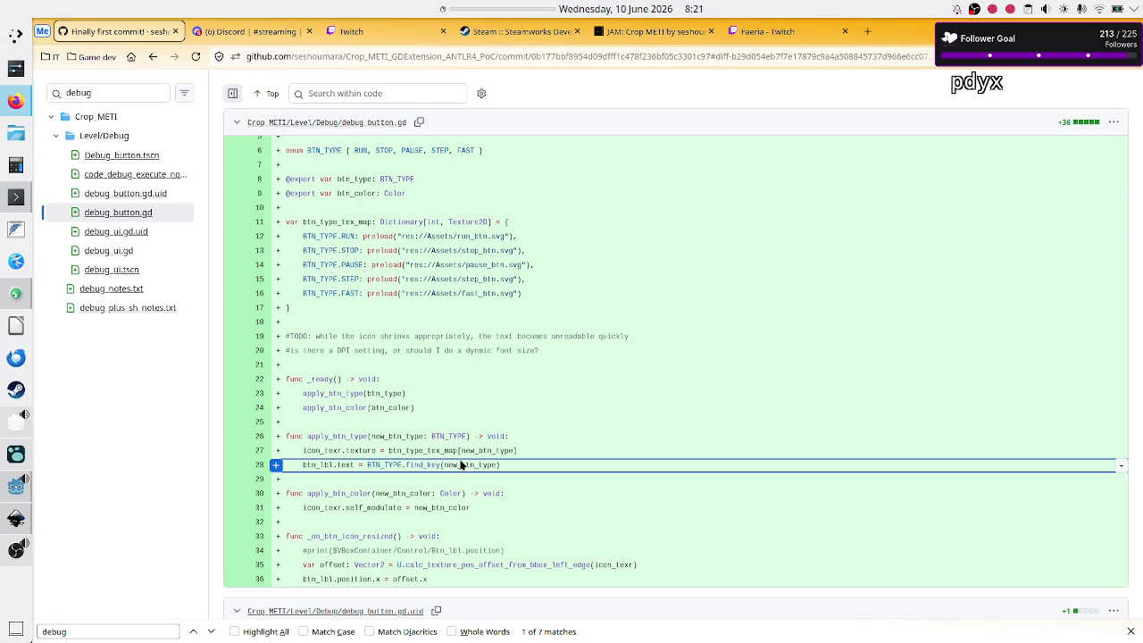
pyautogui.hotkey('alt', 'Tab')
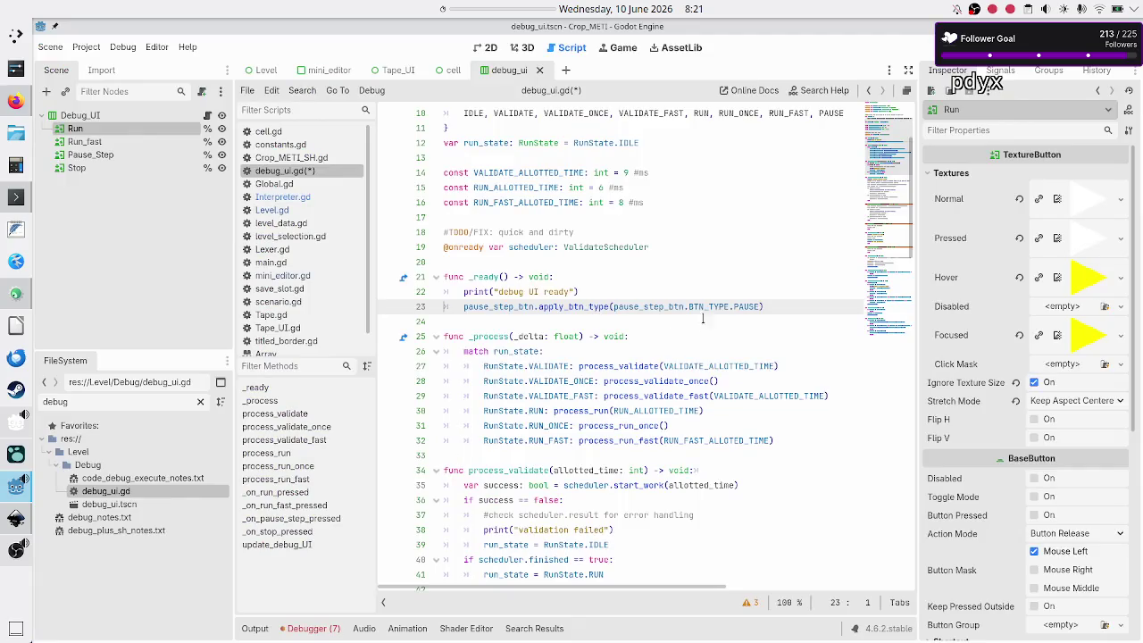
# Scroll debug_ui.gd to its node references and show Pause_Step's step_btn.svg textures in the Inspector.
pyautogui.scroll(3, 724, 307)
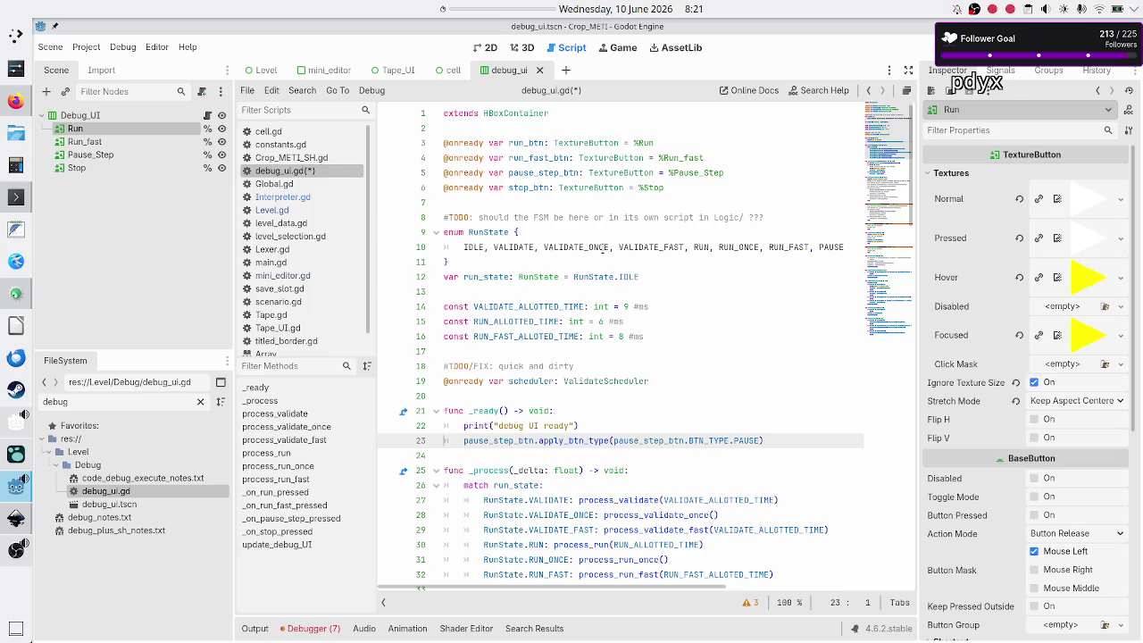
pyautogui.click(134, 156)
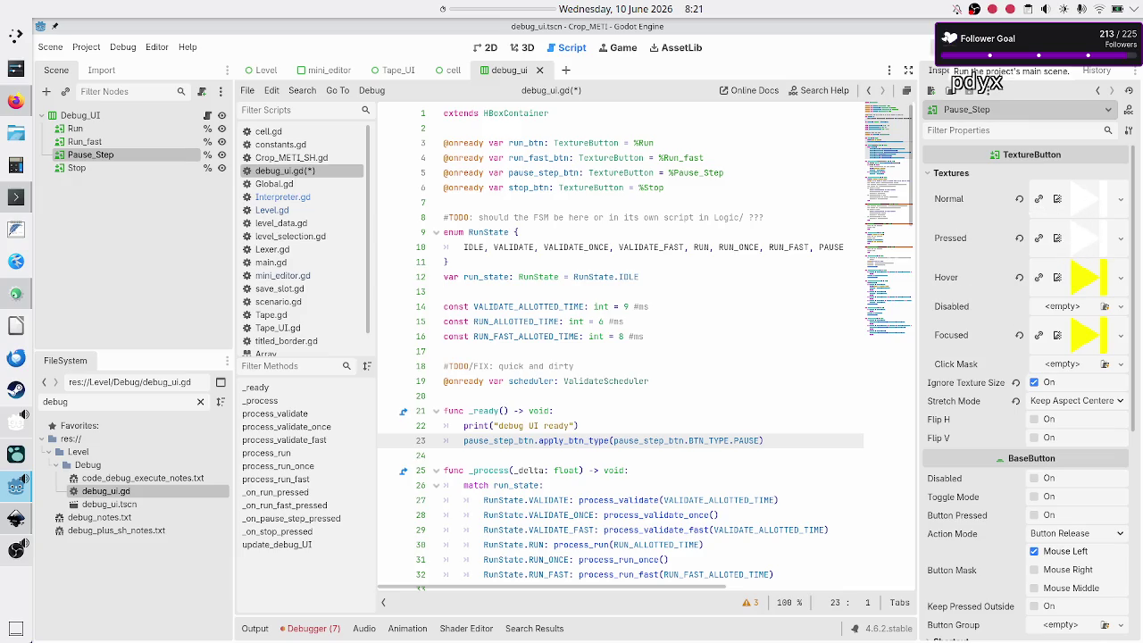
# Run the project and inspect the invalid 'BTN_TYPE' access error at line 23 in the debugger.
pyautogui.click(951, 47)
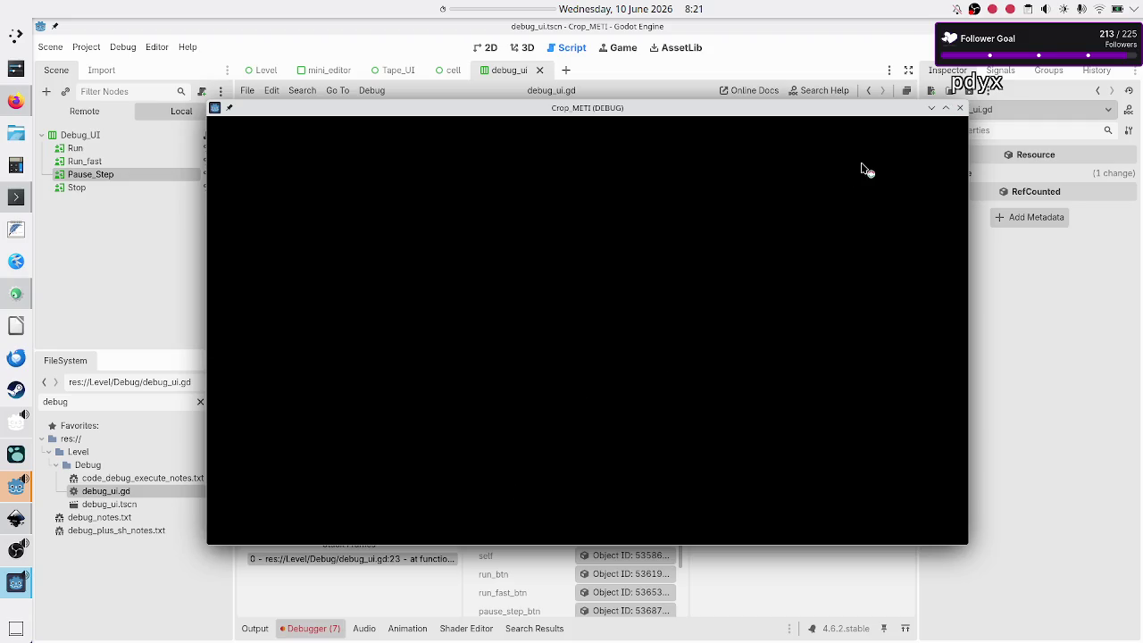
pyautogui.click(988, 304)
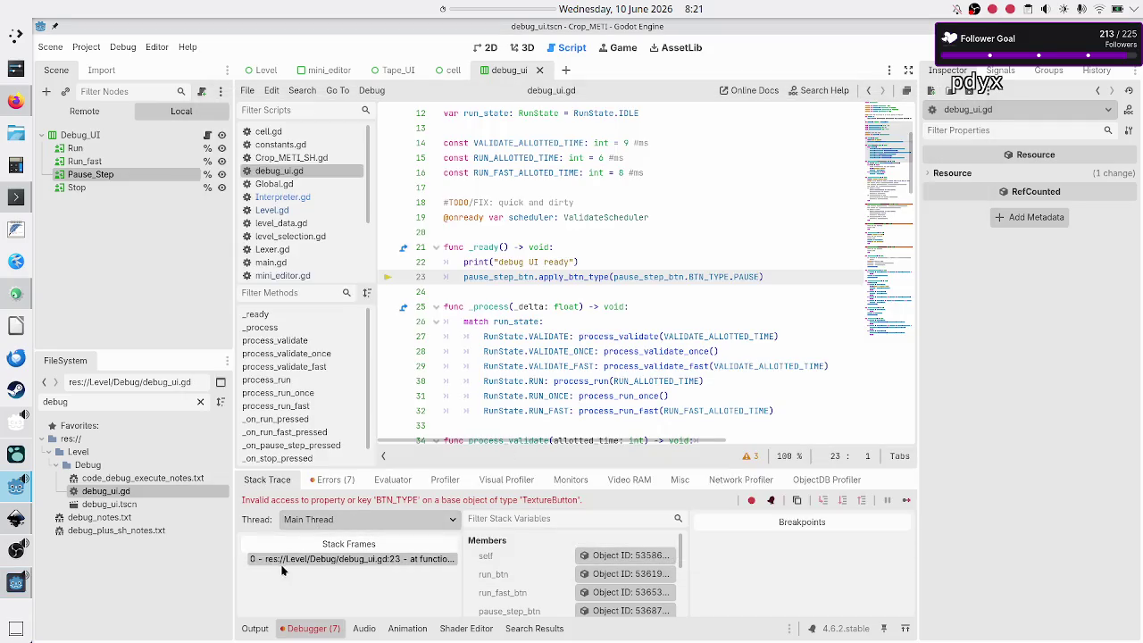
pyautogui.click(332, 480)
pyautogui.scroll(-2, 363, 582)
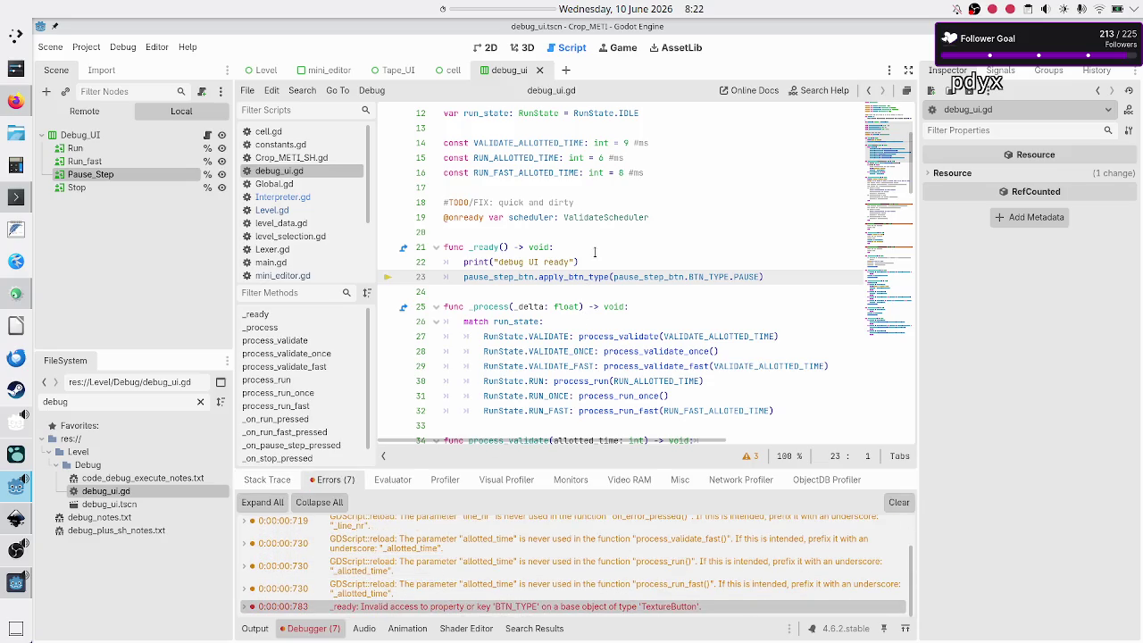
# Delete the _ready function so _process starts at line 21, then run the game with F5.
pyautogui.press('Up')
pyautogui.press('Up')
pyautogui.press('Down')
pyautogui.press('Up')
pyautogui.hotkey('shift', 'Down')
pyautogui.hotkey('shift', 'Down')
pyautogui.hotkey('shift', 'Down')
pyautogui.press('BackSpace')
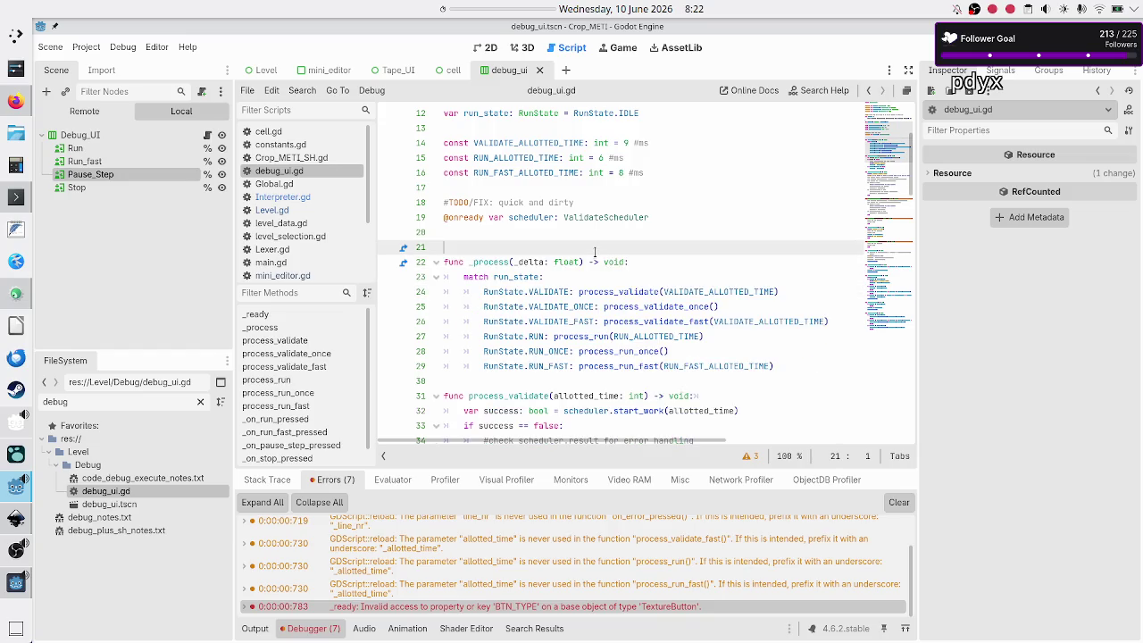
pyautogui.press('BackSpace')
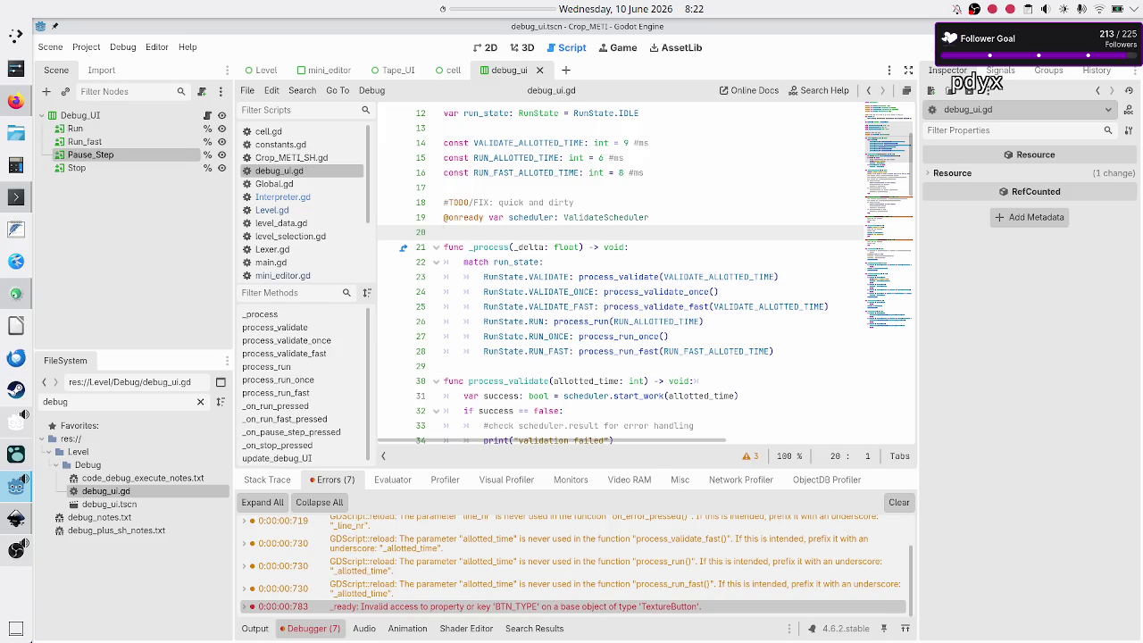
pyautogui.press('F5')
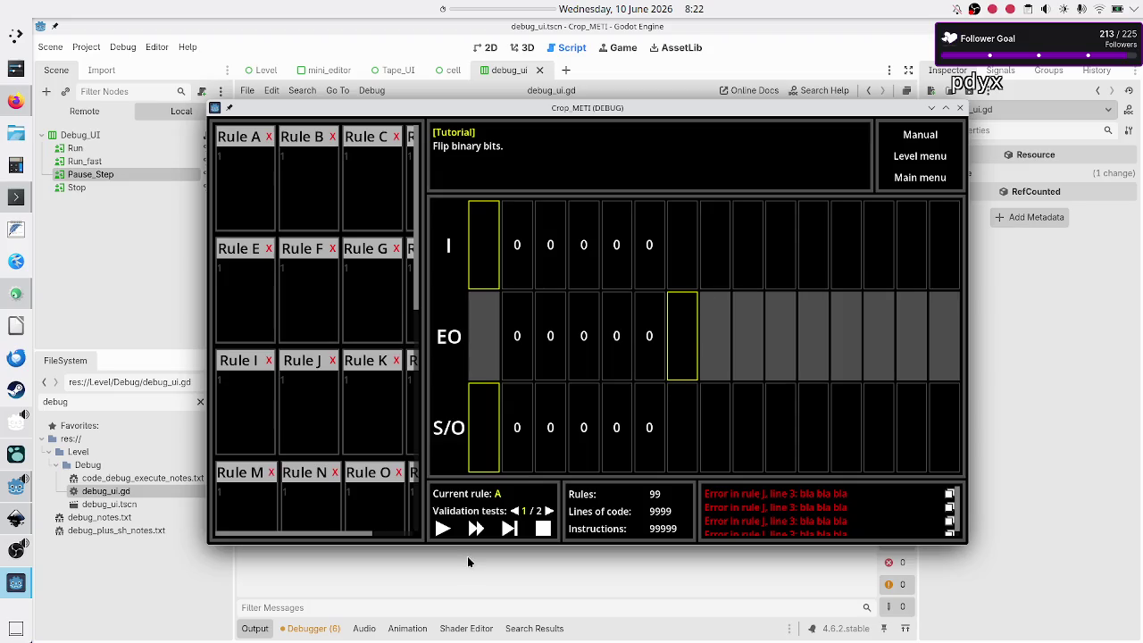
# Try the fast-forward and step buttons in the Crop_METI (DEBUG) window, then close the game.
pyautogui.click(480, 528)
pyautogui.click(507, 528)
pyautogui.click(959, 109)
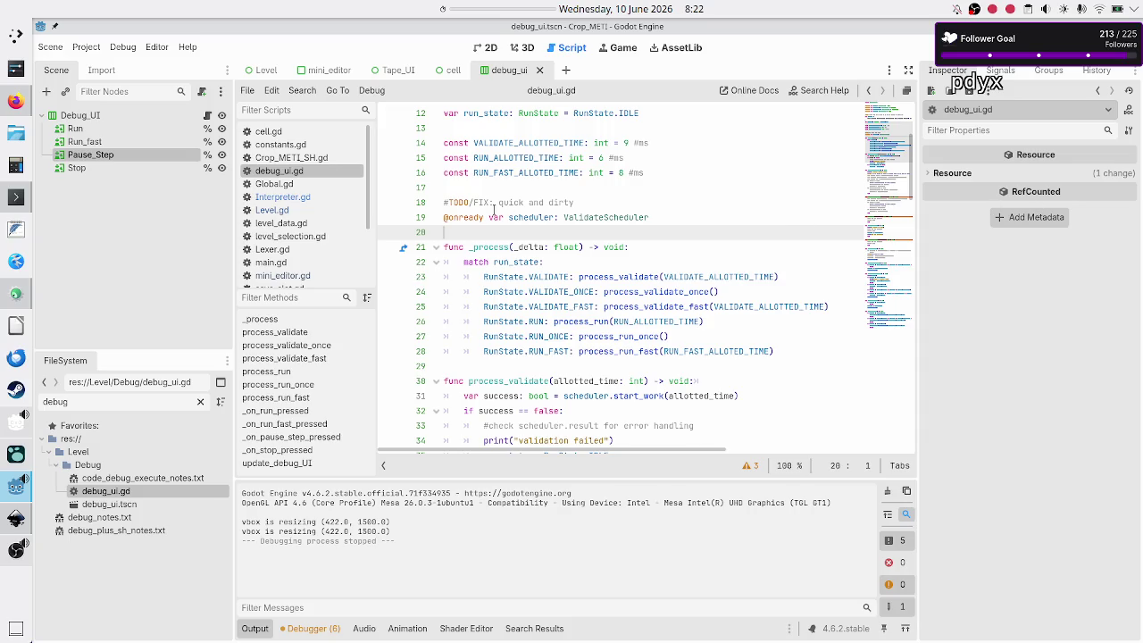
# Select Stop, then Pause_Step, and review Pause_Step's texture slots in the Inspector.
pyautogui.click(104, 167)
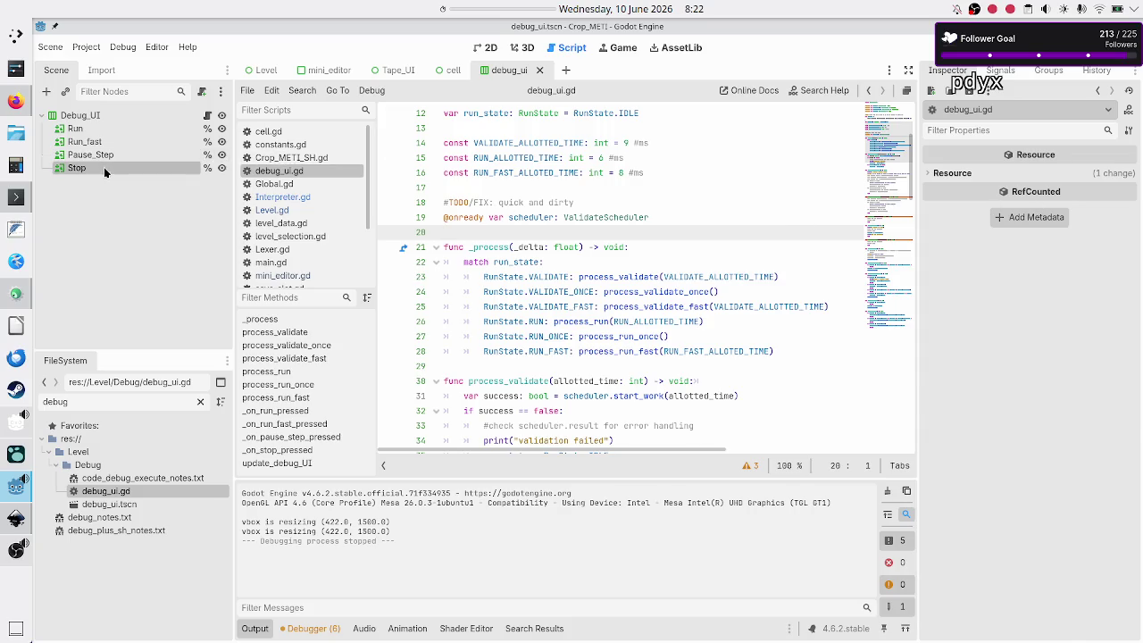
pyautogui.click(117, 156)
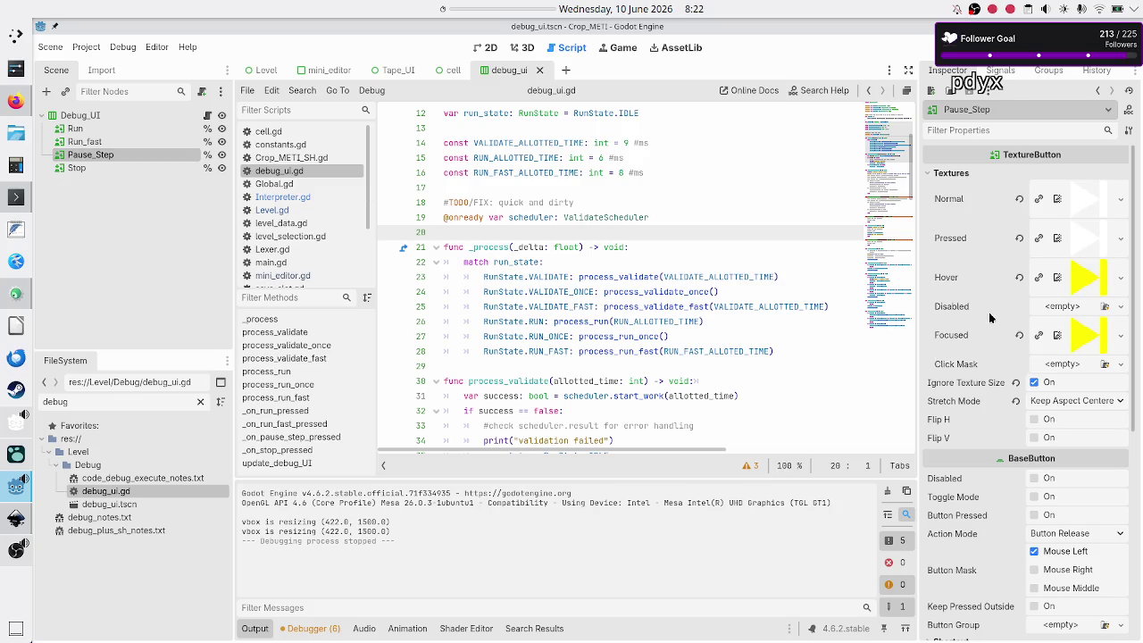
pyautogui.moveTo(987, 354)
# Switch to the 2D view and zoom the canvas out to 35%.
pyautogui.click(483, 50)
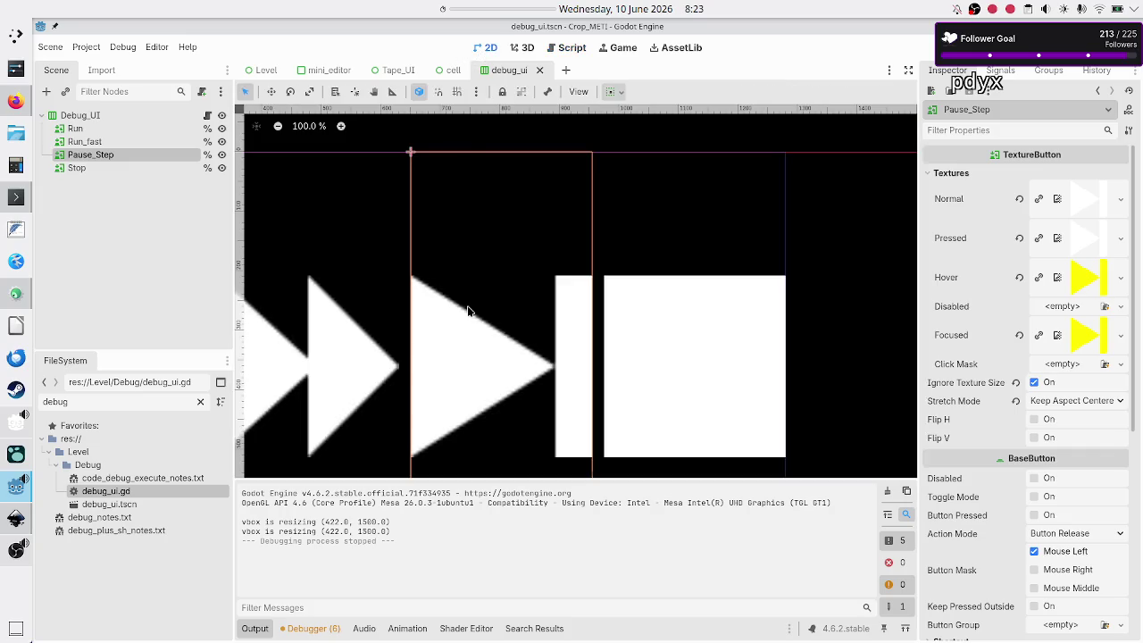
pyautogui.scroll(-3, 468, 311)
pyautogui.scroll(-3, 468, 311)
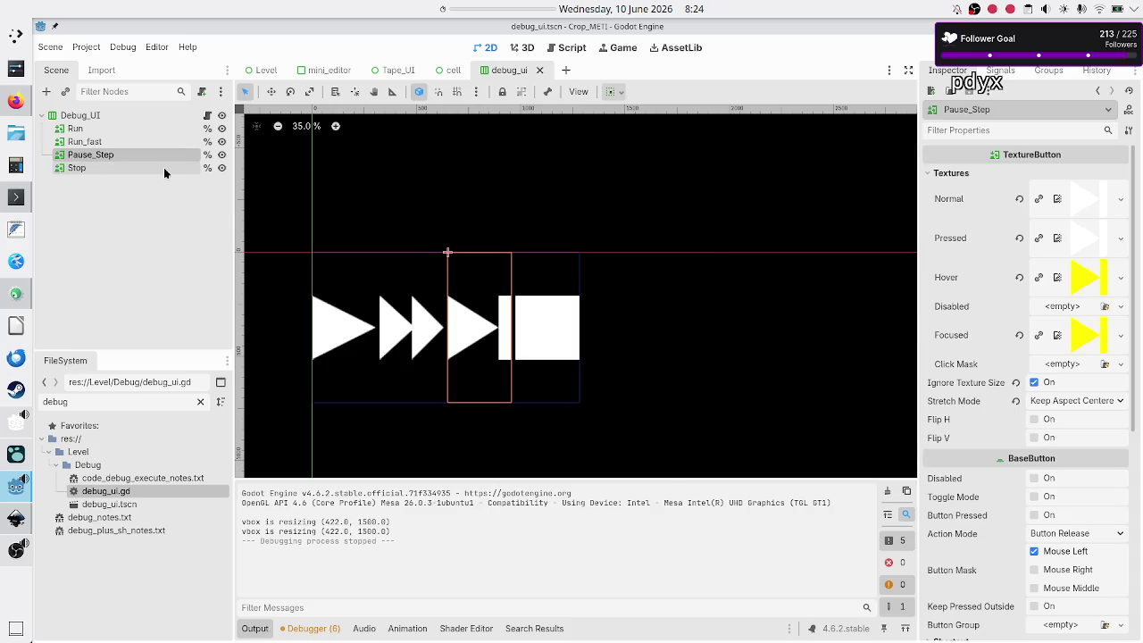
# Add a Control node under Debug_UI, keep the name Control, and move it above Pause_Step.
pyautogui.click(90, 116)
pyautogui.click(46, 91)
pyautogui.write('hbox')
pyautogui.press('Escape')
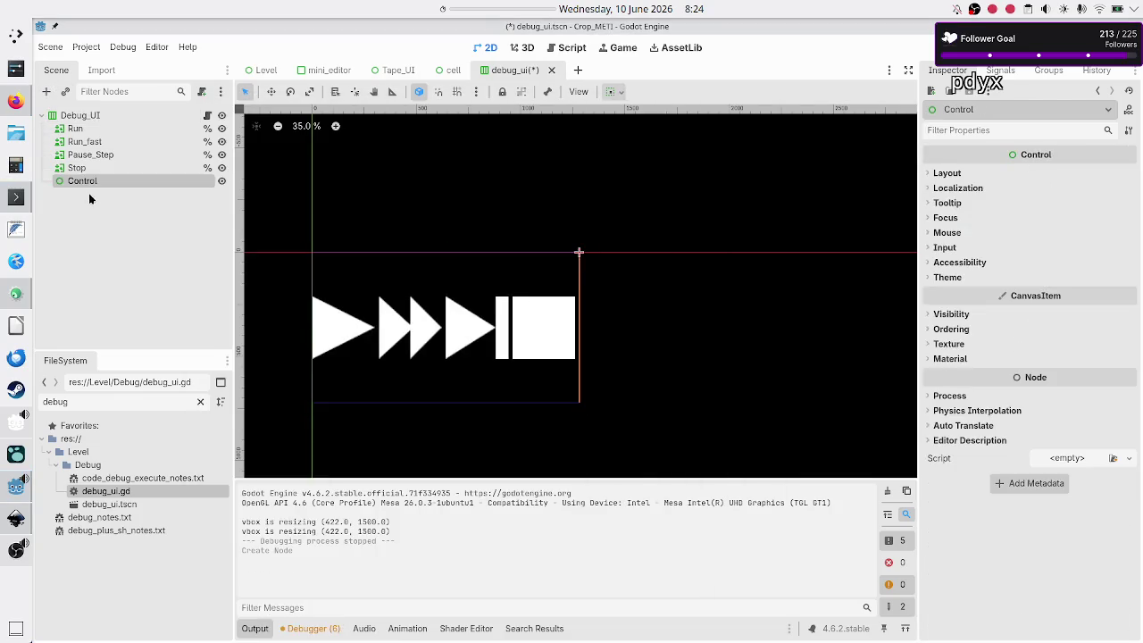
pyautogui.moveTo(116, 178); pyautogui.dragTo(89, 149)
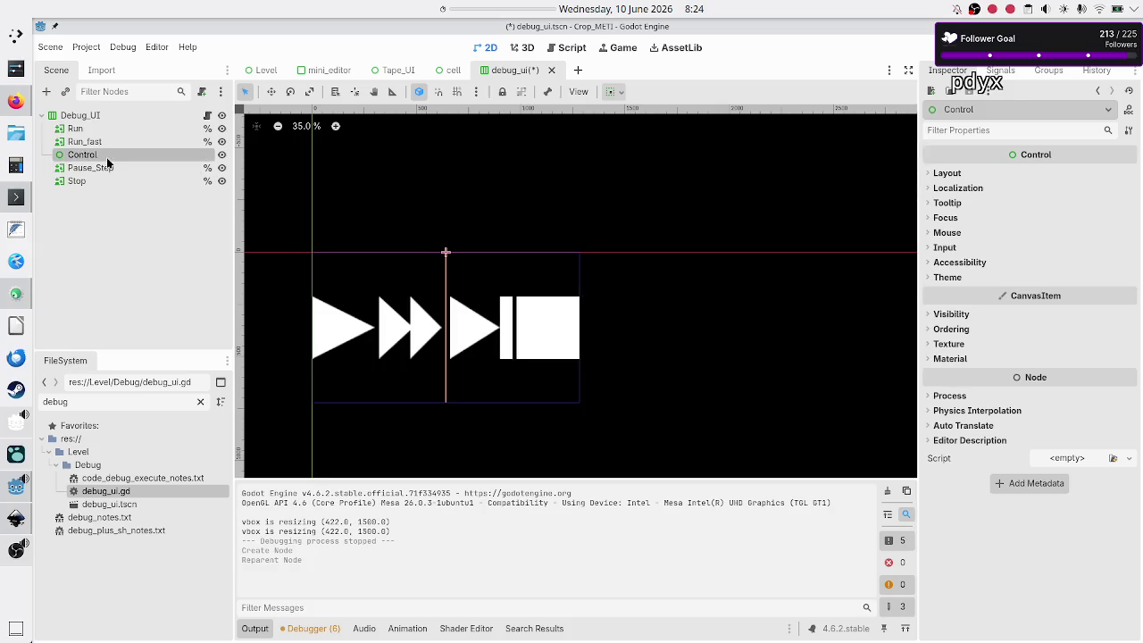
pyautogui.doubleClick(106, 157)
pyautogui.press('Escape')
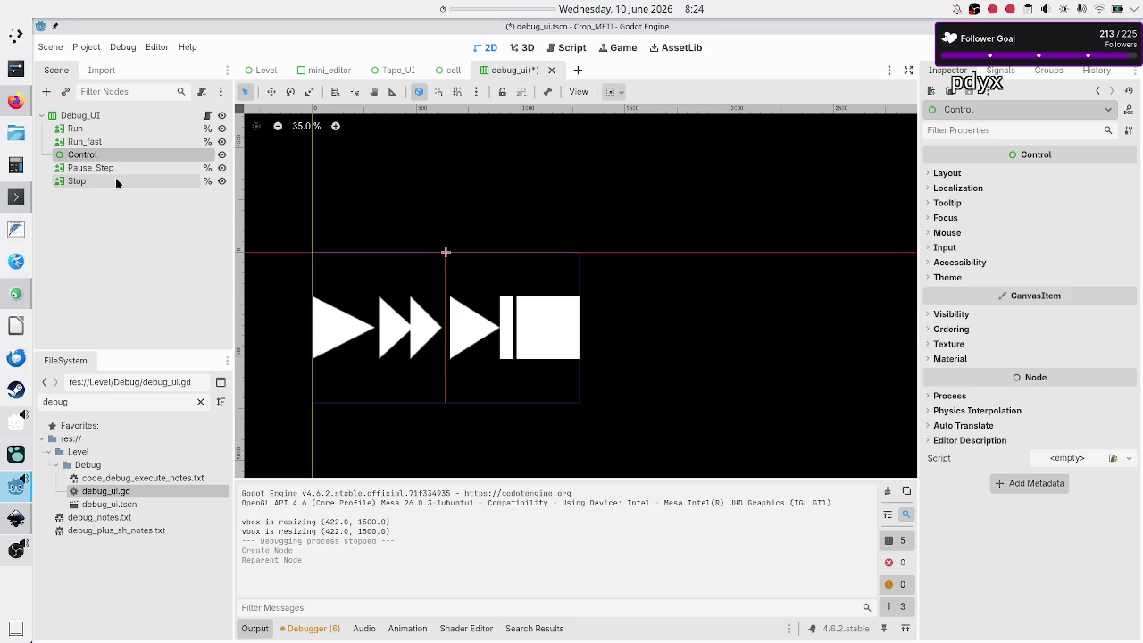
# Reparent Pause_Step into the new Control node.
pyautogui.click(104, 171)
pyautogui.moveTo(105, 170); pyautogui.dragTo(111, 158)
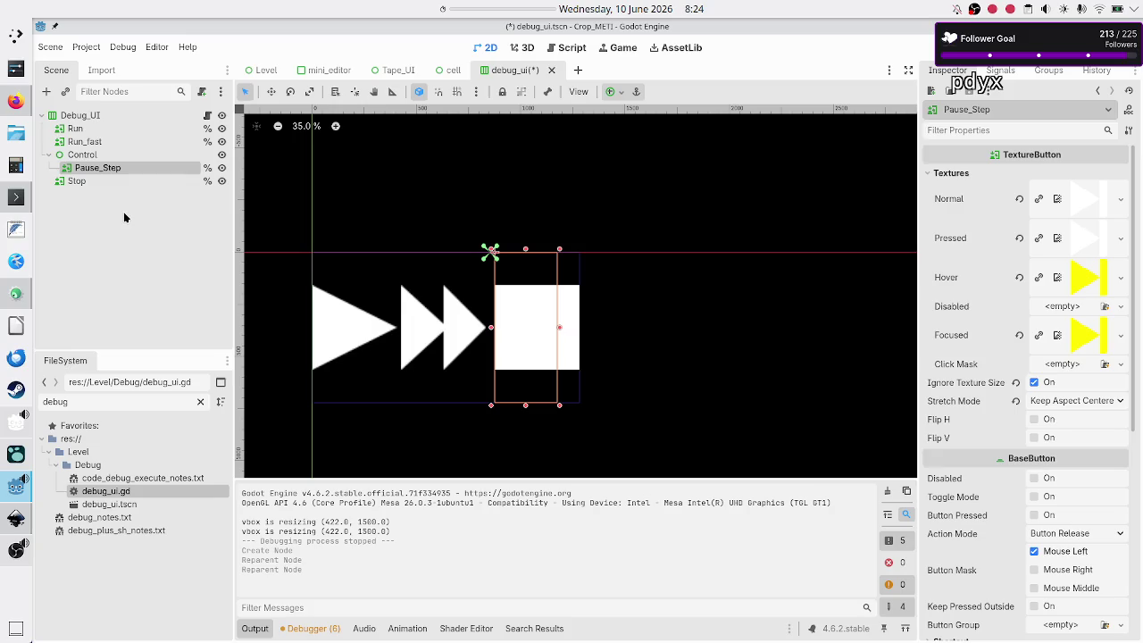
pyautogui.click(94, 155)
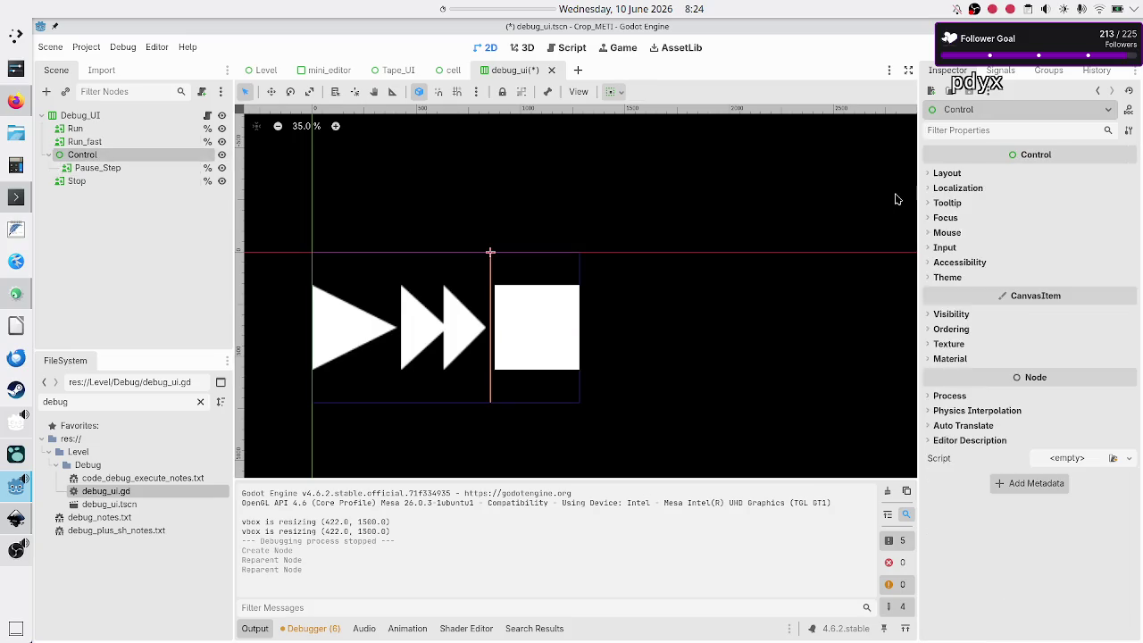
# Enable Horizontal Expand under the Control node's Container Sizing.
pyautogui.click(946, 173)
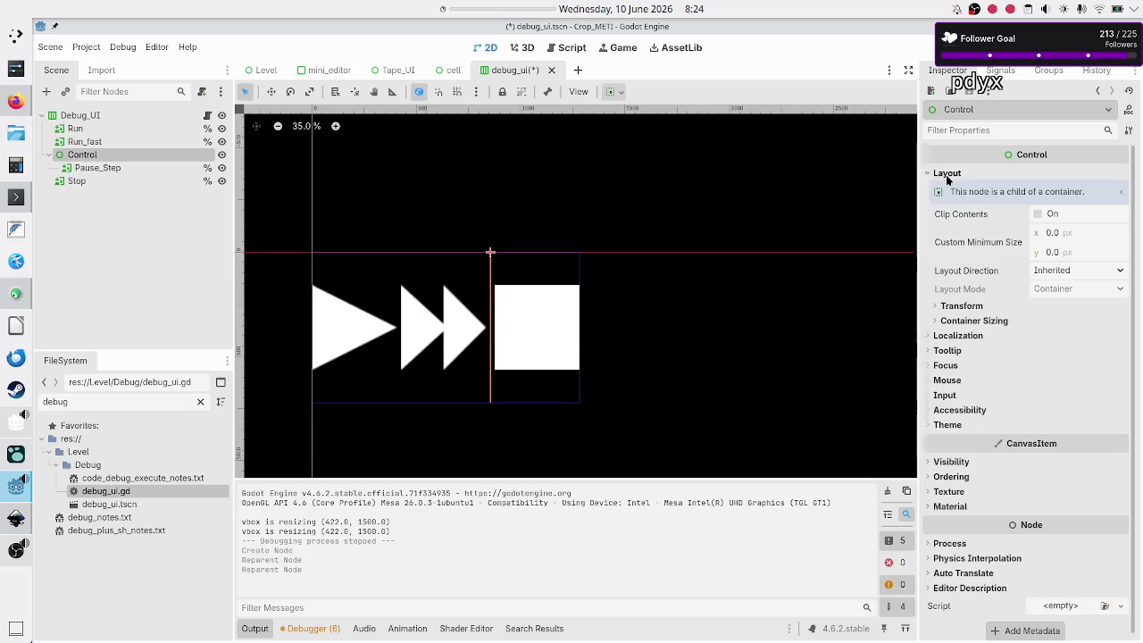
pyautogui.click(995, 321)
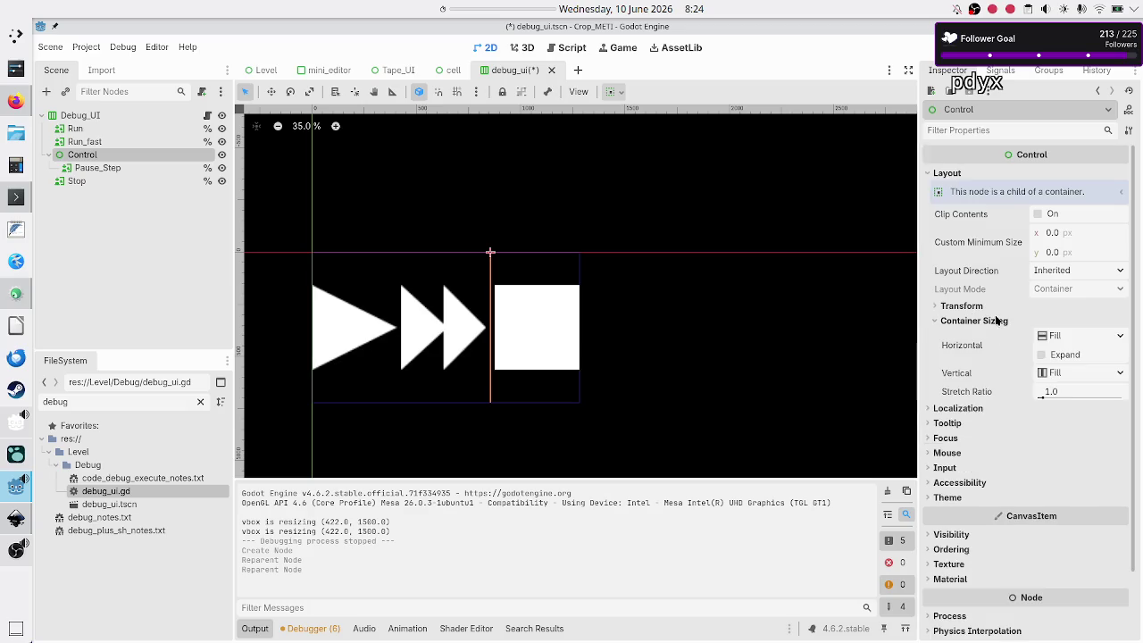
pyautogui.click(1065, 358)
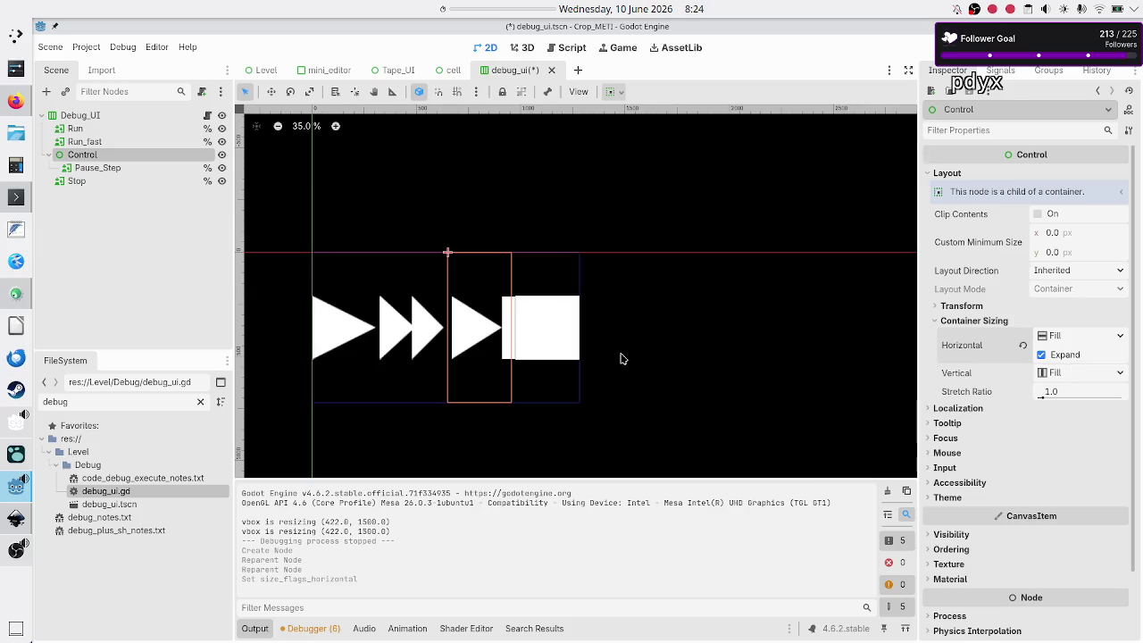
pyautogui.click(124, 167)
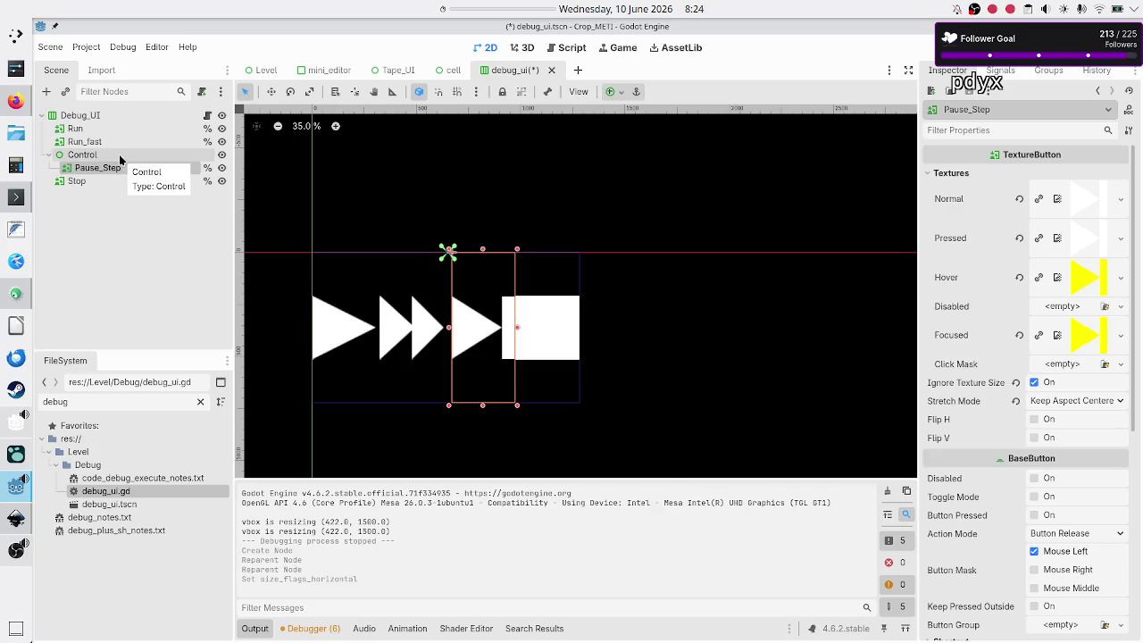
pyautogui.click(122, 157)
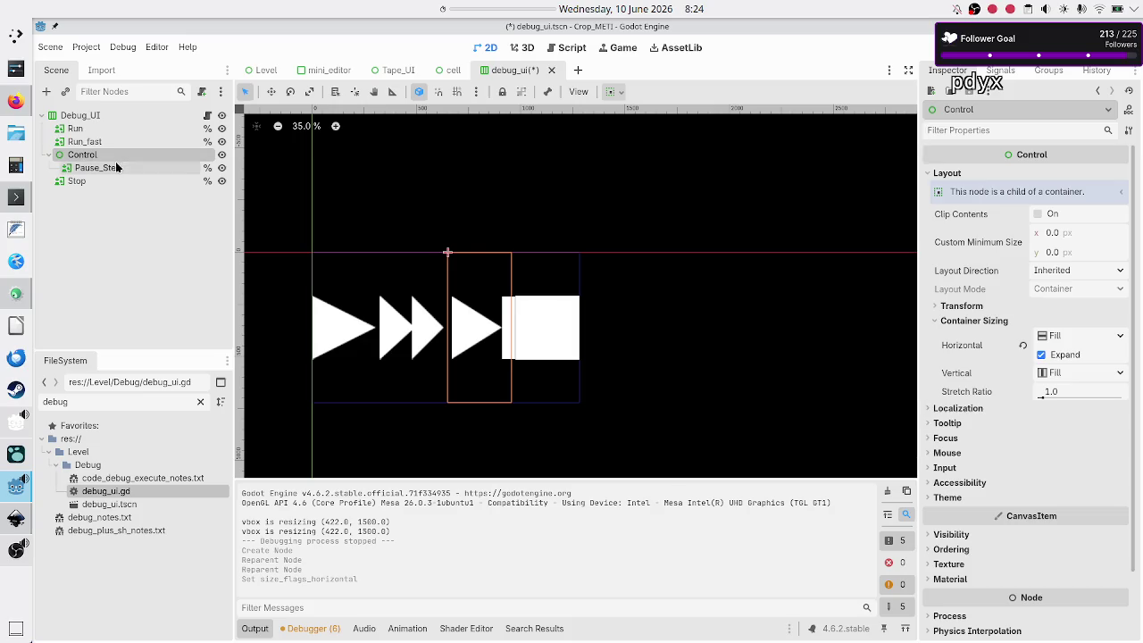
# Revert Pause_Step's position and size, then apply the Full Rect anchor preset.
pyautogui.click(114, 168)
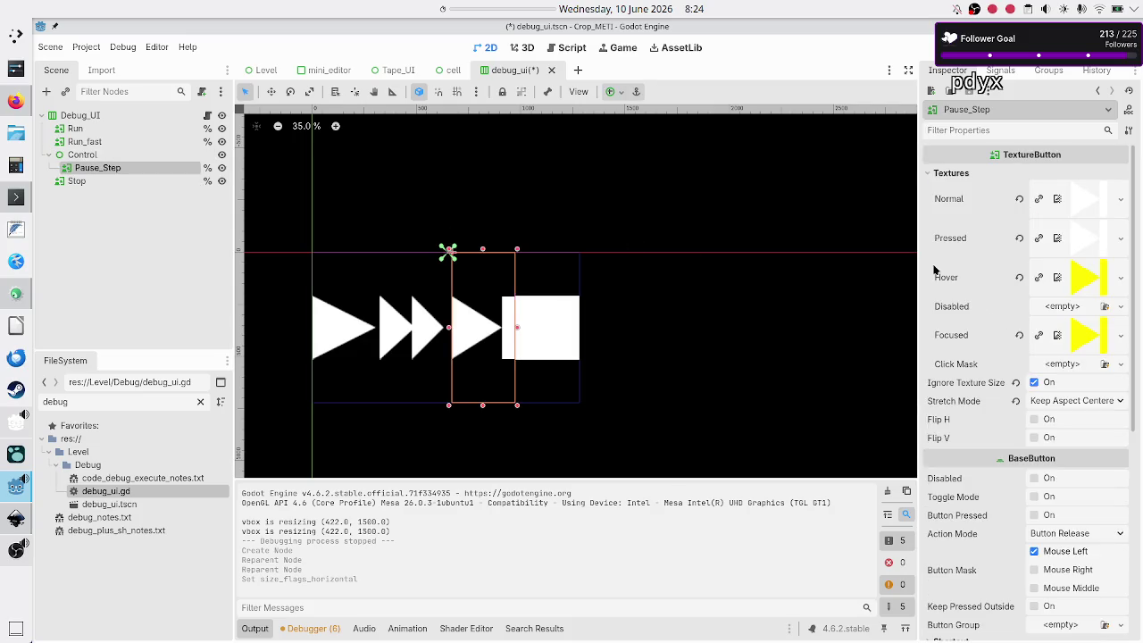
pyautogui.scroll(-5, 993, 450)
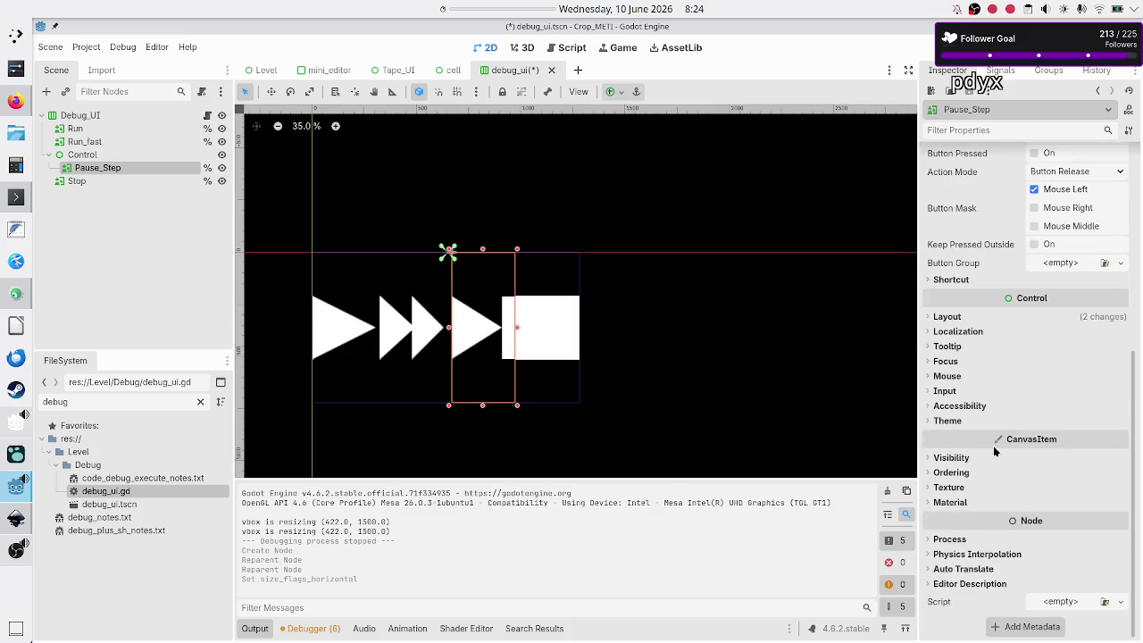
pyautogui.click(965, 319)
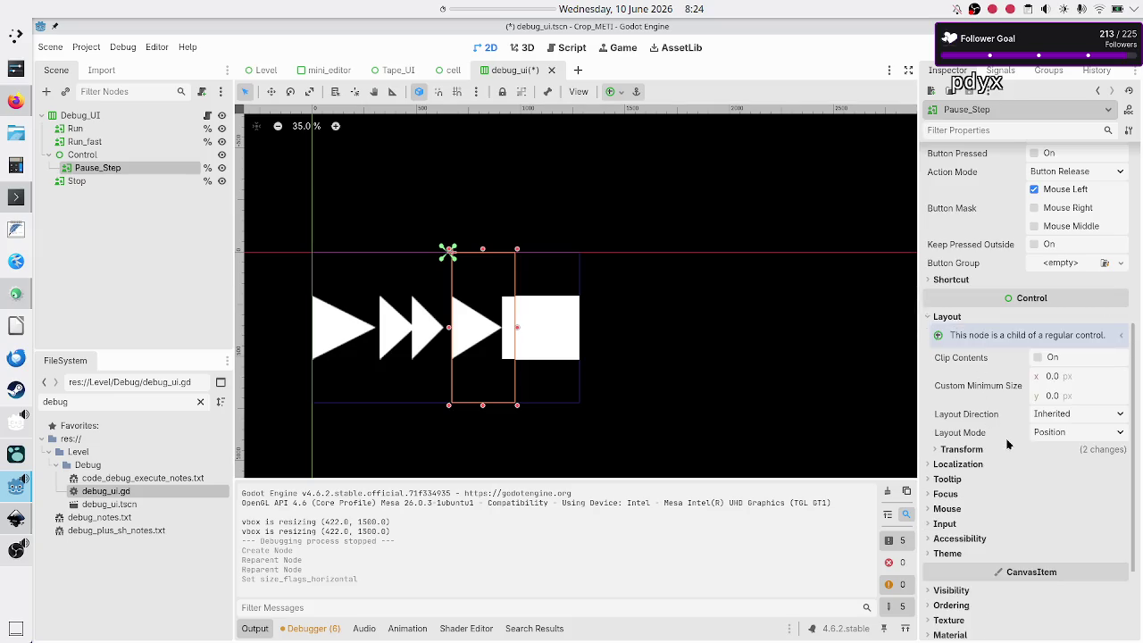
pyautogui.click(981, 453)
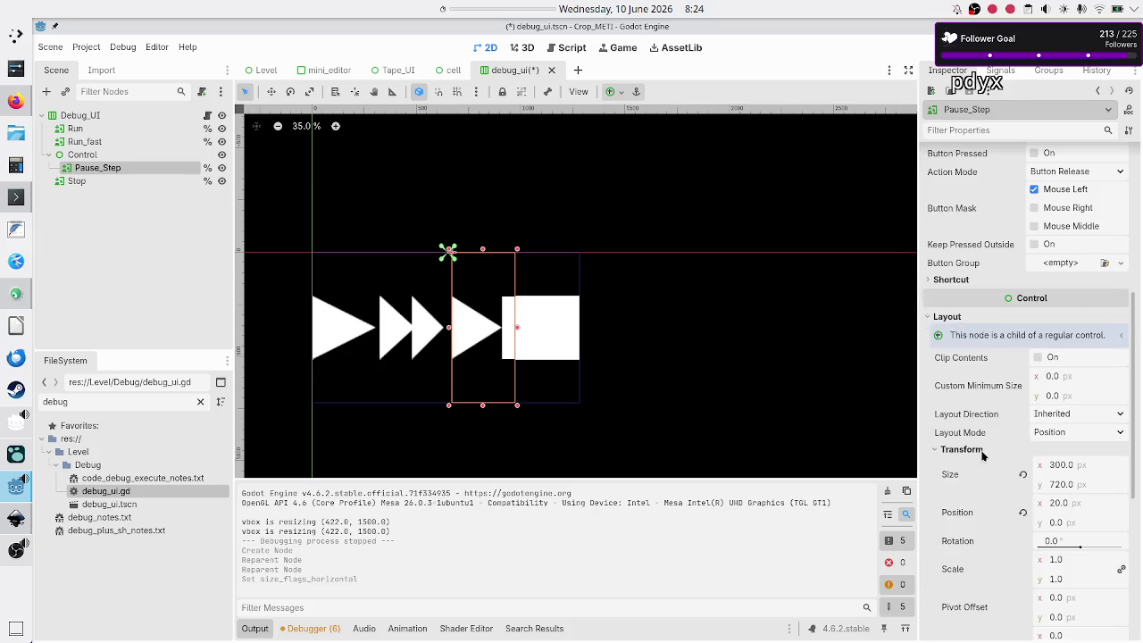
pyautogui.click(1028, 513)
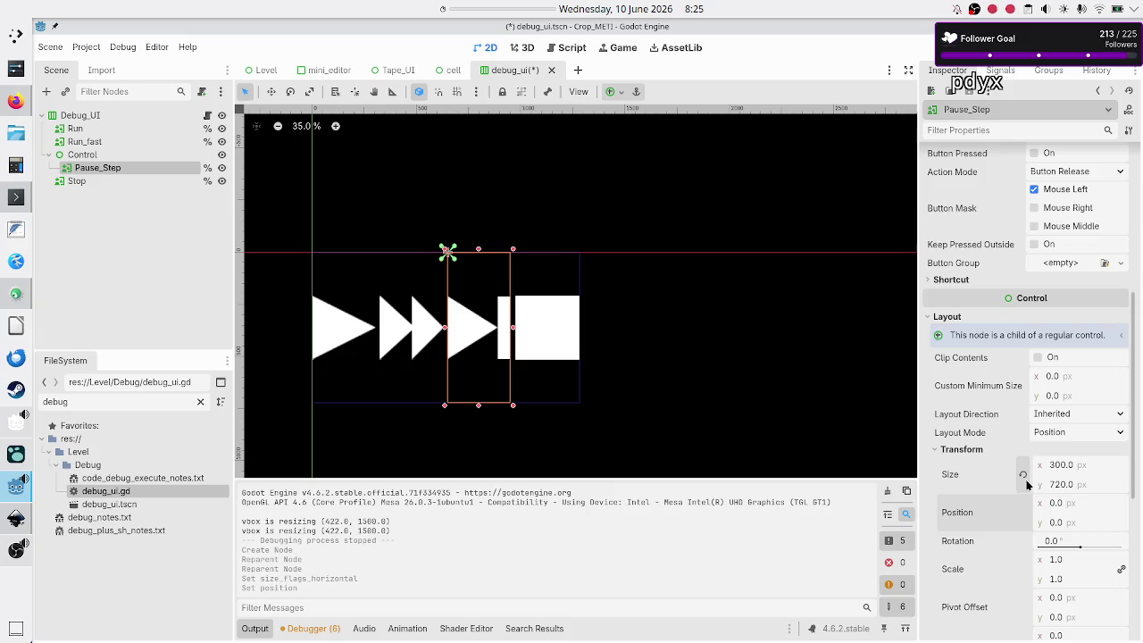
pyautogui.click(1023, 475)
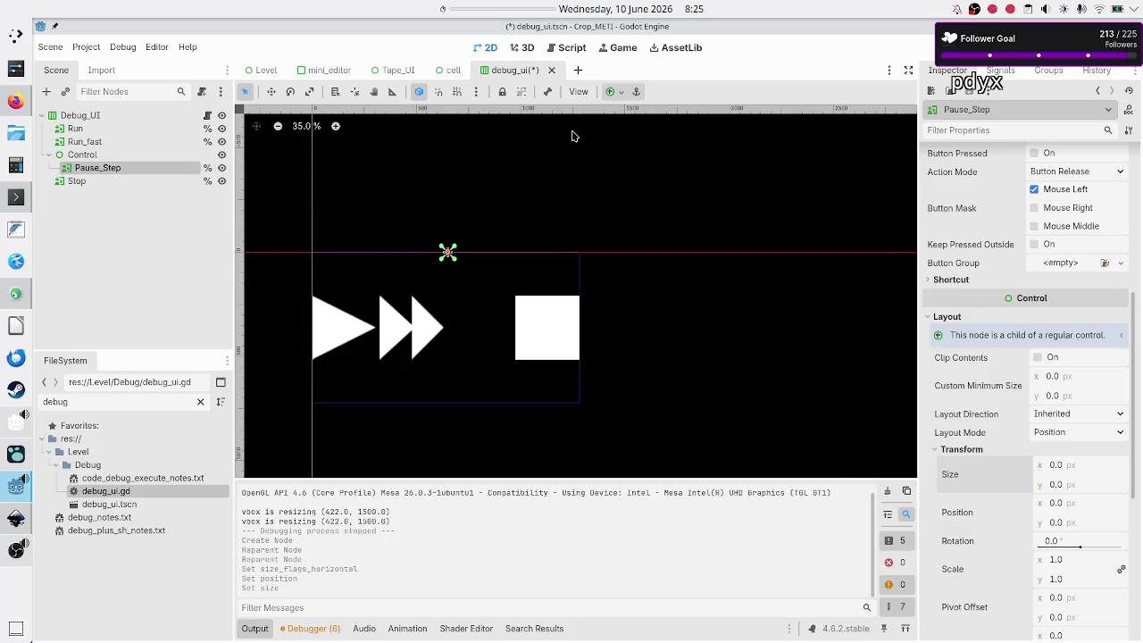
pyautogui.click(619, 92)
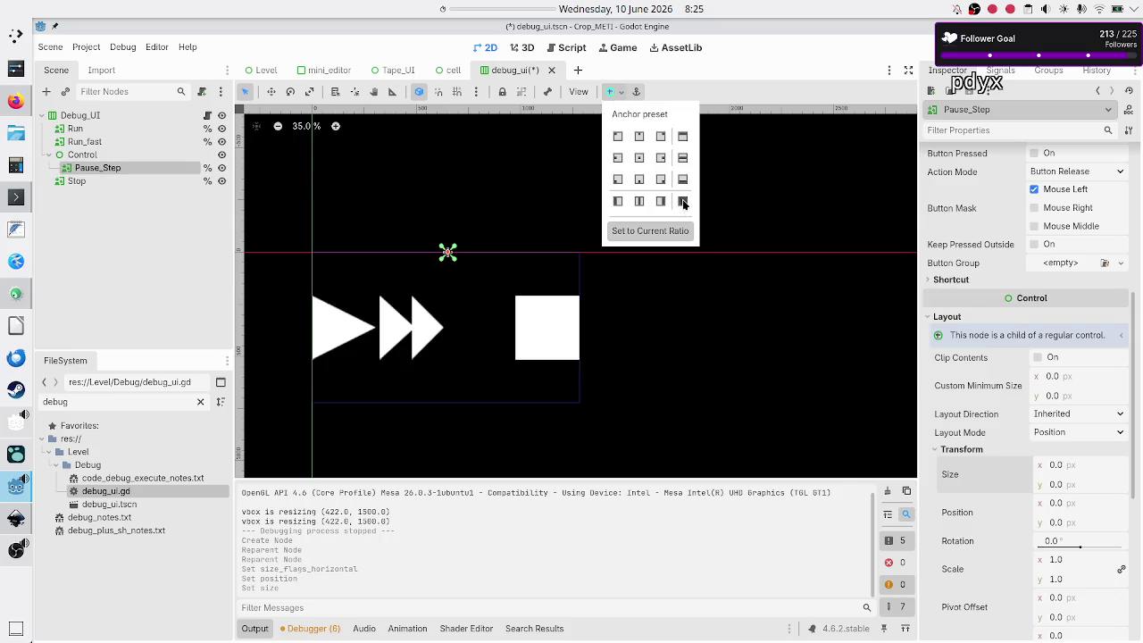
pyautogui.click(683, 203)
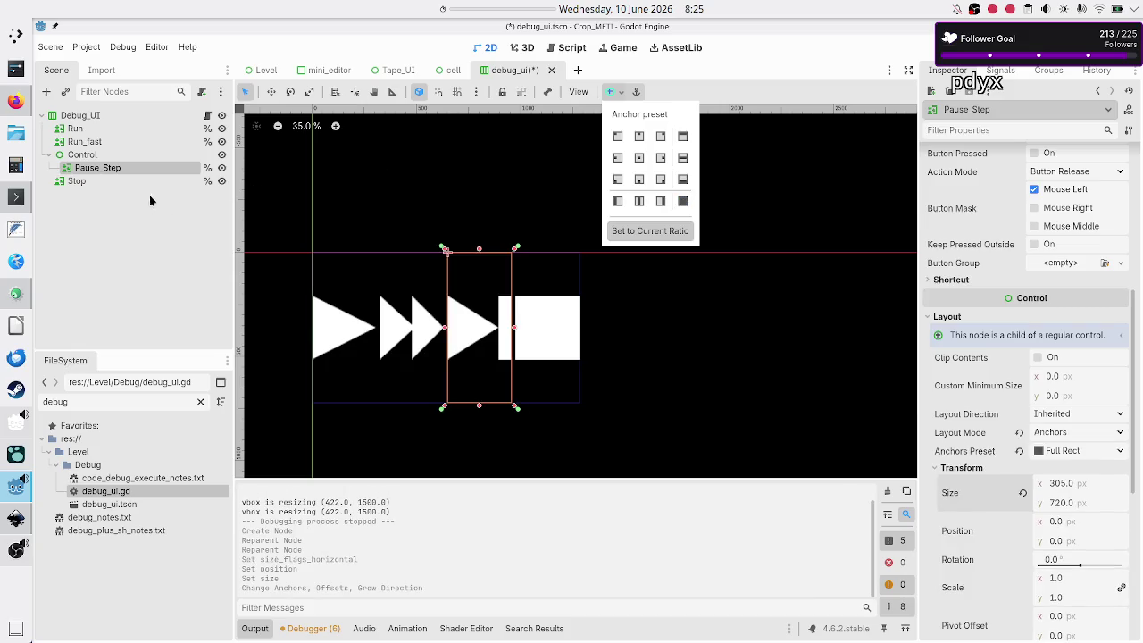
pyautogui.click(99, 158)
pyautogui.click(99, 156)
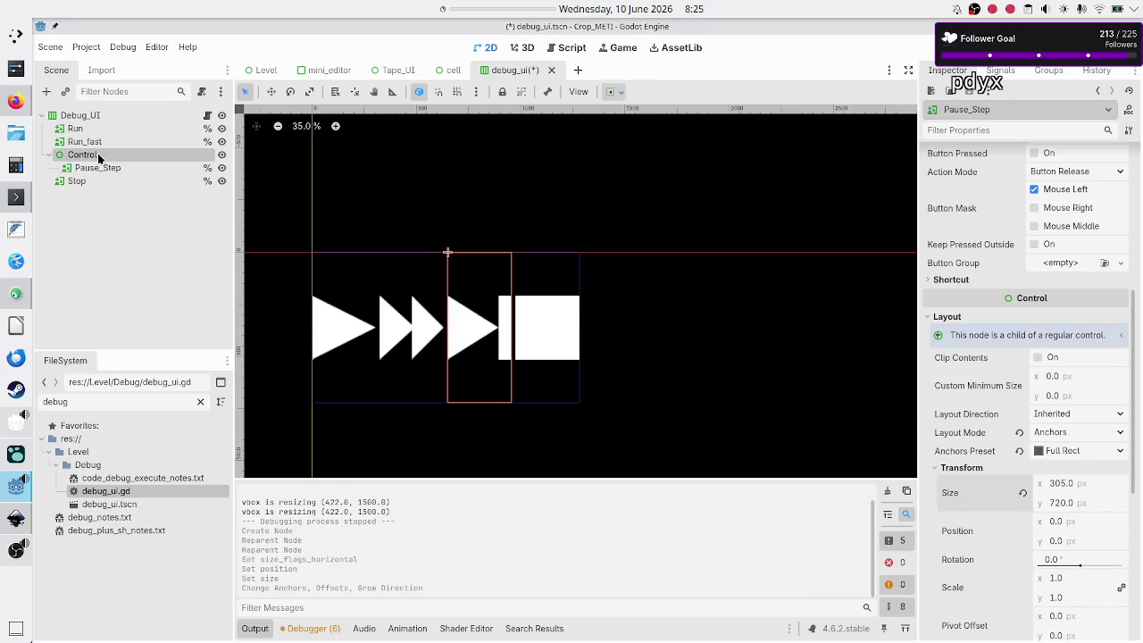
pyautogui.click(98, 170)
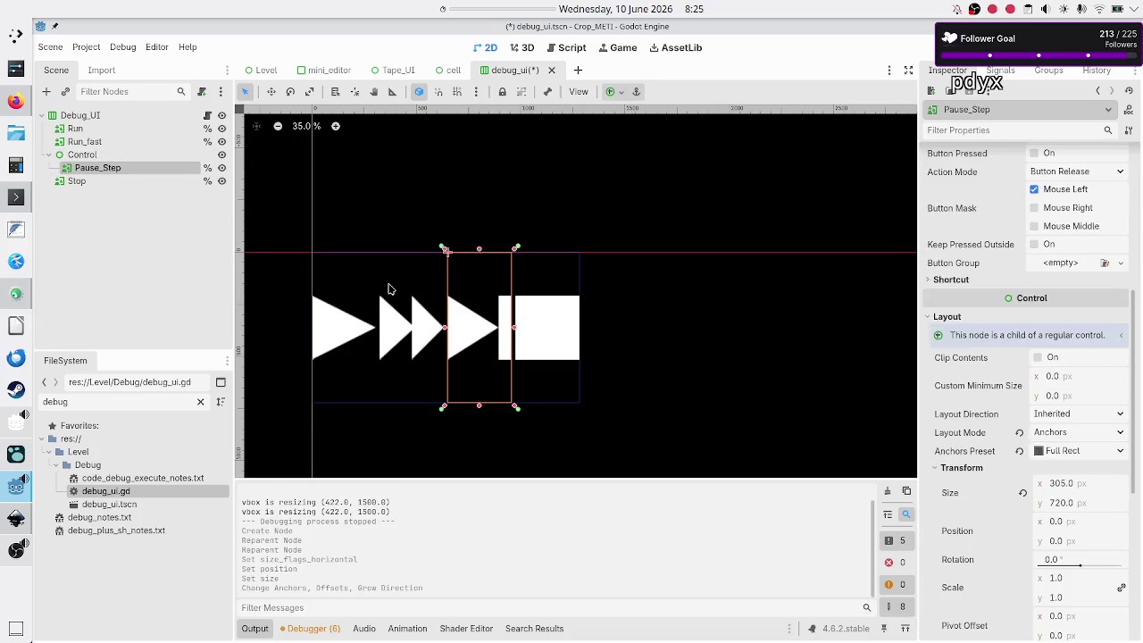
# Rename Pause_Step to Step and review its properties in the Inspector.
pyautogui.doubleClick(124, 167)
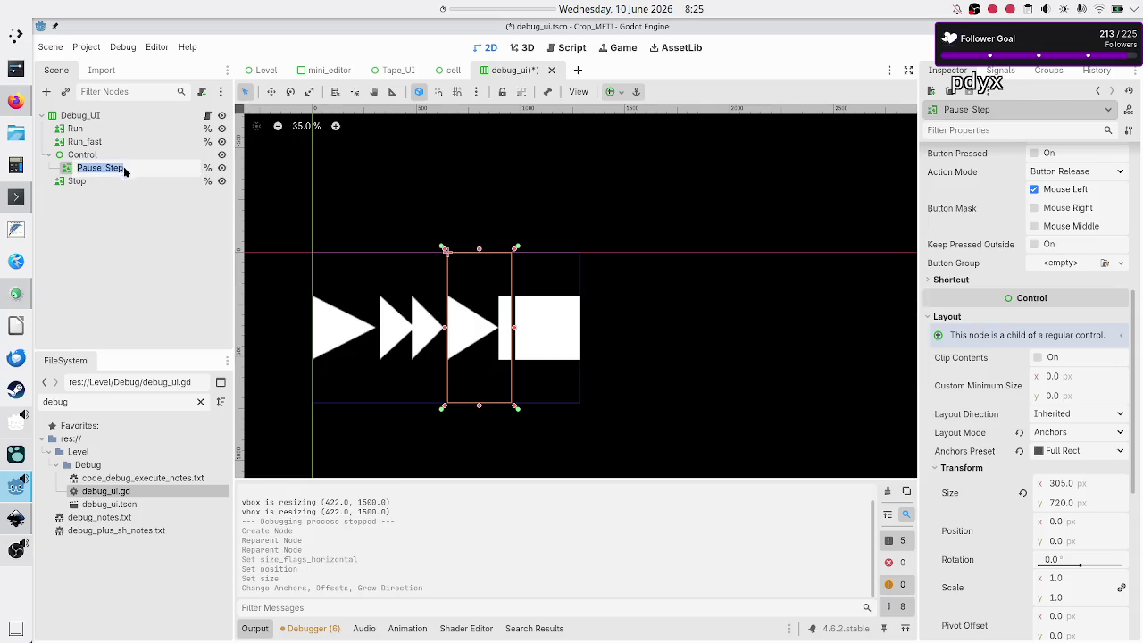
pyautogui.write('Step')
pyautogui.press('Return')
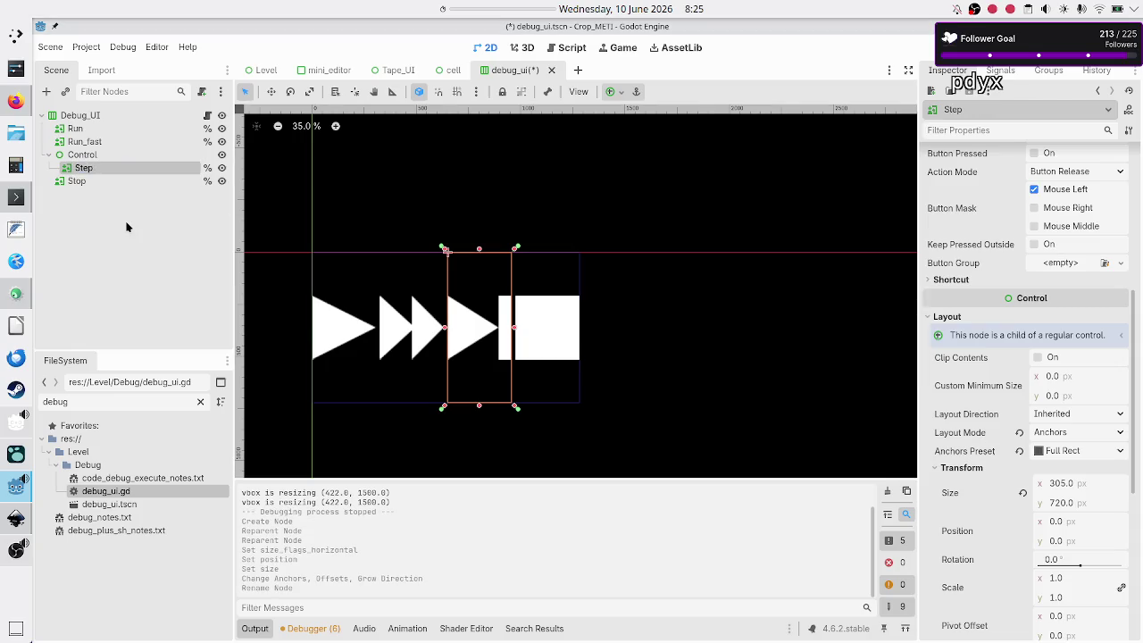
pyautogui.click(83, 156)
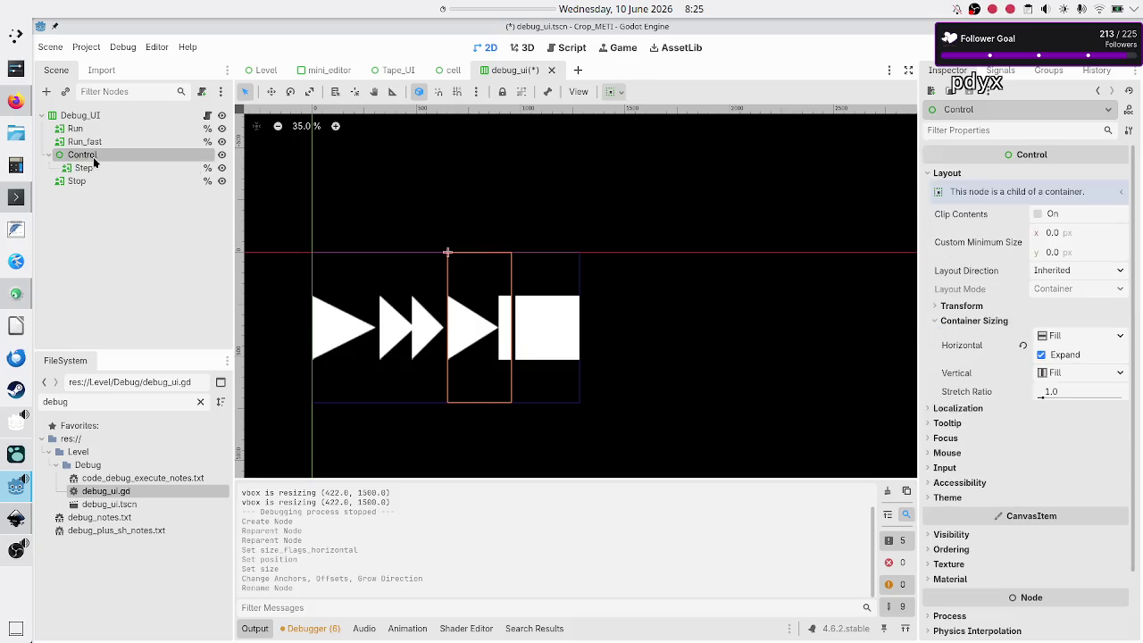
pyautogui.click(85, 168)
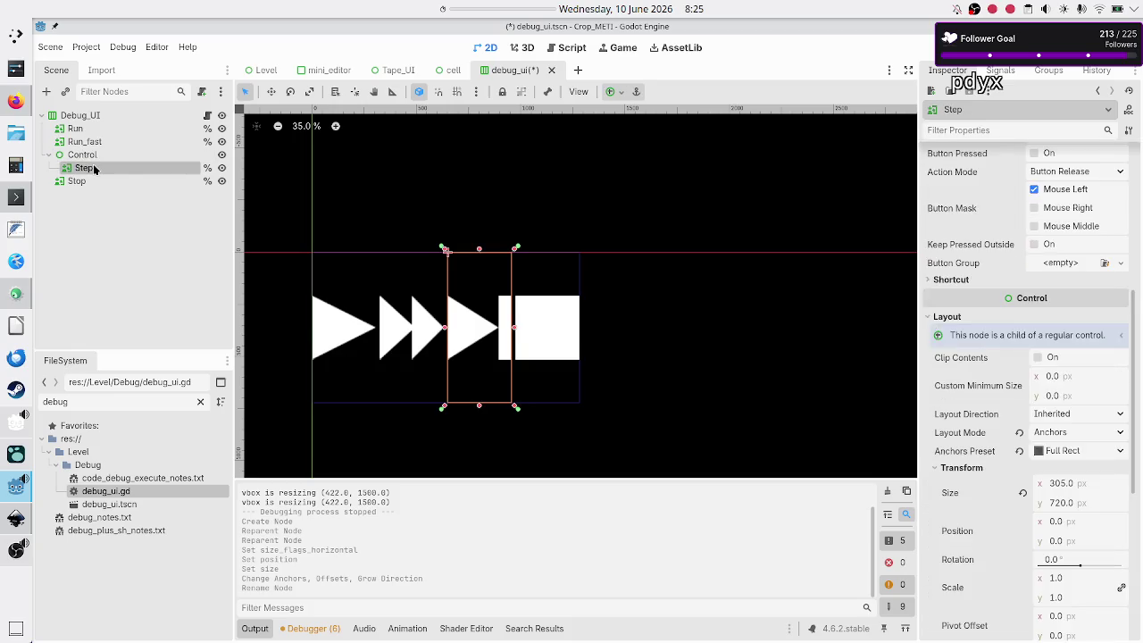
pyautogui.scroll(3, 977, 257)
pyautogui.scroll(5, 977, 258)
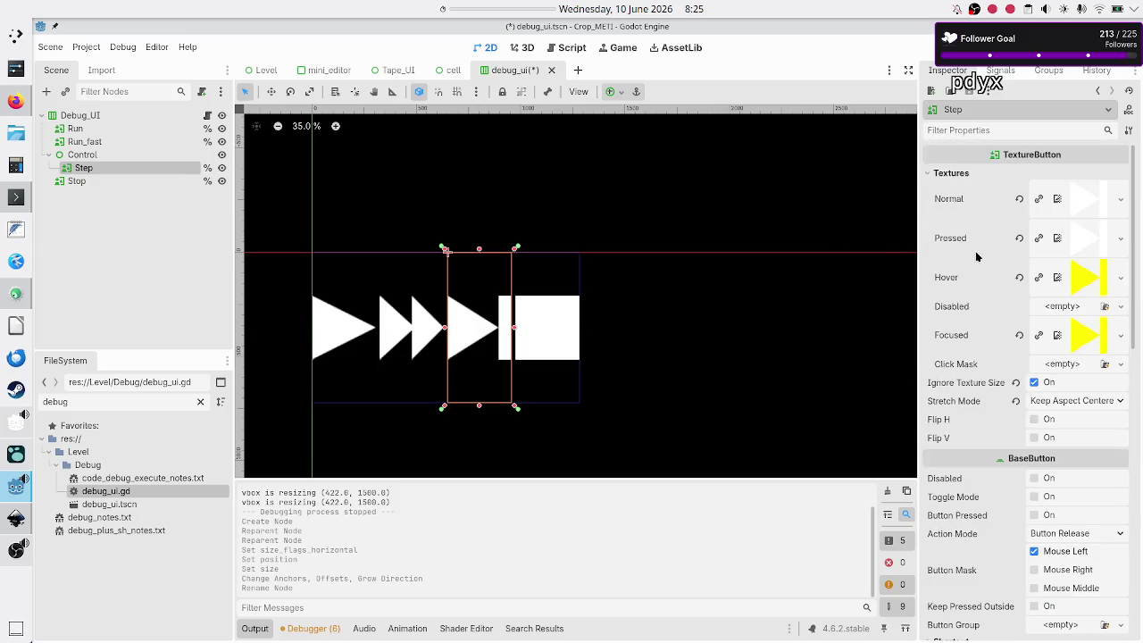
pyautogui.scroll(-4, 980, 306)
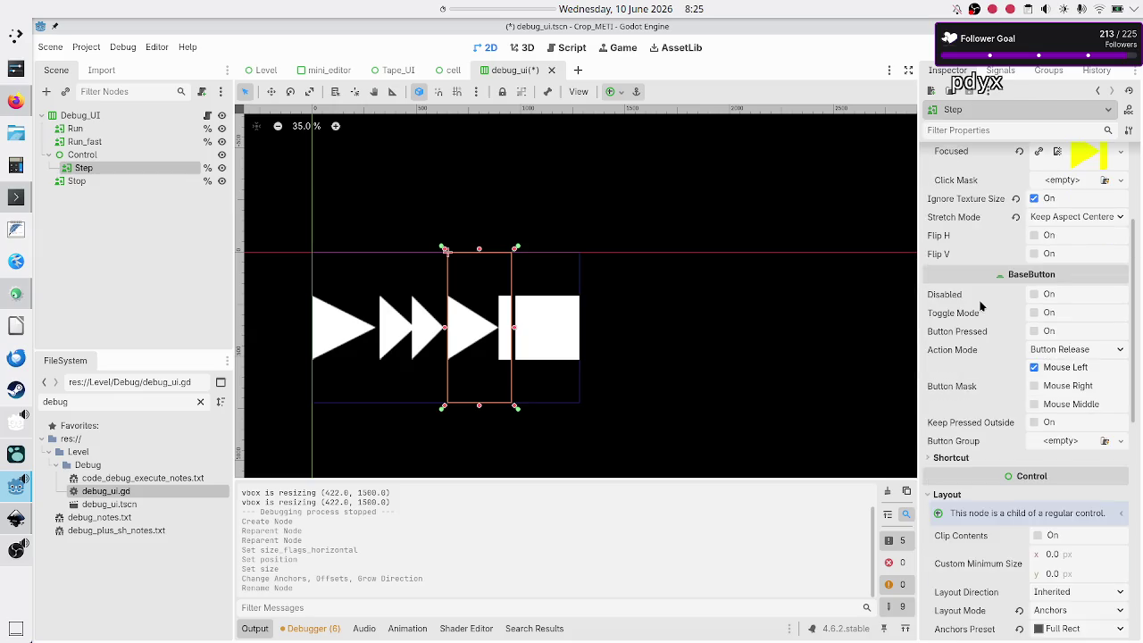
pyautogui.scroll(-1, 980, 306)
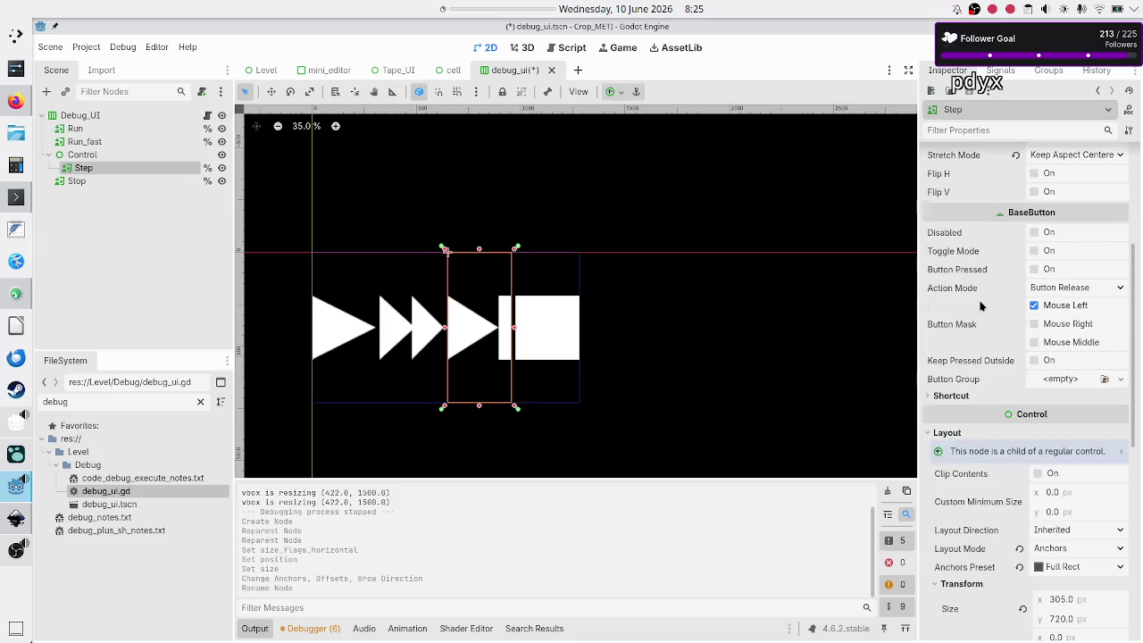
pyautogui.scroll(-3, 979, 307)
pyautogui.scroll(-7, 979, 306)
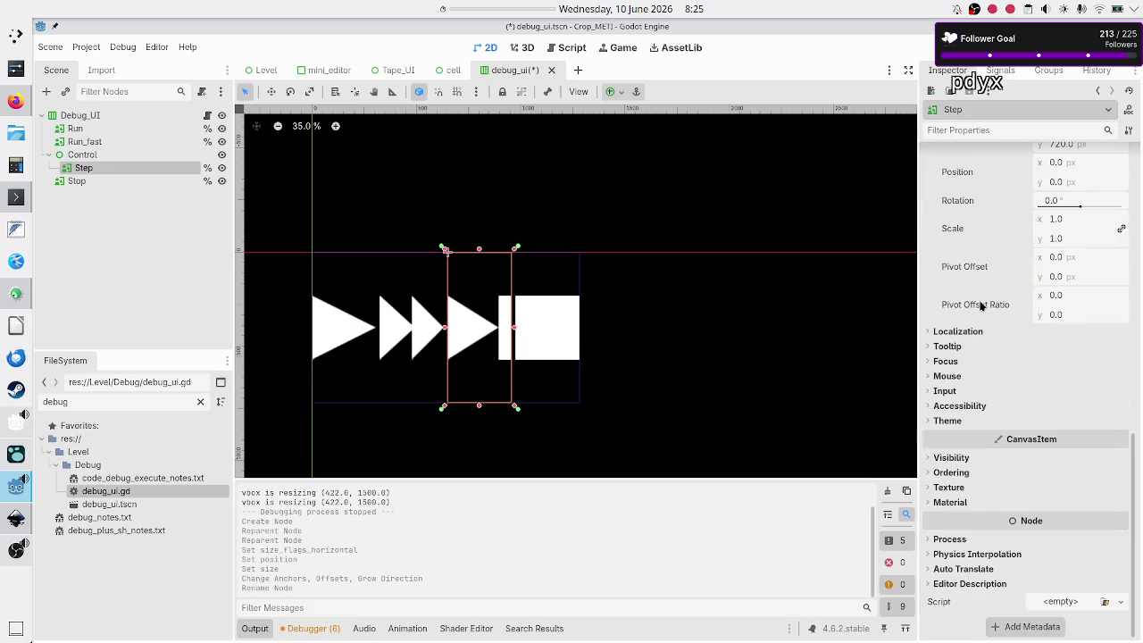
pyautogui.scroll(12, 979, 306)
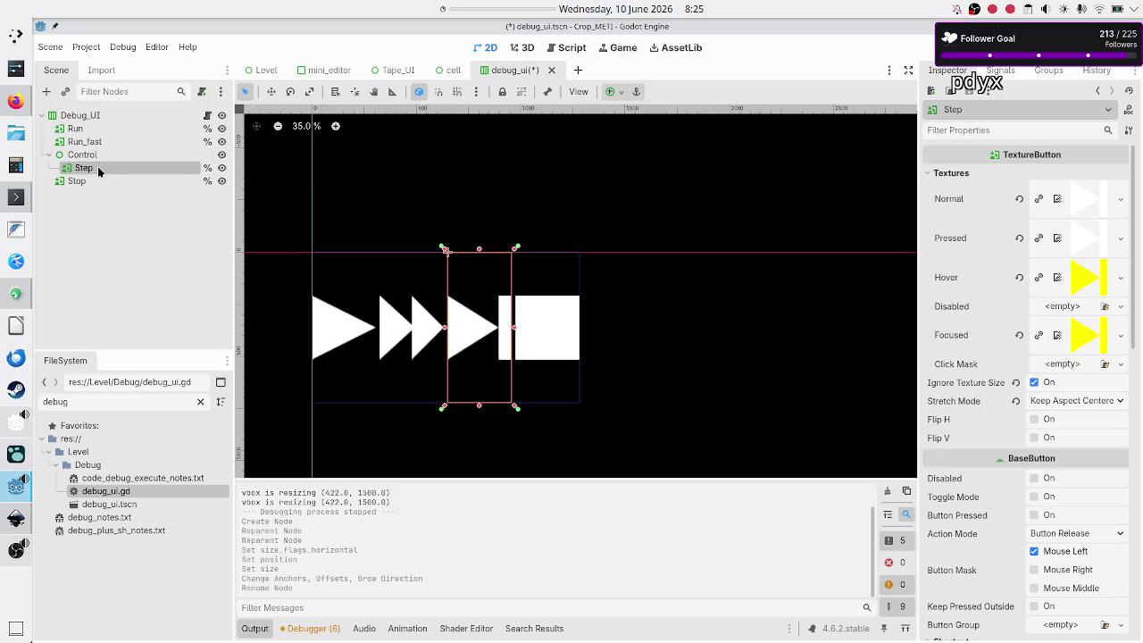
# Duplicate Step, rename the copy to Pause, and place it above Step in Control.
pyautogui.hotkey('ctrl', 'd')
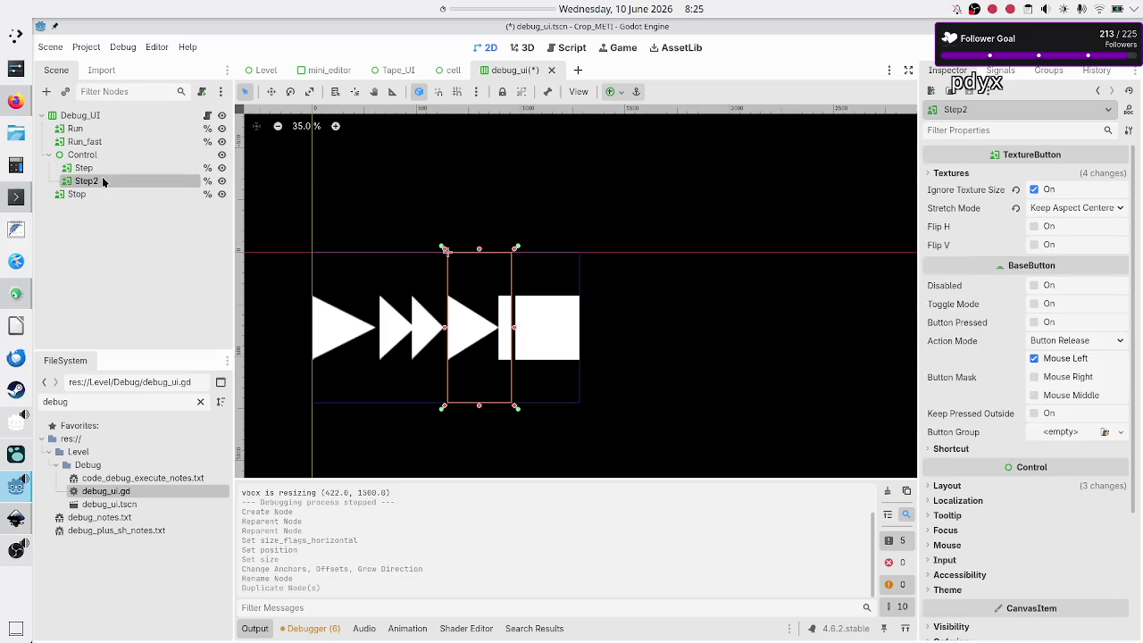
pyautogui.click(104, 194)
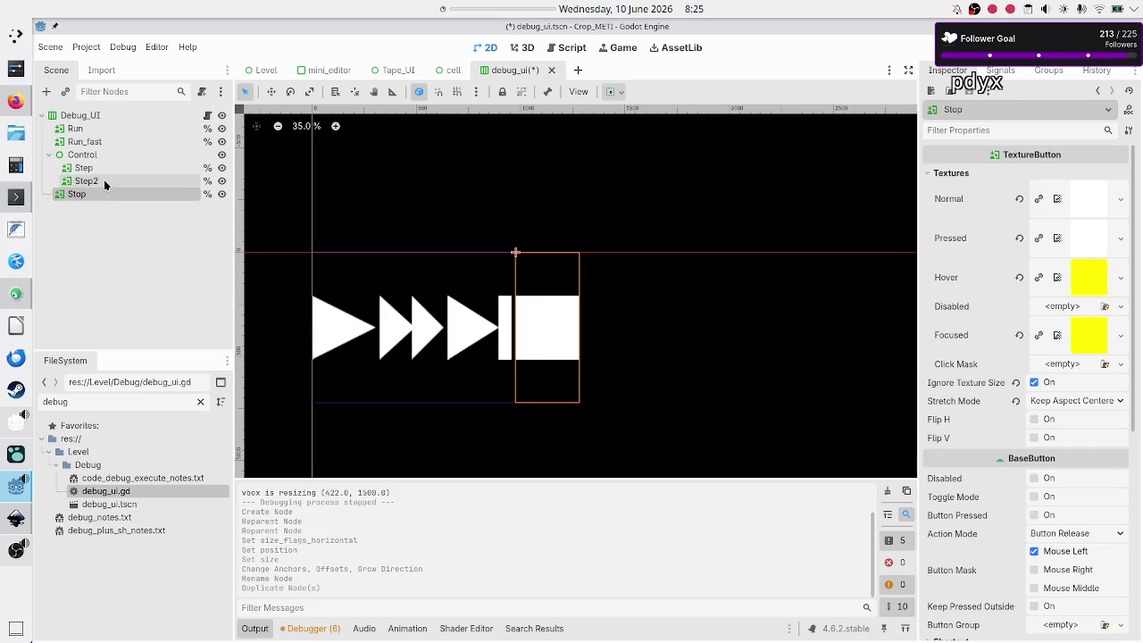
pyautogui.doubleClick(104, 181)
pyautogui.write('Pause')
pyautogui.press('Return')
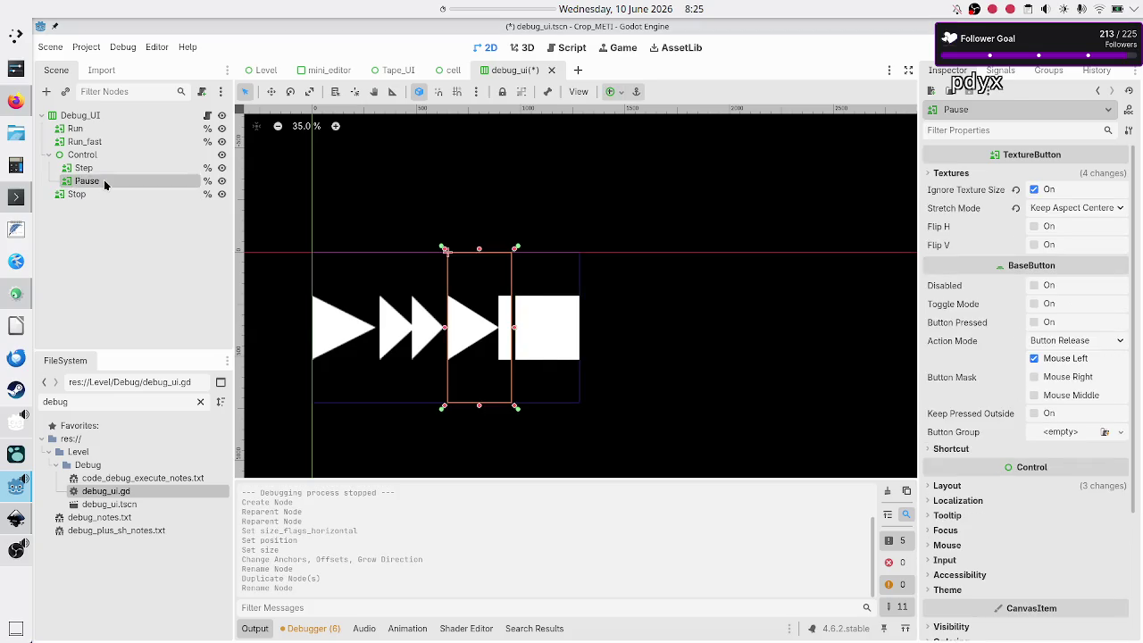
pyautogui.moveTo(94, 179)
pyautogui.mouseDown()
pyautogui.moveTo(89, 158)
pyautogui.moveTo(92, 167)
pyautogui.mouseUp()
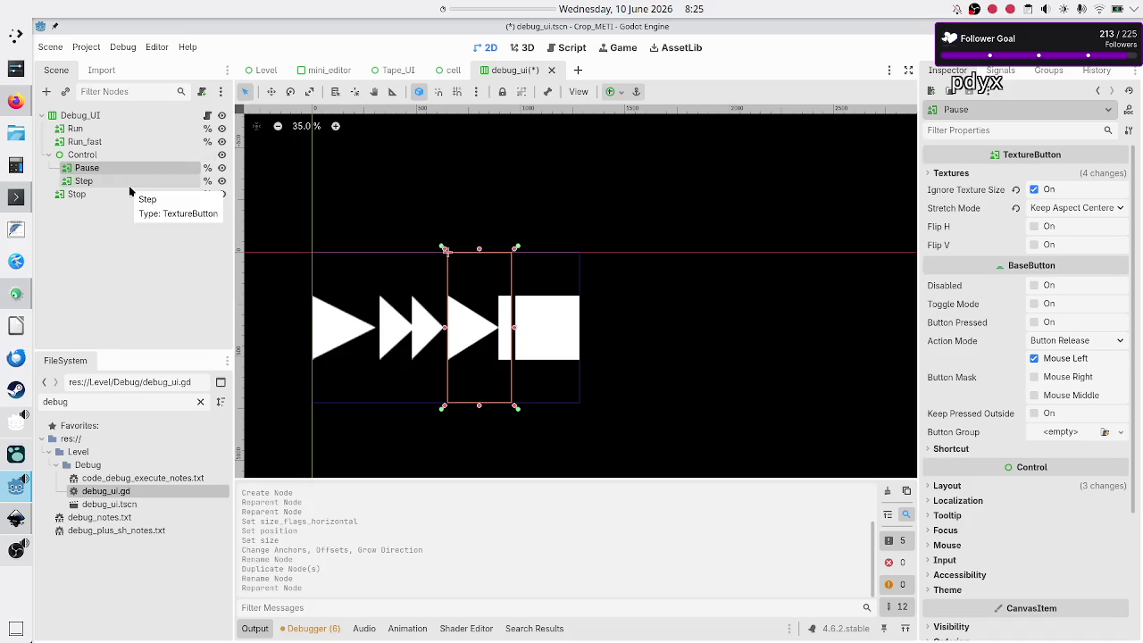
# Revert the Pause button's inherited Normal, Pressed, Hover and Focused textures.
pyautogui.click(113, 180)
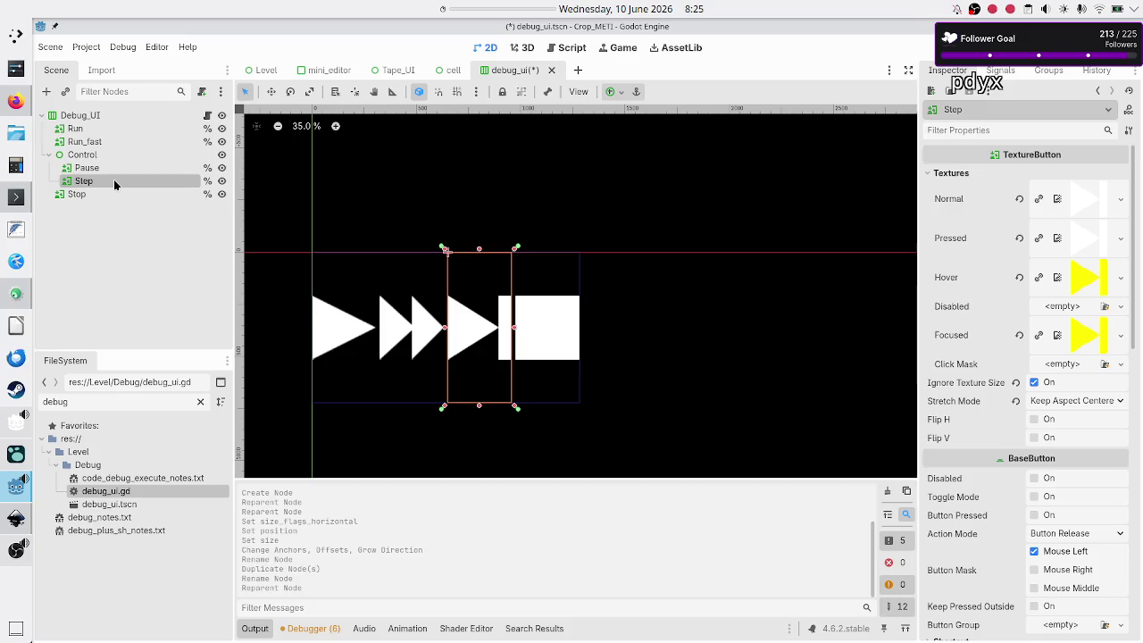
pyautogui.click(109, 169)
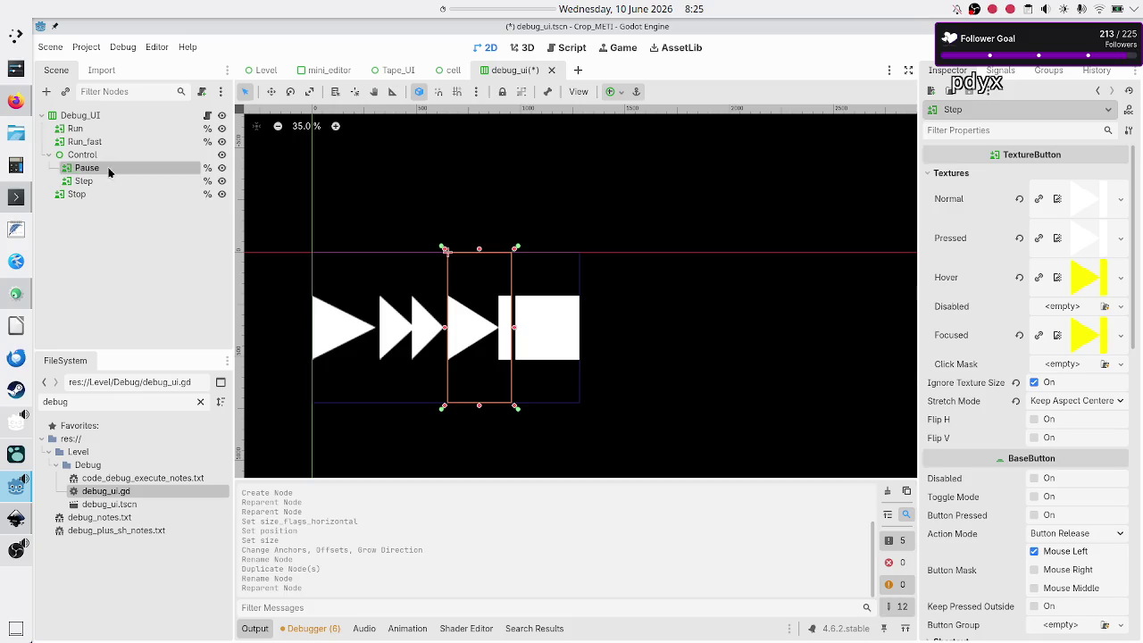
pyautogui.click(930, 175)
pyautogui.click(1018, 198)
pyautogui.click(1020, 217)
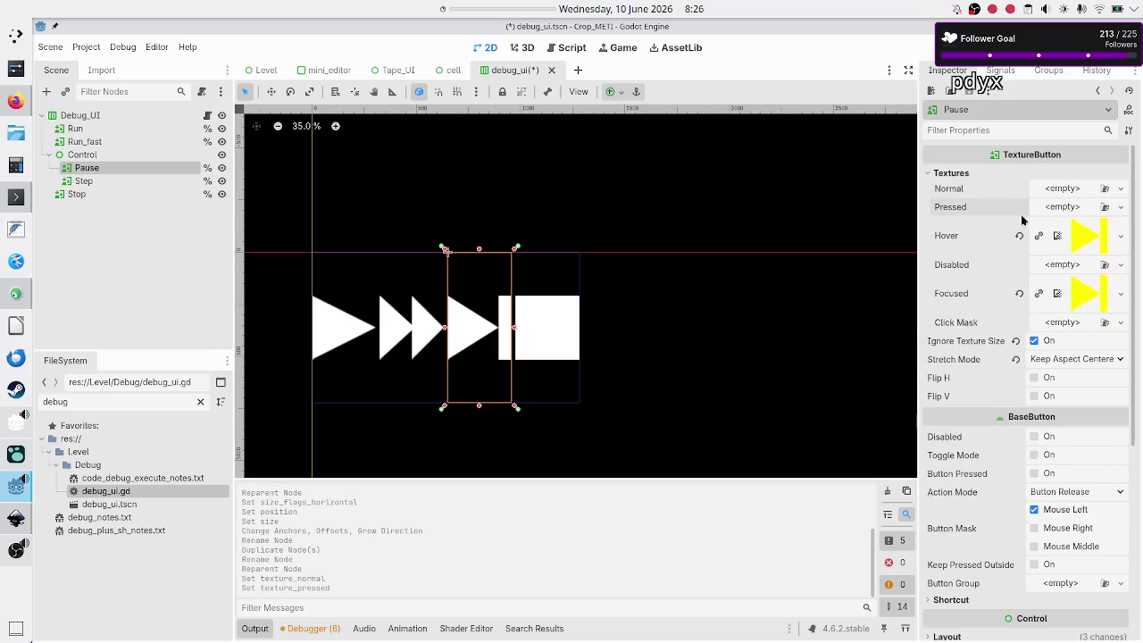
pyautogui.click(1020, 234)
pyautogui.click(1020, 274)
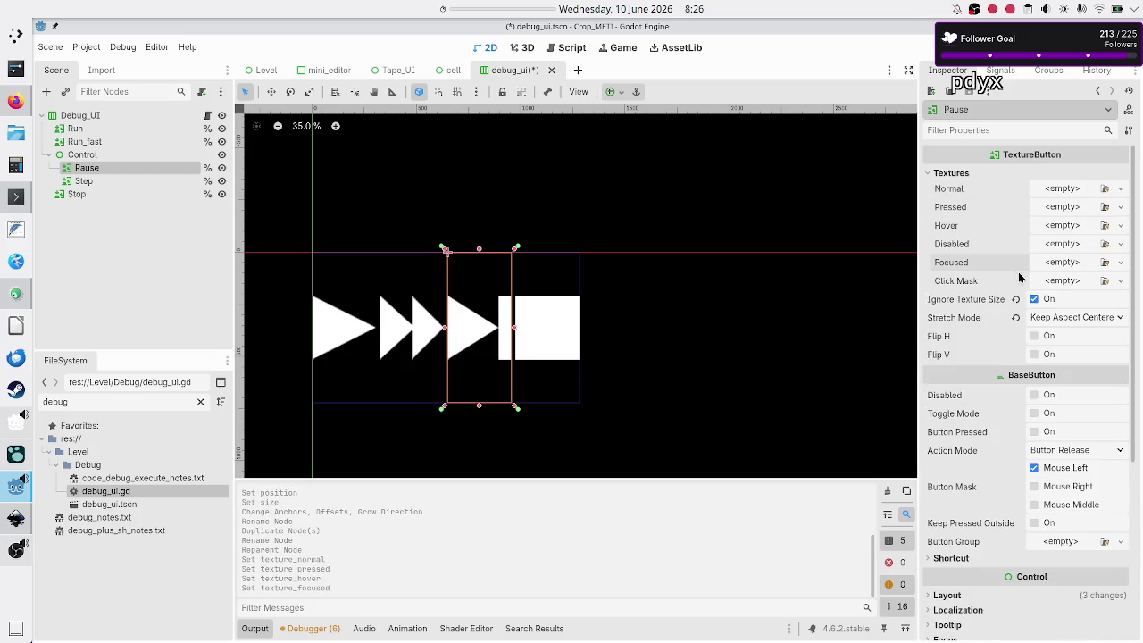
# Filter FileSystem for 'pause' and assign pause_btn.svg to Normal and Pressed.
pyautogui.doubleClick(119, 403)
pyautogui.write('pause')
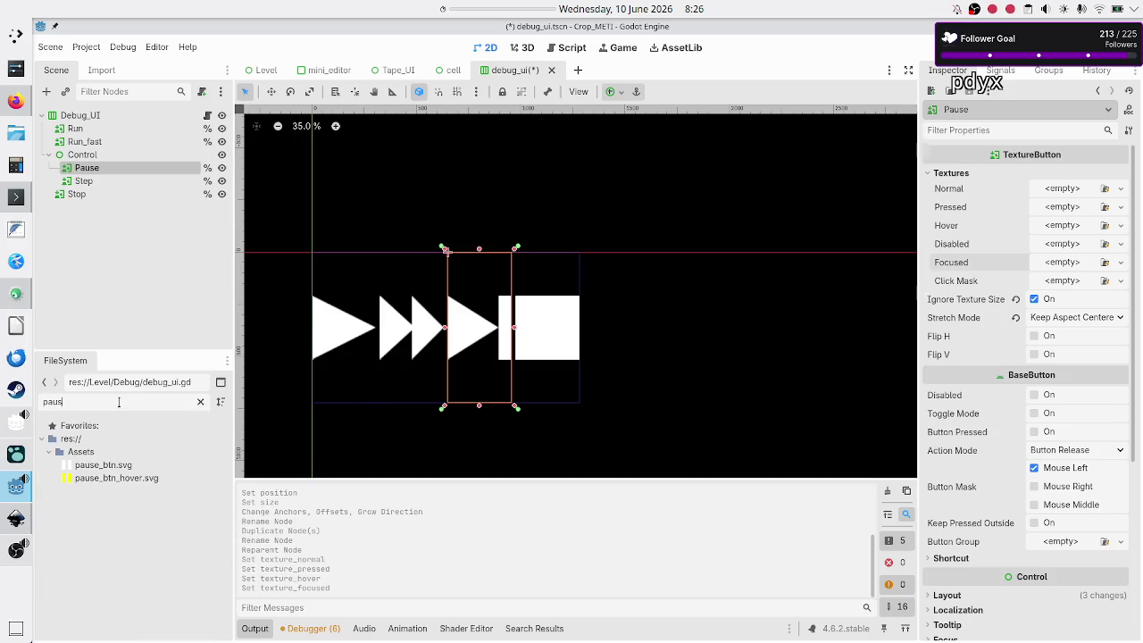
pyautogui.click(114, 468)
pyautogui.moveTo(115, 468)
pyautogui.mouseDown()
pyautogui.moveTo(623, 366)
pyautogui.moveTo(1051, 190)
pyautogui.mouseUp()
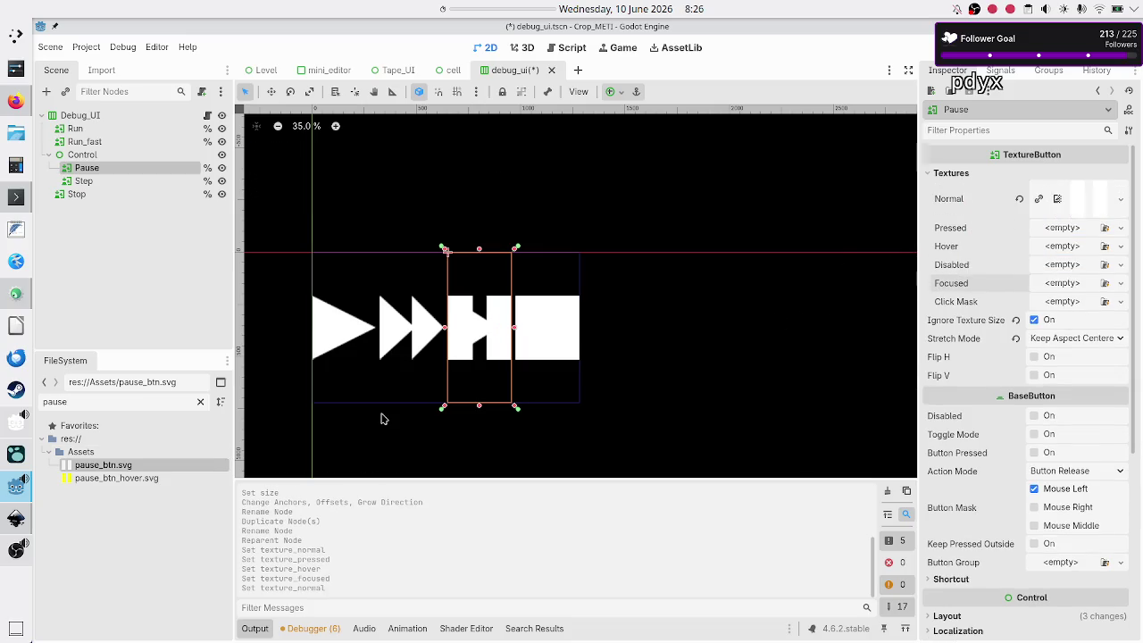
pyautogui.moveTo(132, 467)
pyautogui.mouseDown()
pyautogui.moveTo(319, 428)
pyautogui.moveTo(684, 303)
pyautogui.moveTo(990, 224)
pyautogui.moveTo(1041, 225)
pyautogui.mouseUp()
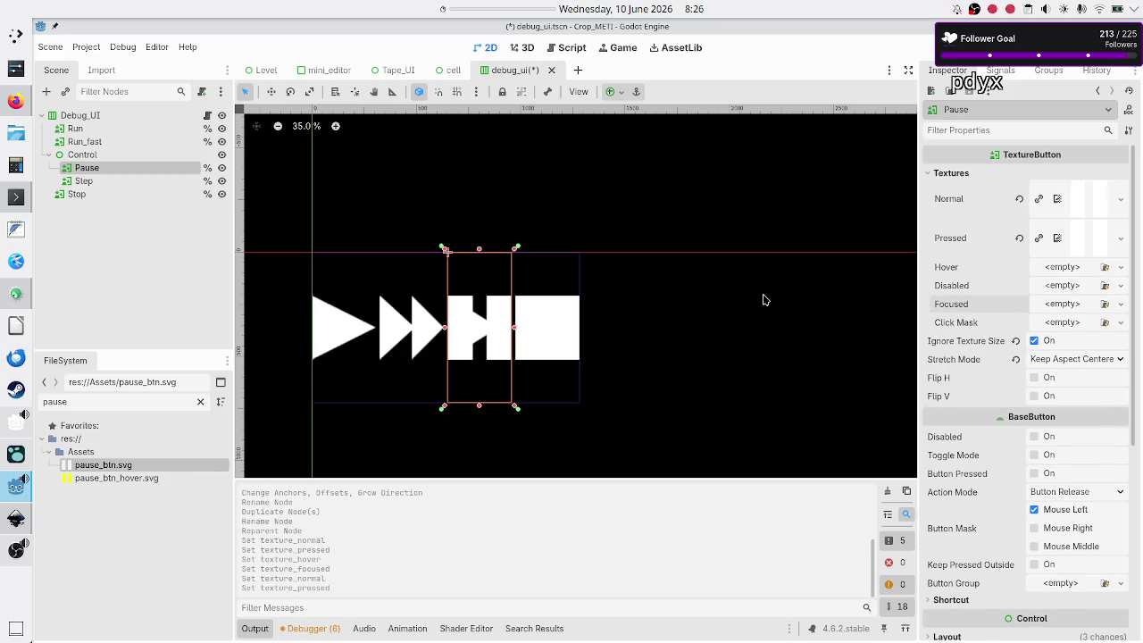
# Assign pause_btn_hover.svg to the Hover and Focused texture slots.
pyautogui.click(133, 479)
pyautogui.moveTo(133, 479)
pyautogui.mouseDown()
pyautogui.moveTo(198, 498)
pyautogui.moveTo(366, 466)
pyautogui.moveTo(526, 405)
pyautogui.moveTo(674, 376)
pyautogui.moveTo(787, 332)
pyautogui.moveTo(928, 308)
pyautogui.moveTo(1023, 268)
pyautogui.moveTo(1064, 265)
pyautogui.mouseUp()
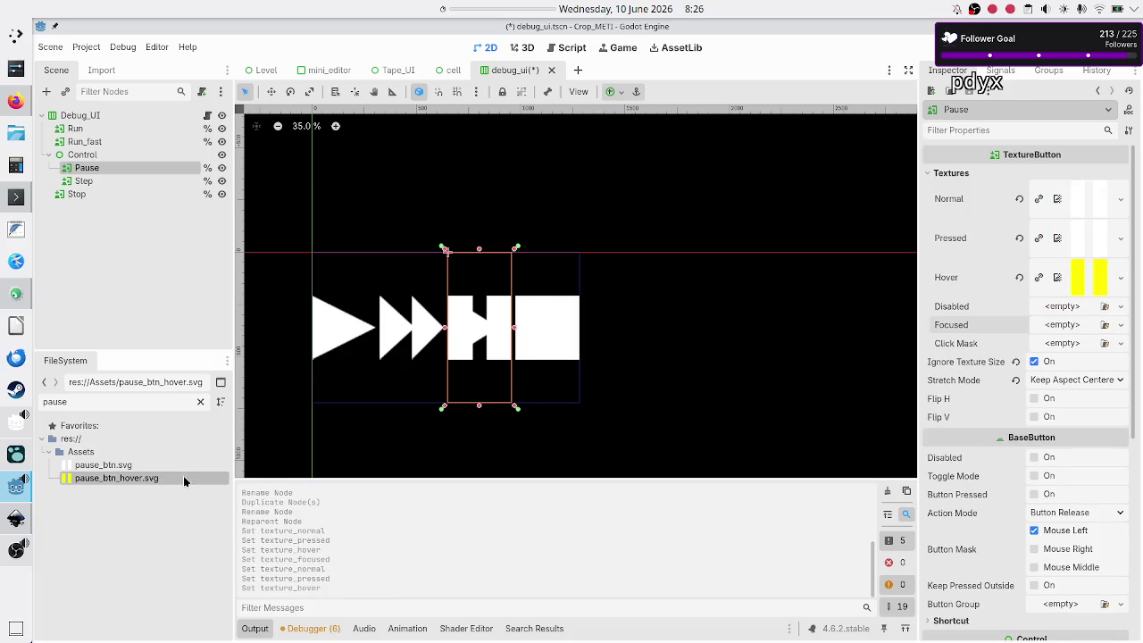
pyautogui.moveTo(182, 478)
pyautogui.mouseDown()
pyautogui.moveTo(352, 476)
pyautogui.moveTo(482, 430)
pyautogui.moveTo(903, 350)
pyautogui.moveTo(1004, 309)
pyautogui.moveTo(1060, 323)
pyautogui.mouseUp()
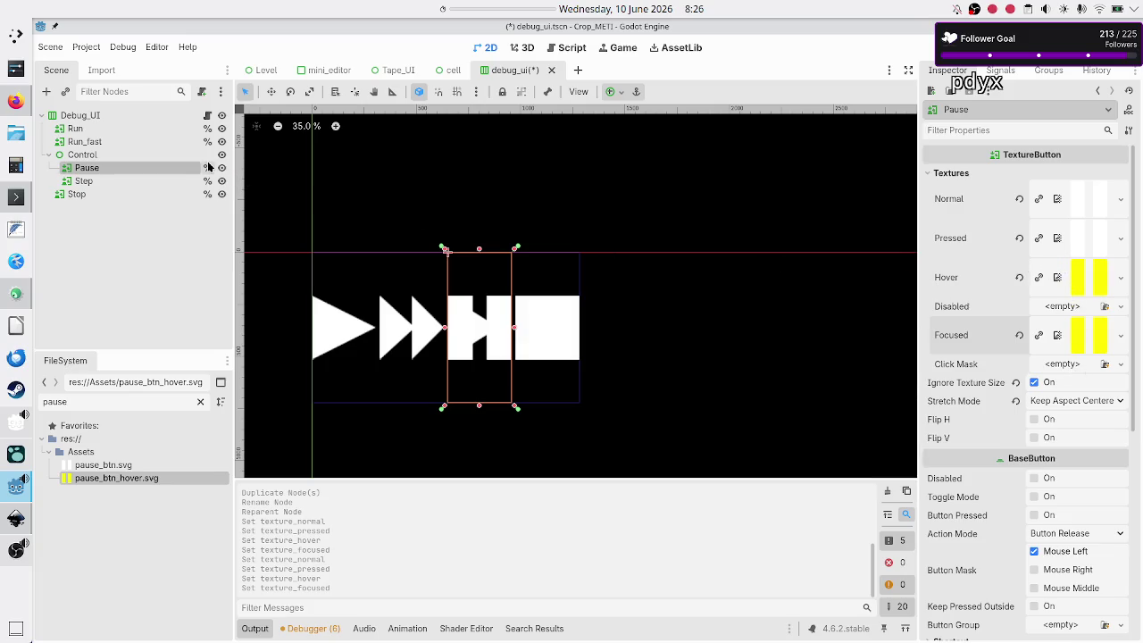
pyautogui.rightClick(127, 167)
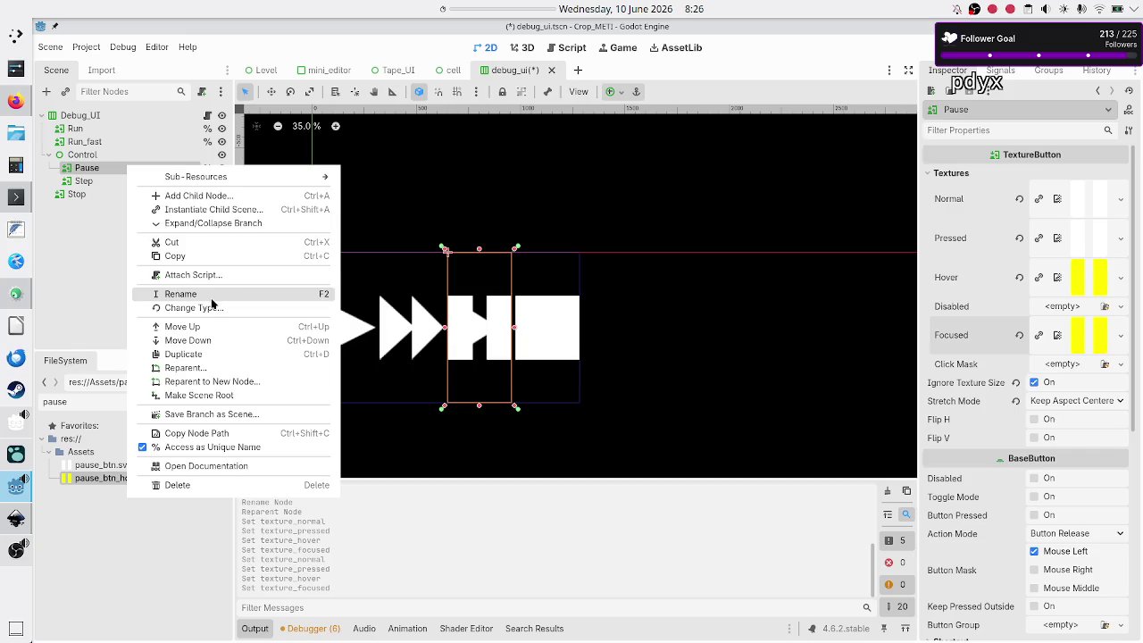
# Apply the Full Rect anchor preset to the Pause button.
pyautogui.click(96, 255)
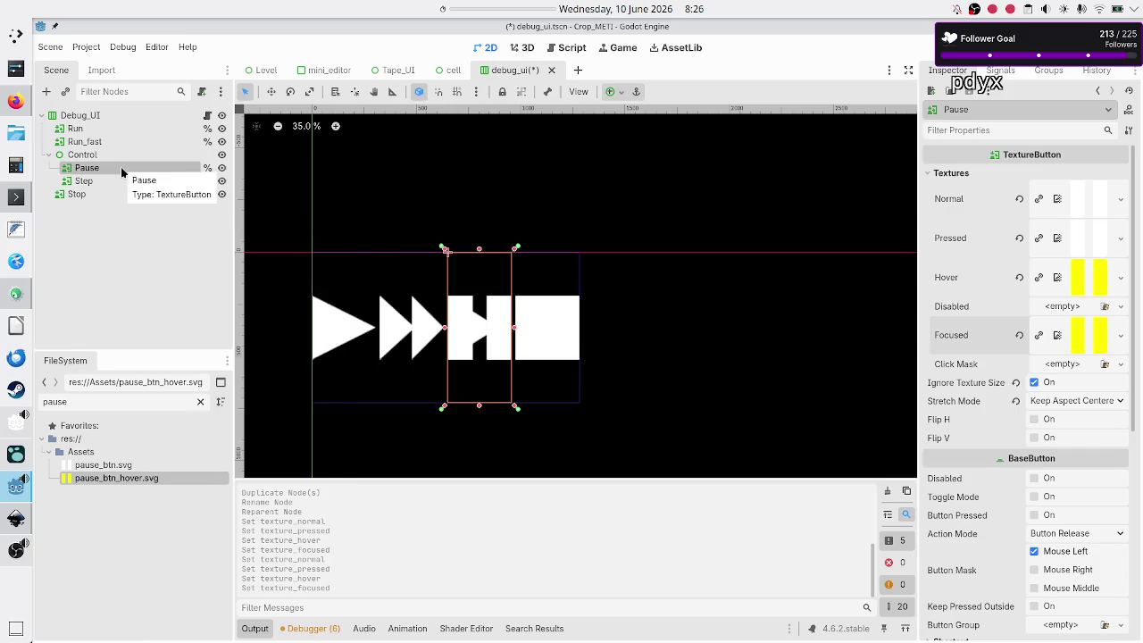
pyautogui.click(624, 93)
pyautogui.click(682, 203)
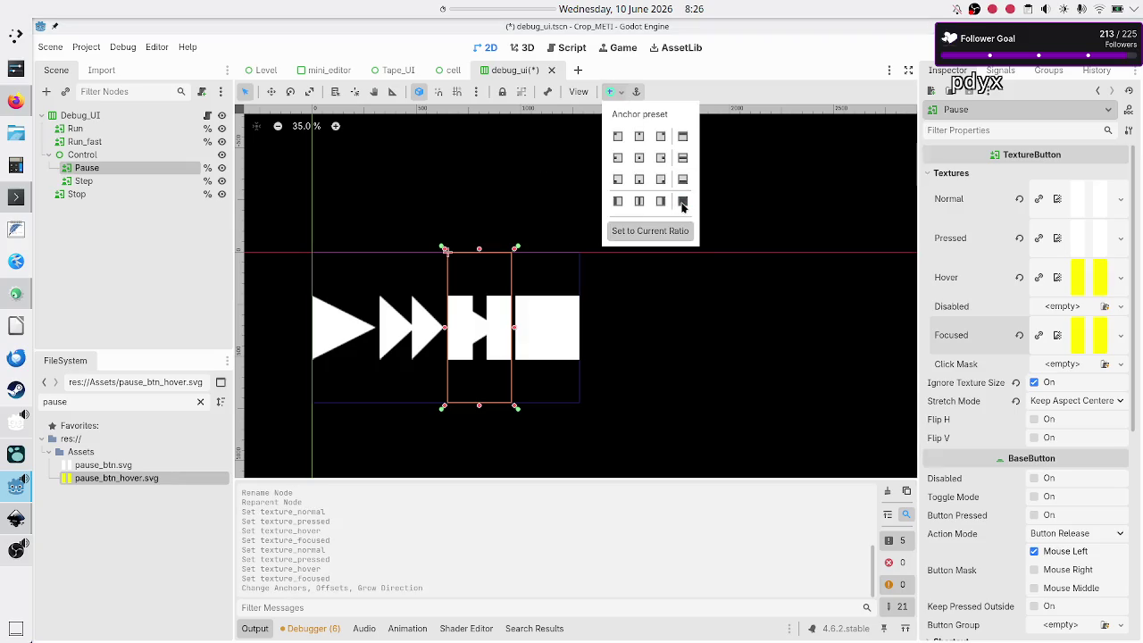
pyautogui.click(124, 247)
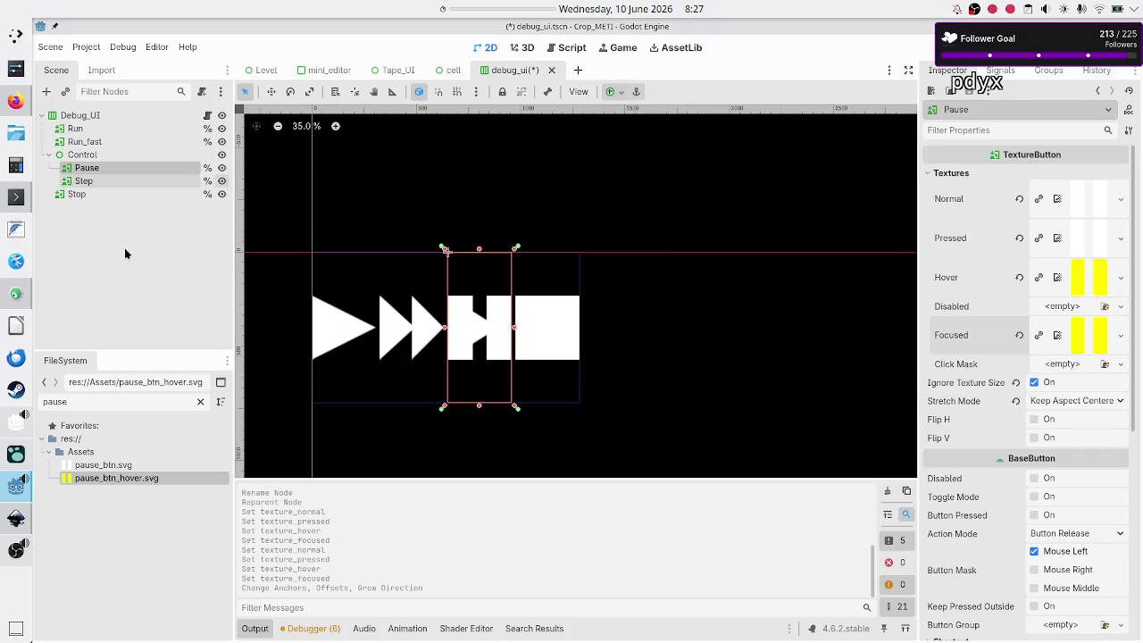
pyautogui.click(109, 182)
pyautogui.click(120, 170)
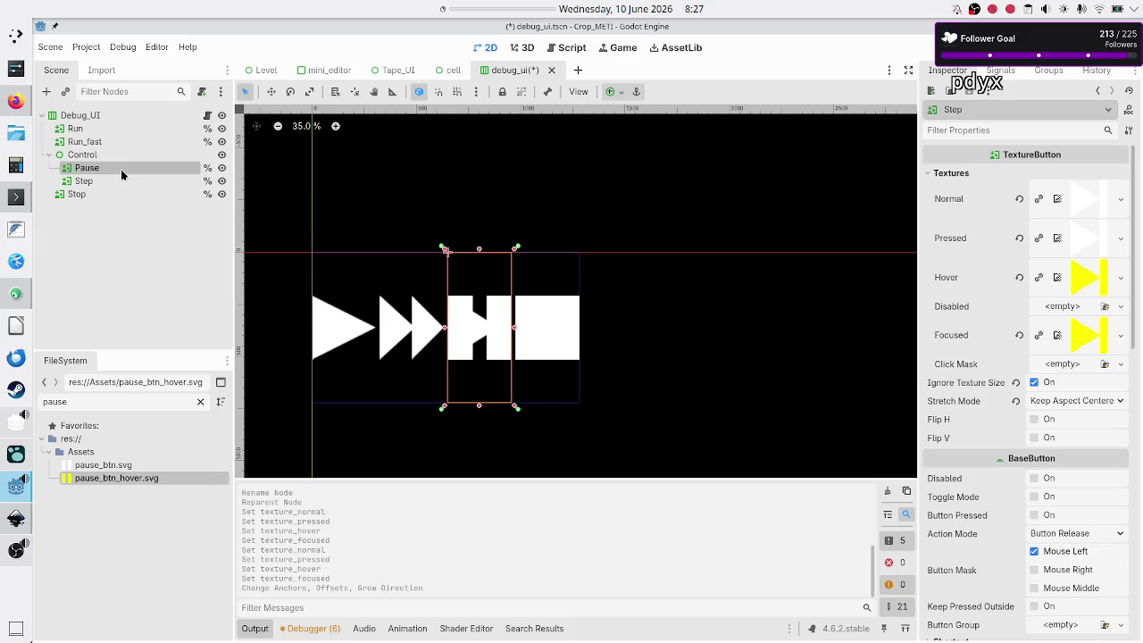
# Hide the Pause button in the scene and open debug_ui.gd at line 16.
pyautogui.click(205, 115)
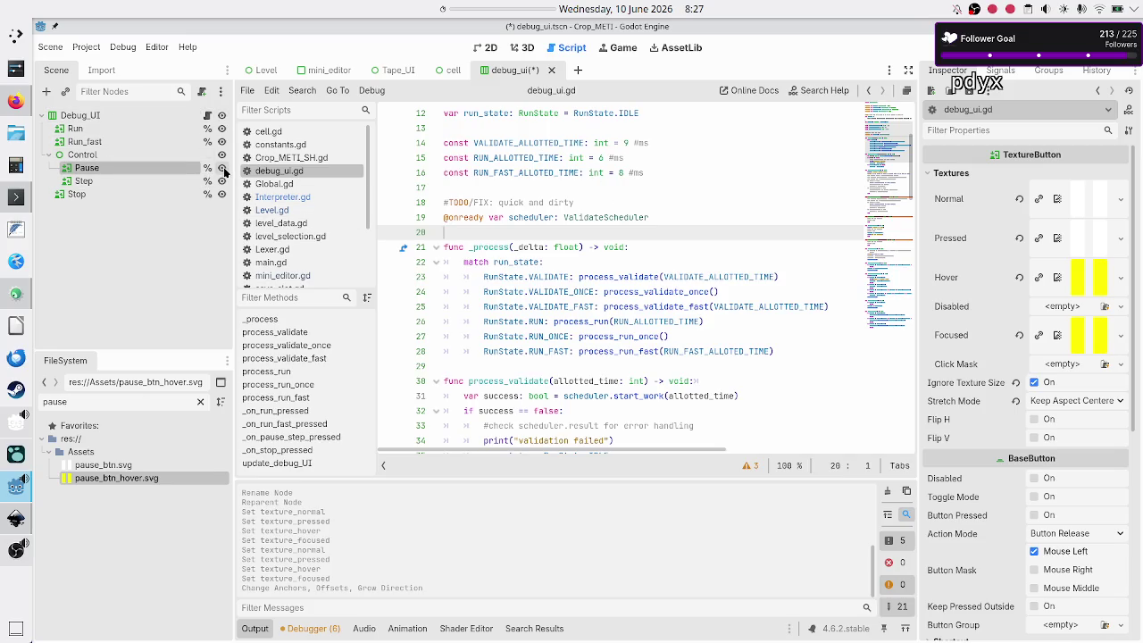
pyautogui.click(490, 49)
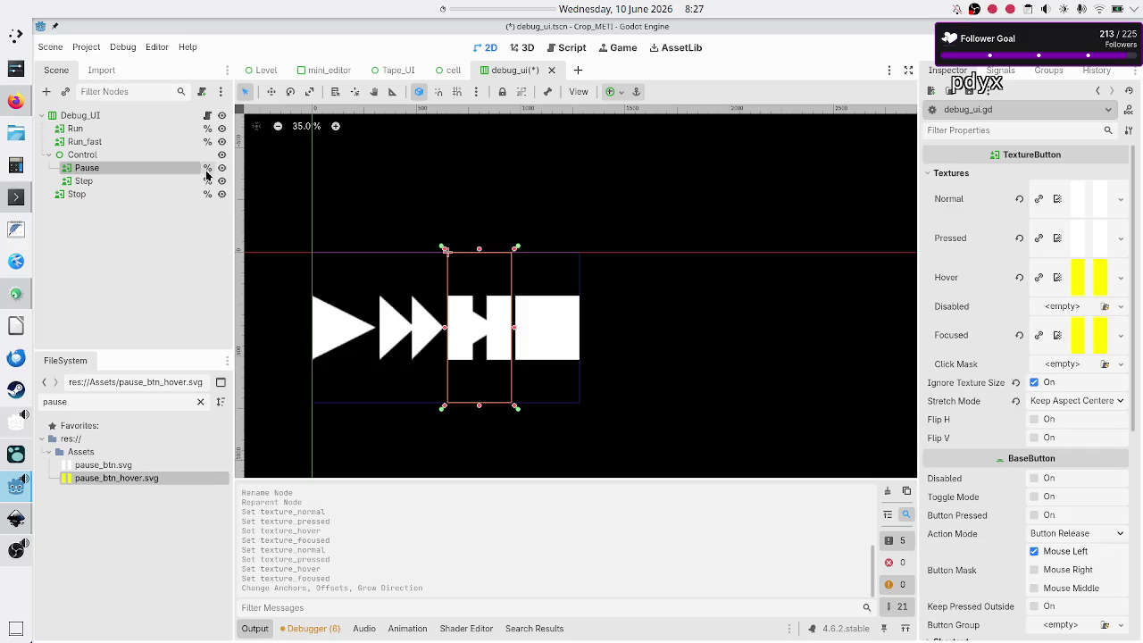
pyautogui.click(223, 169)
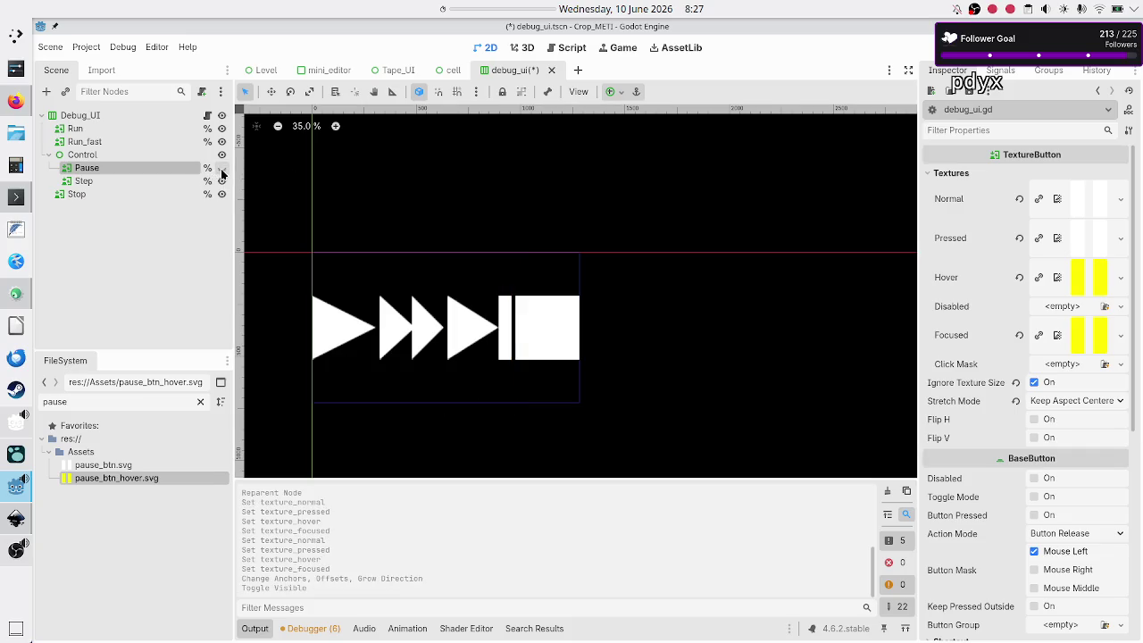
pyautogui.click(206, 114)
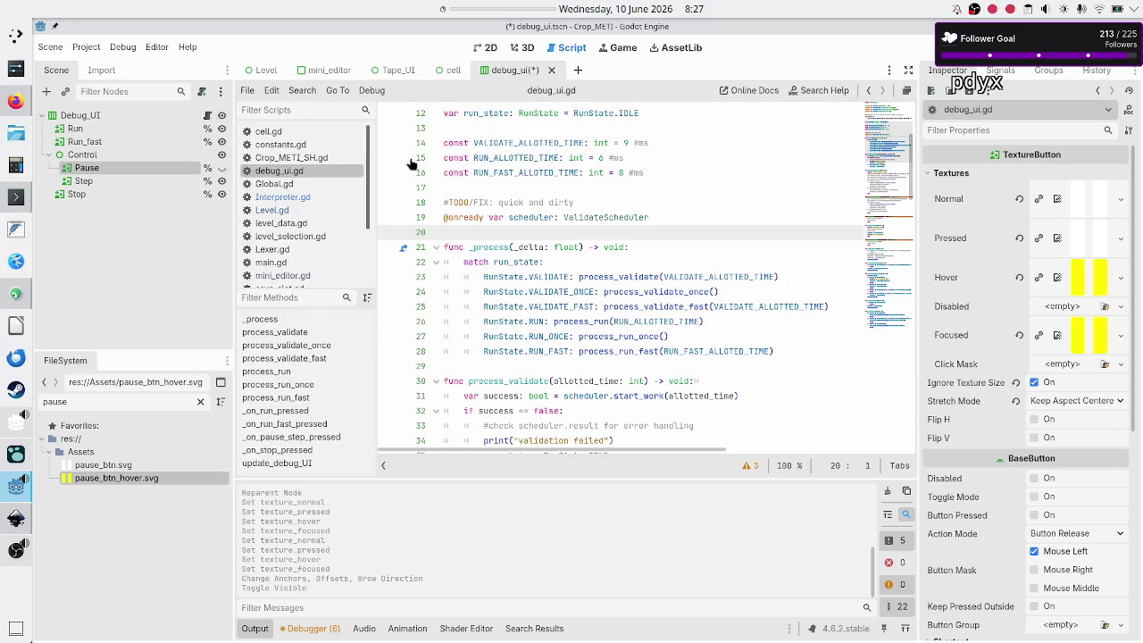
pyautogui.click(651, 178)
# Reorder Control's children so Step precedes Pause, undoing an accidental reparent with Ctrl+Z.
pyautogui.scroll(4, 539, 146)
pyautogui.hscroll(2, 540, 146)
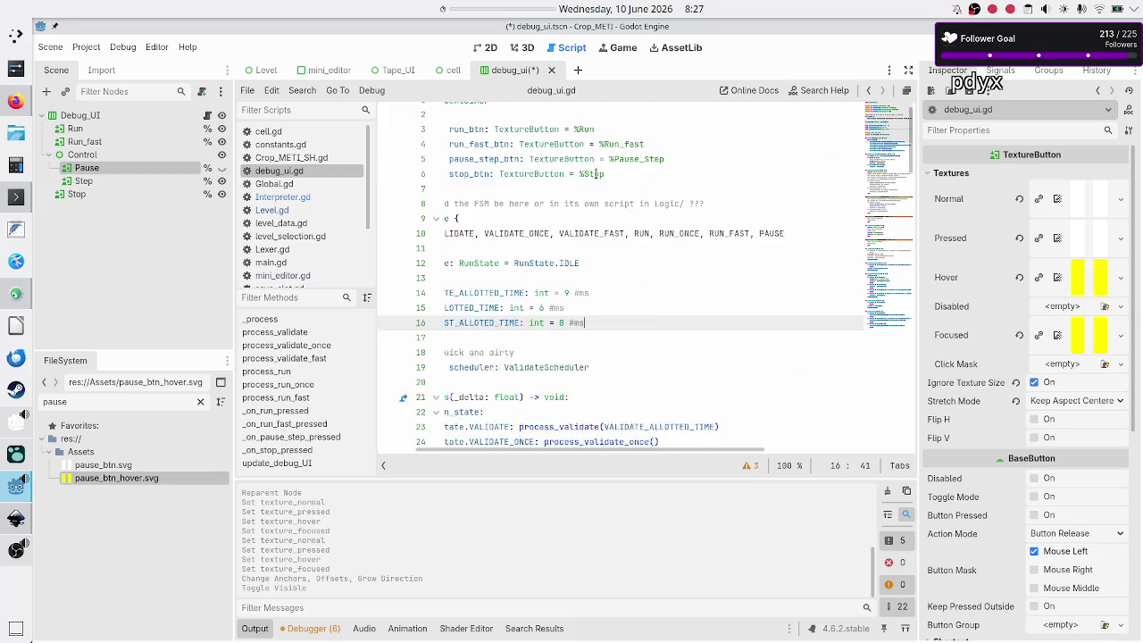
pyautogui.press('Up')
pyautogui.press('Up')
pyautogui.press('Up')
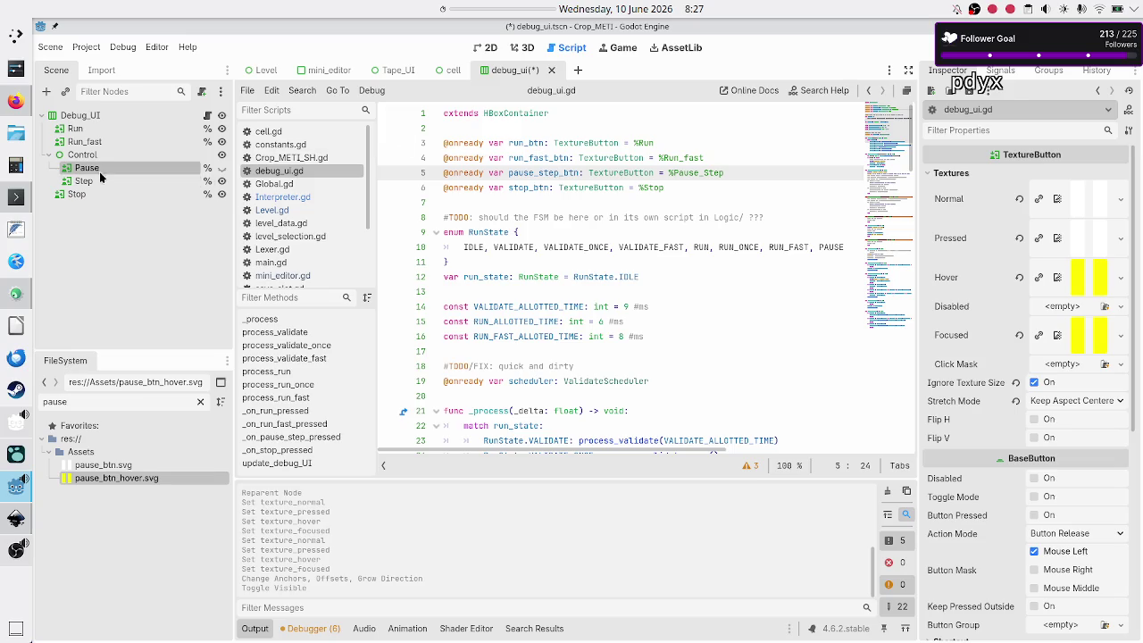
pyautogui.moveTo(101, 172); pyautogui.dragTo(94, 186)
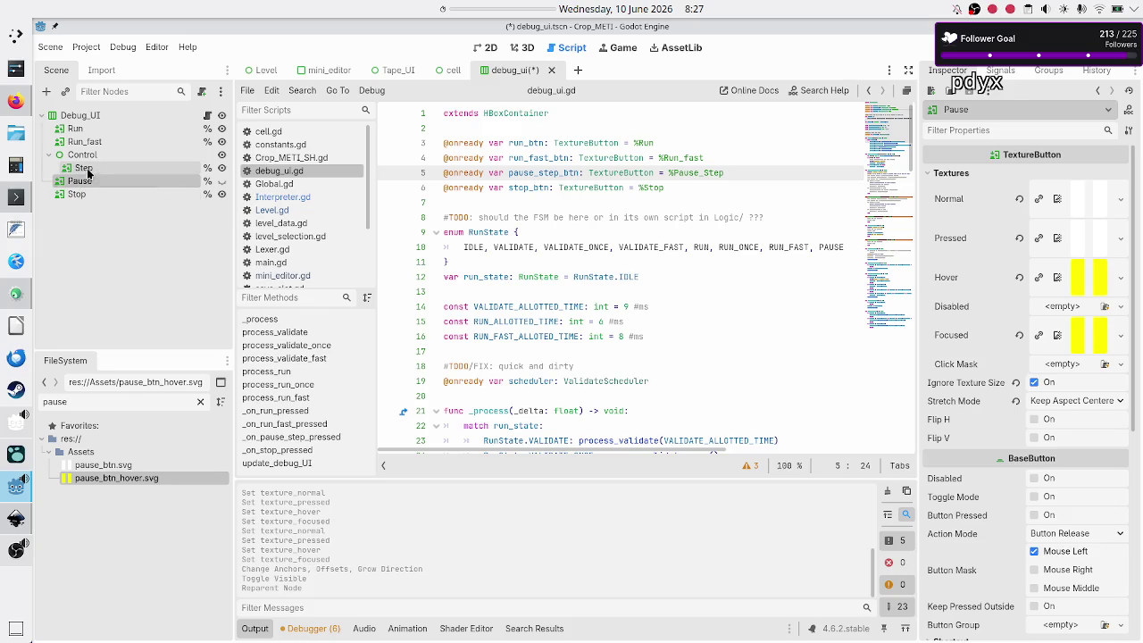
pyautogui.moveTo(82, 182); pyautogui.dragTo(89, 161)
pyautogui.hotkey('ctrl', 'z')
pyautogui.hotkey('ctrl', 'z')
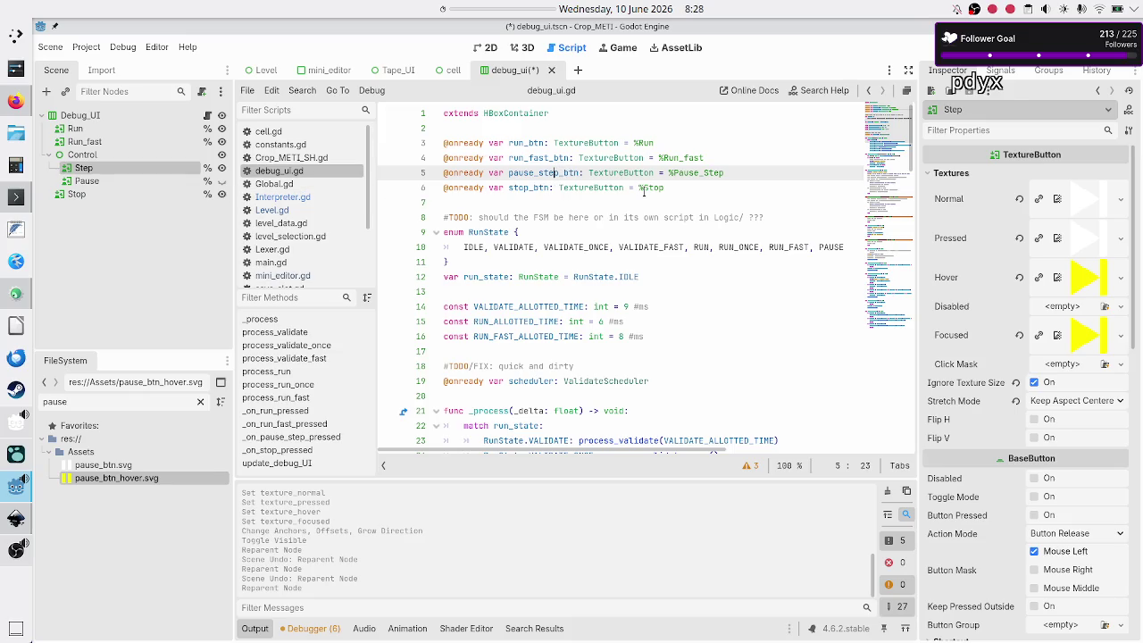
# Change line 5 to step_btn = %Step and copy that declaration onto line 6.
pyautogui.press('BackSpace')
pyautogui.press('BackSpace')
pyautogui.press('BackSpace')
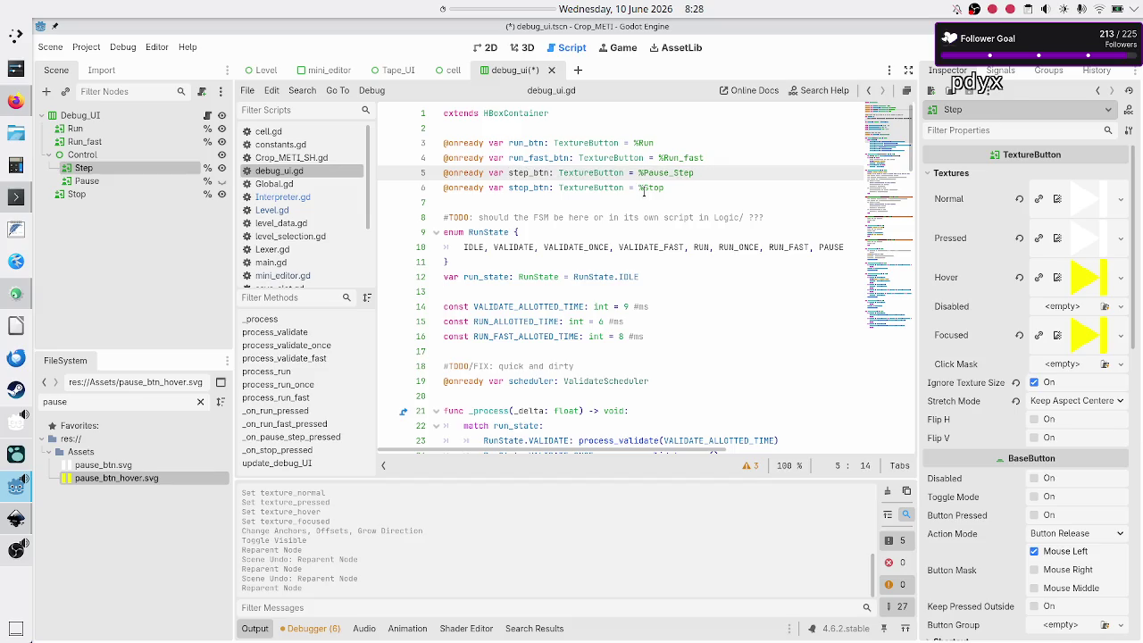
pyautogui.press('Right')
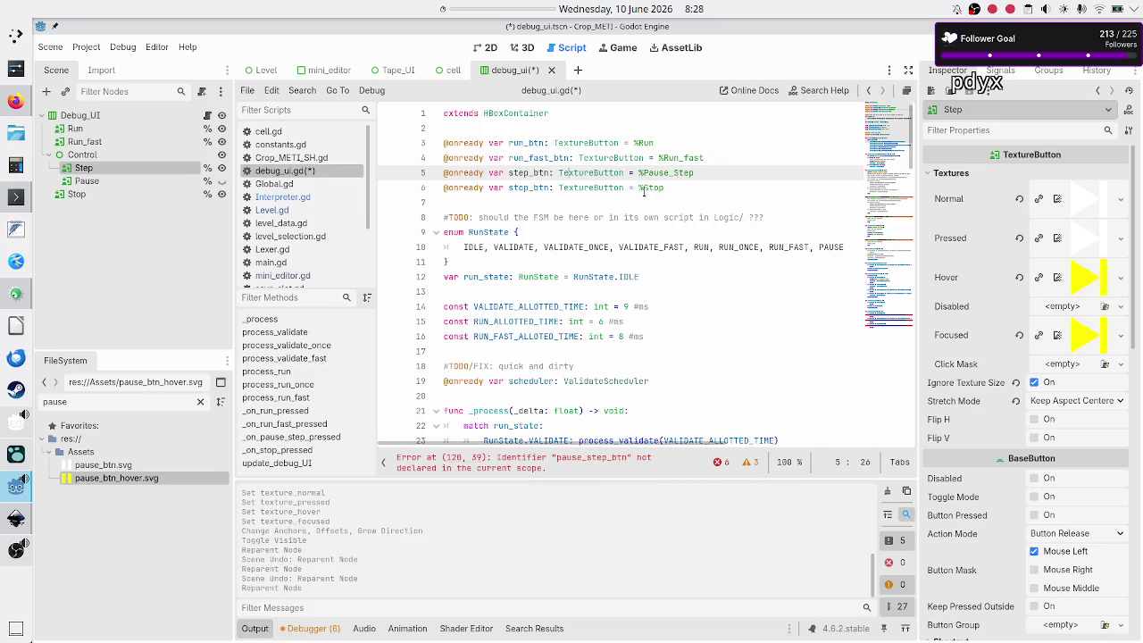
pyautogui.press('BackSpace')
pyautogui.press('BackSpace')
pyautogui.press('BackSpace')
pyautogui.press('Return')
pyautogui.press('Up')
pyautogui.hotkey('shift', 'End')
pyautogui.hotkey('ctrl', 'c')
pyautogui.press('Down')
pyautogui.hotkey('ctrl', 'v')
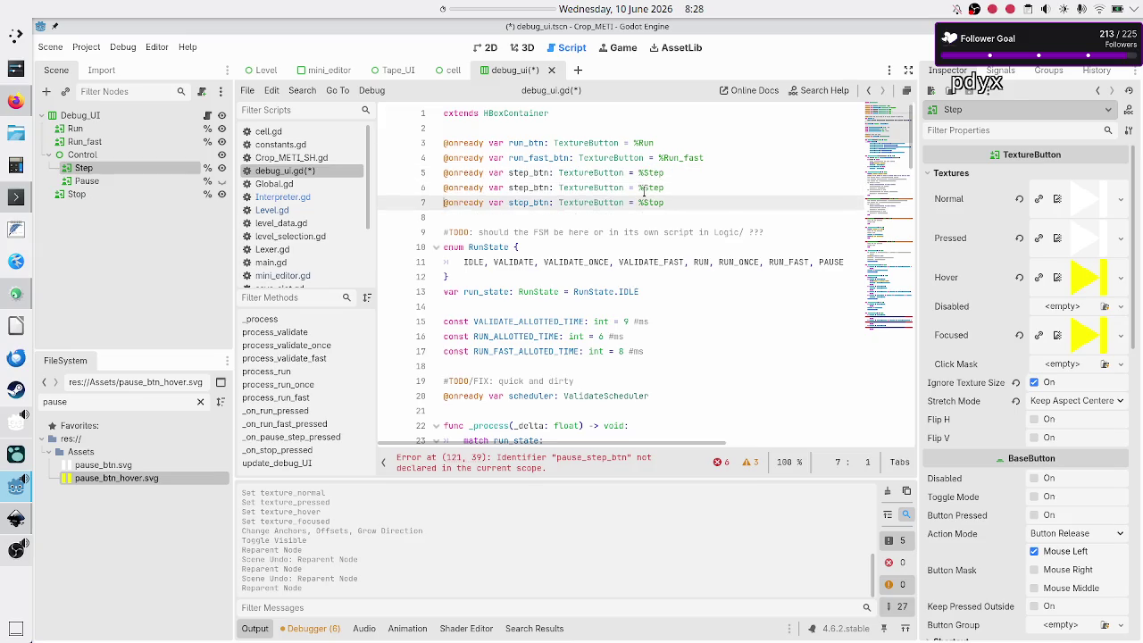
pyautogui.press('Home')
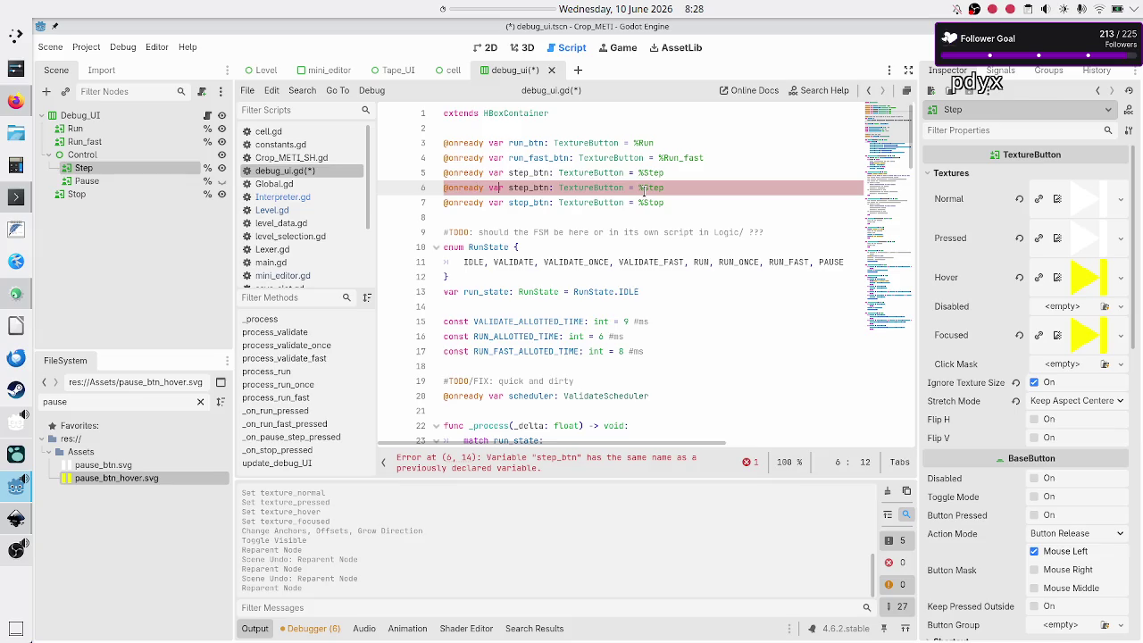
# Edit the copied line to declare pause_btn referencing %Pause.
pyautogui.press('BackSpace')
pyautogui.press('BackSpace')
pyautogui.press('BackSpace')
pyautogui.write('pause')
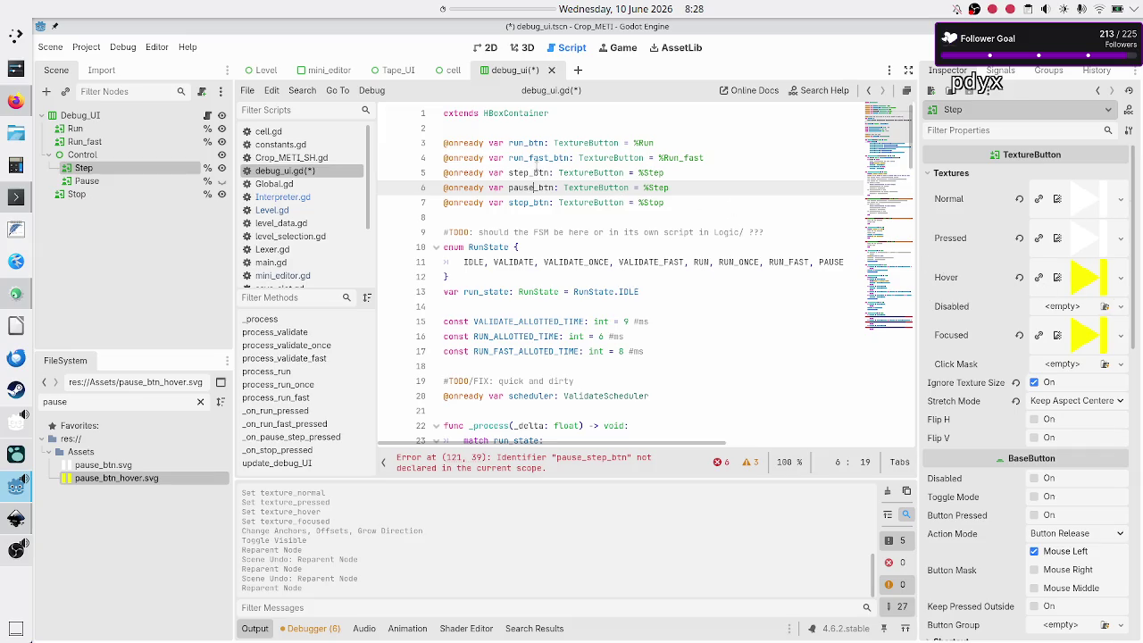
pyautogui.click(531, 172)
pyautogui.doubleClick(526, 186)
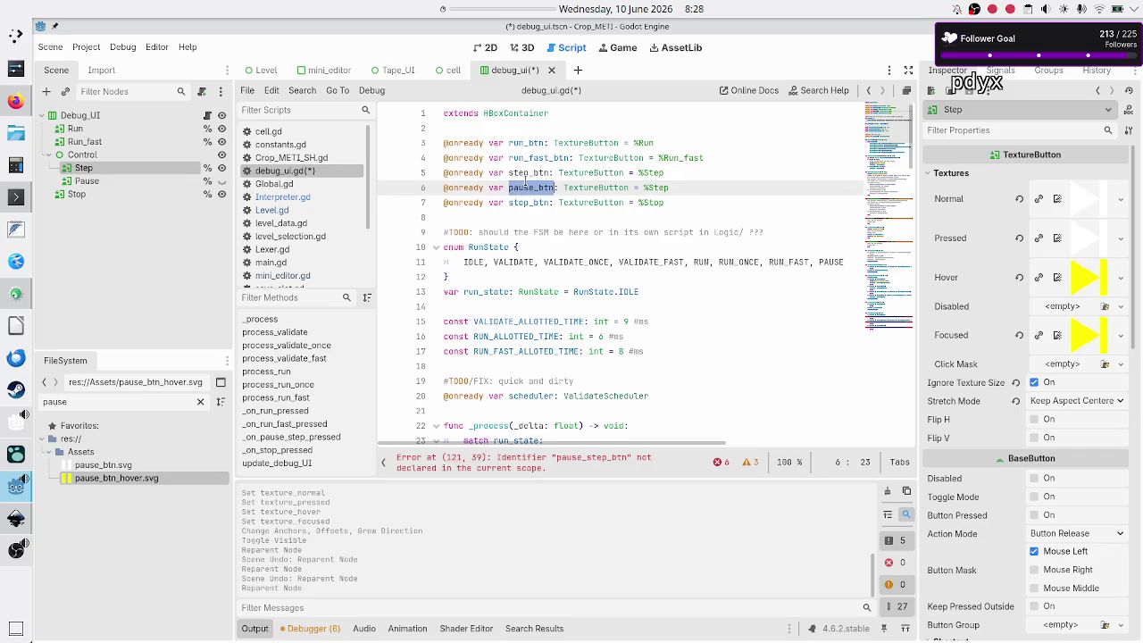
pyautogui.doubleClick(524, 172)
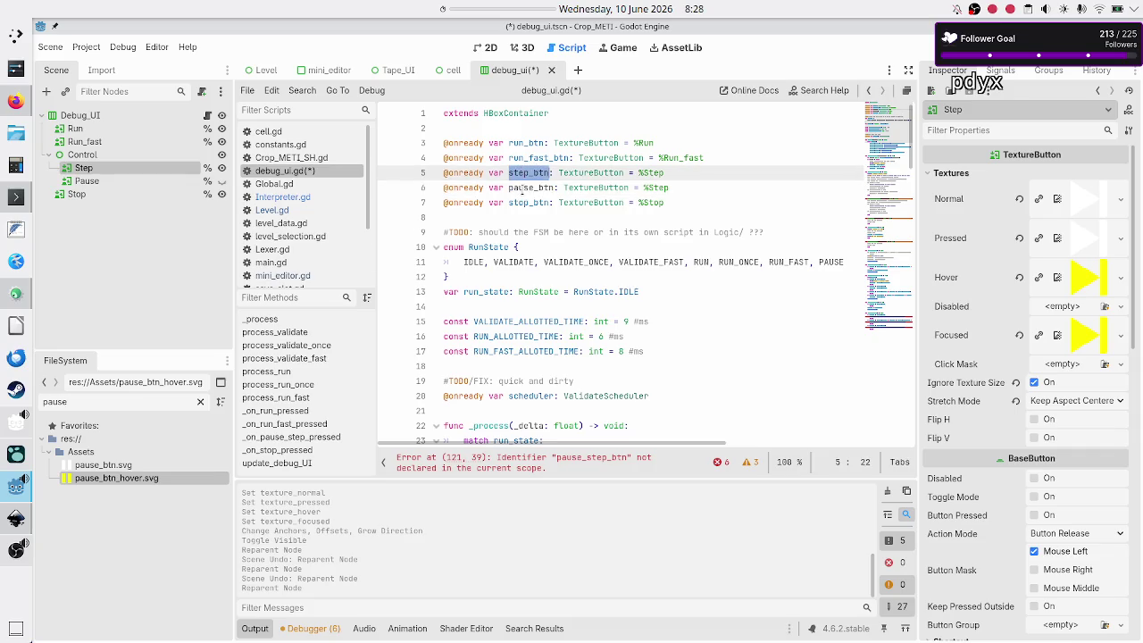
pyautogui.doubleClick(522, 187)
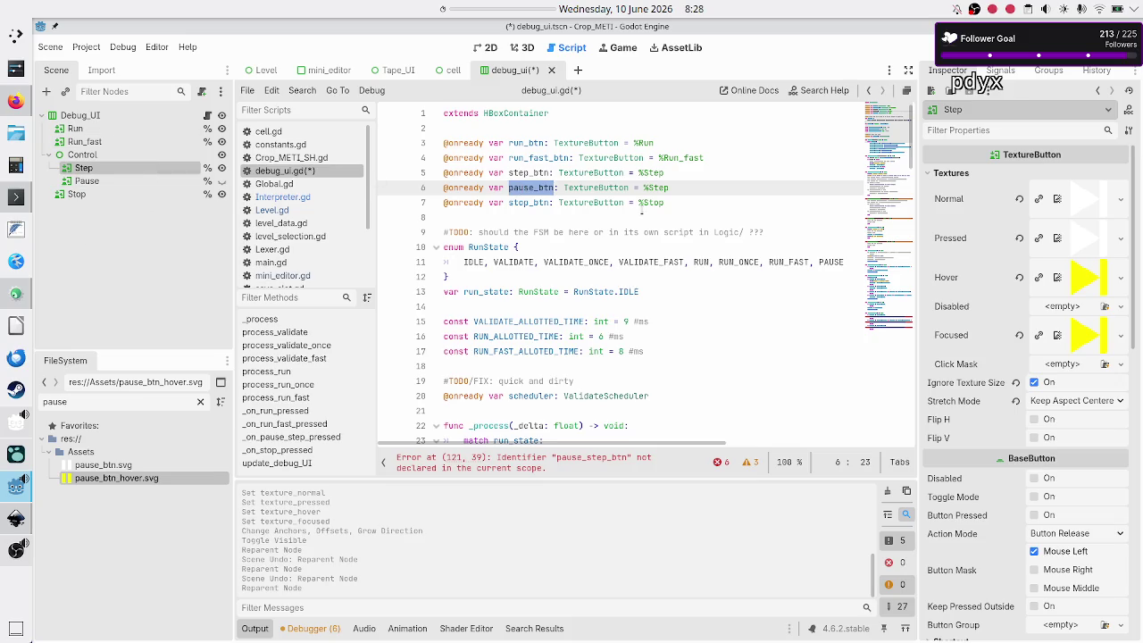
pyautogui.press('Right')
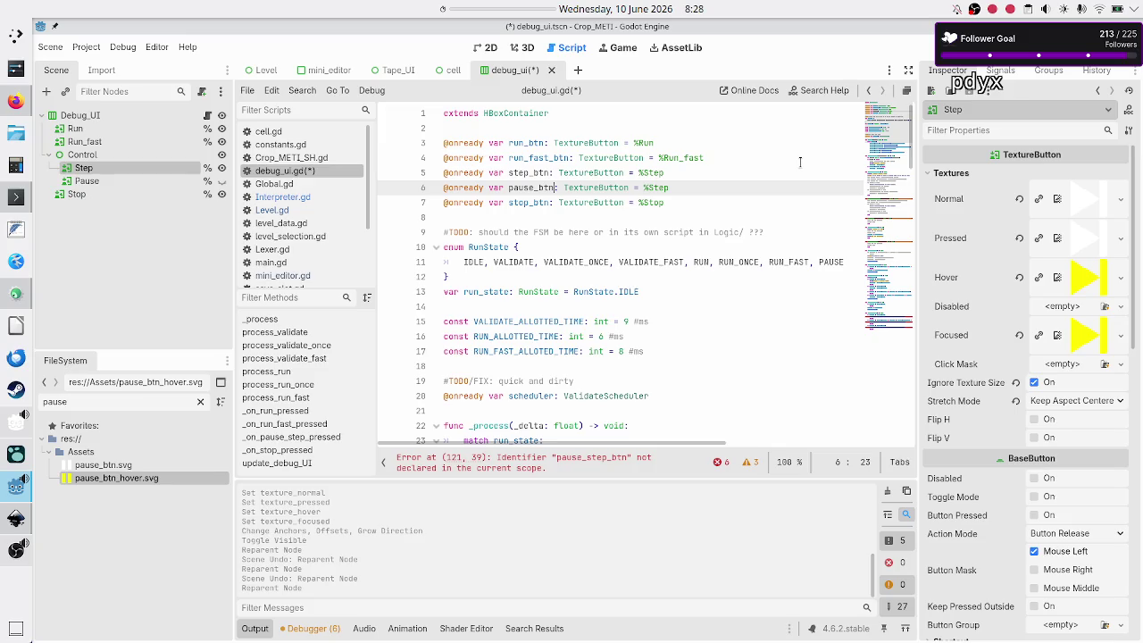
pyautogui.press('Up')
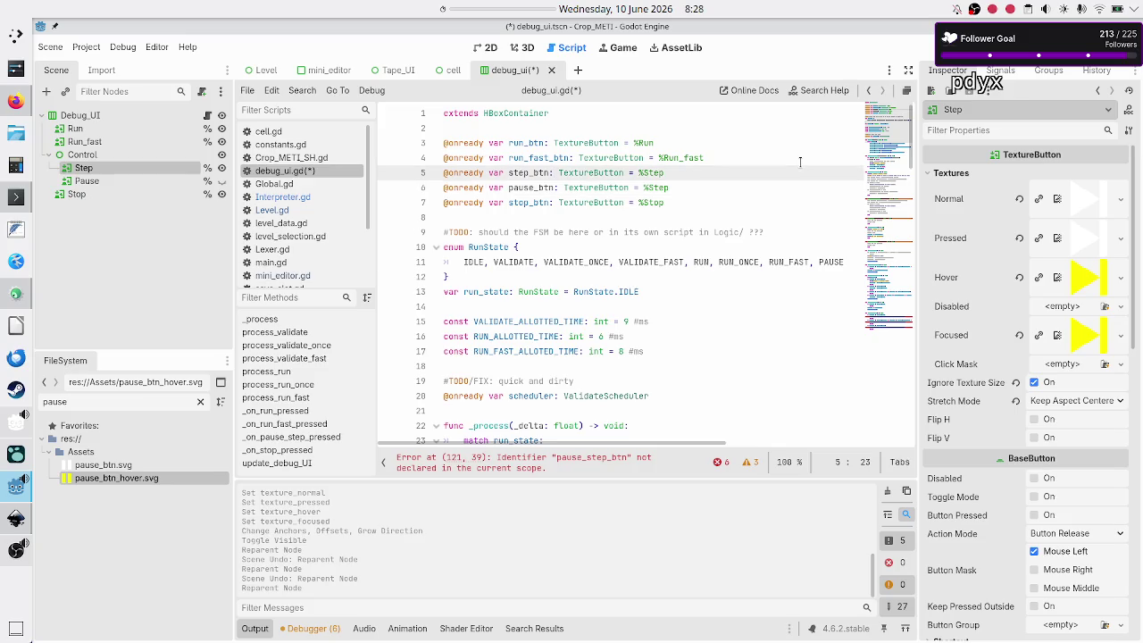
pyautogui.press('Down')
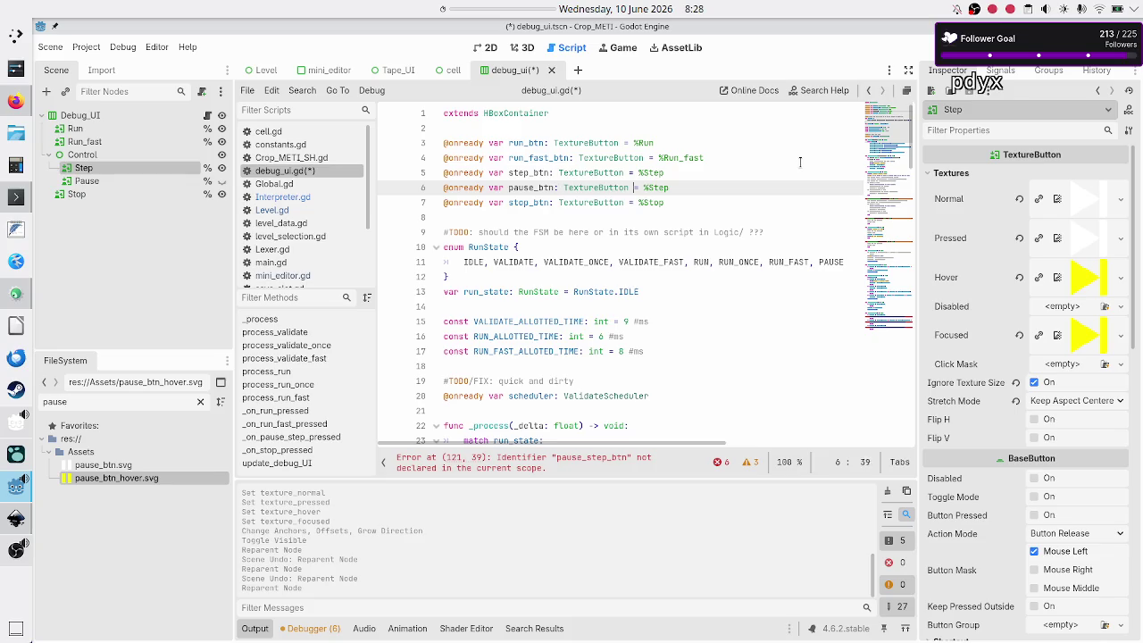
pyautogui.write('Pause')
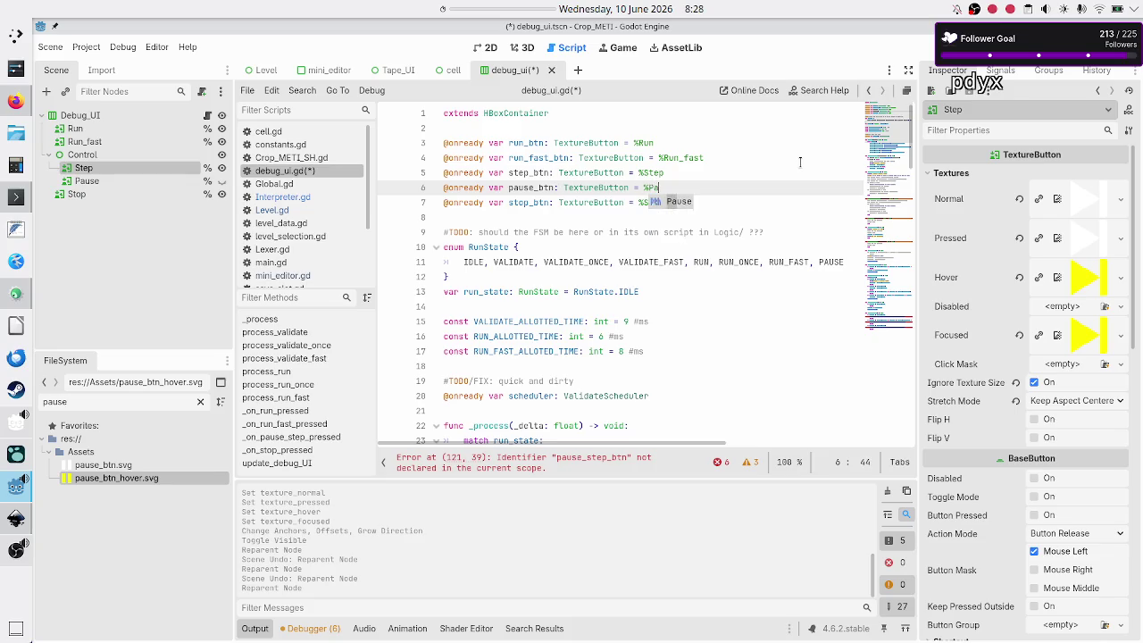
pyautogui.press('Down')
pyautogui.press('Down')
pyautogui.press('Down')
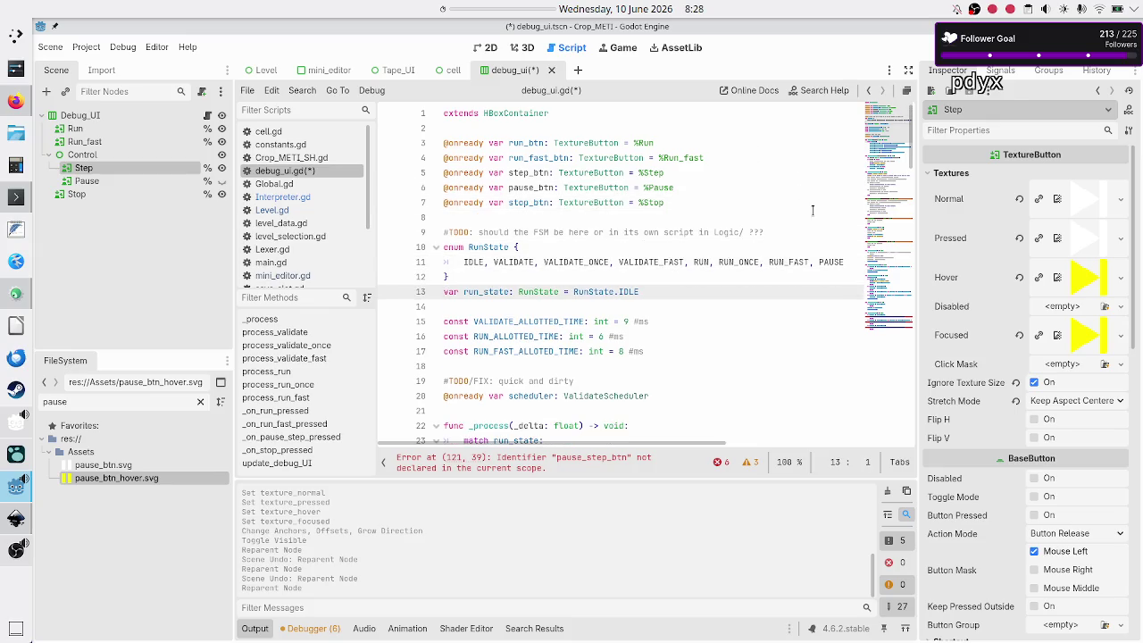
pyautogui.scroll(-13, 724, 260)
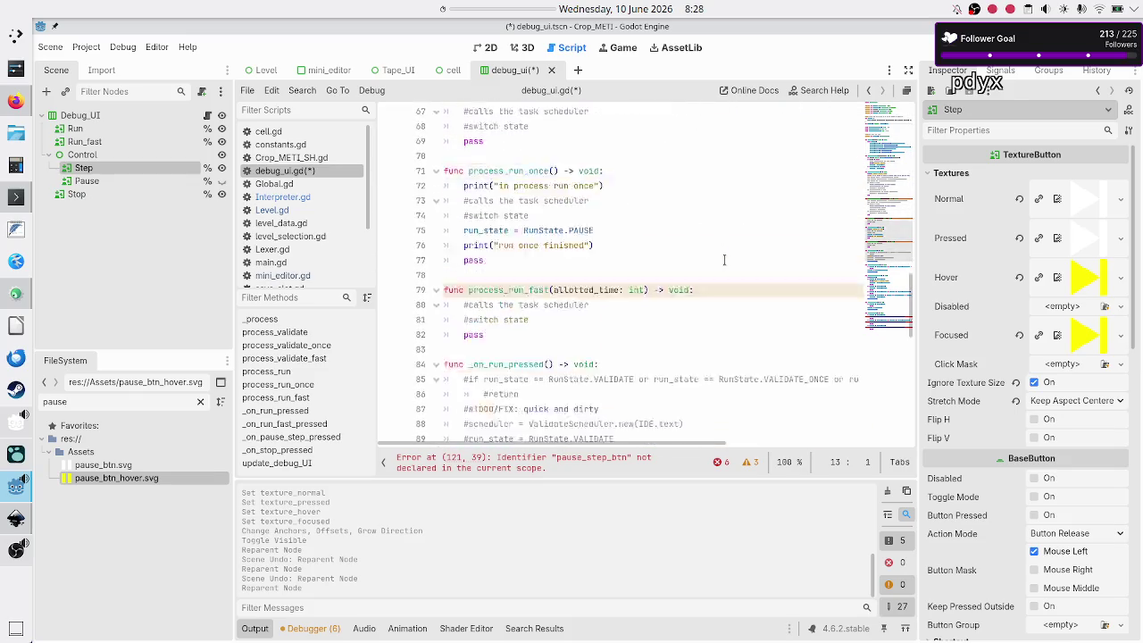
pyautogui.scroll(-8, 724, 260)
pyautogui.click(646, 284)
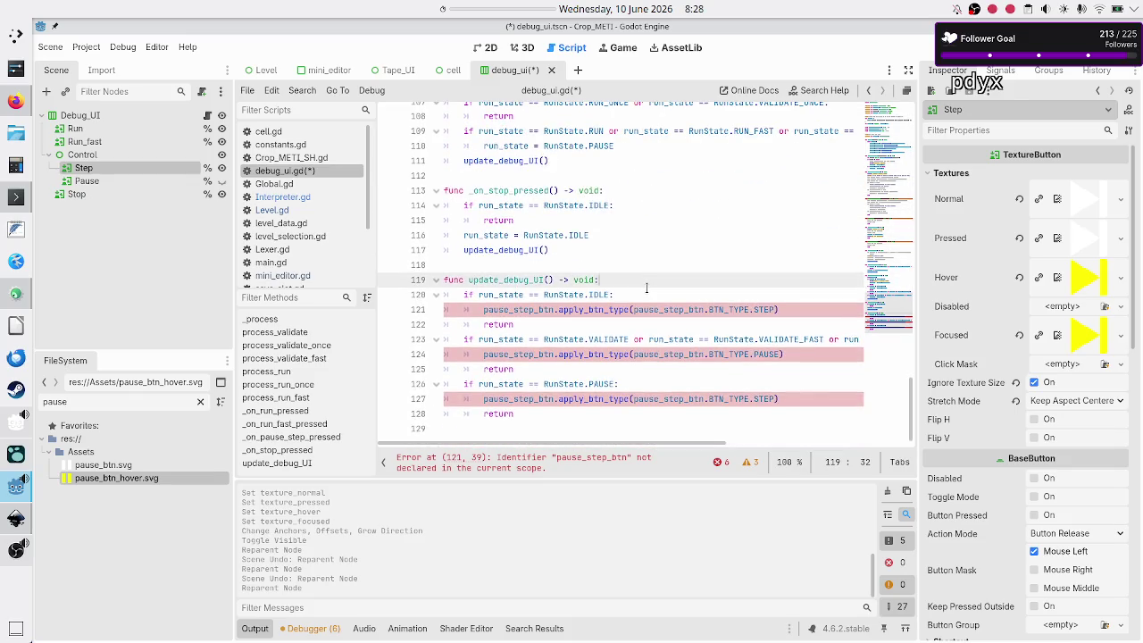
pyautogui.press('Down')
pyautogui.press('Down')
pyautogui.press('Home')
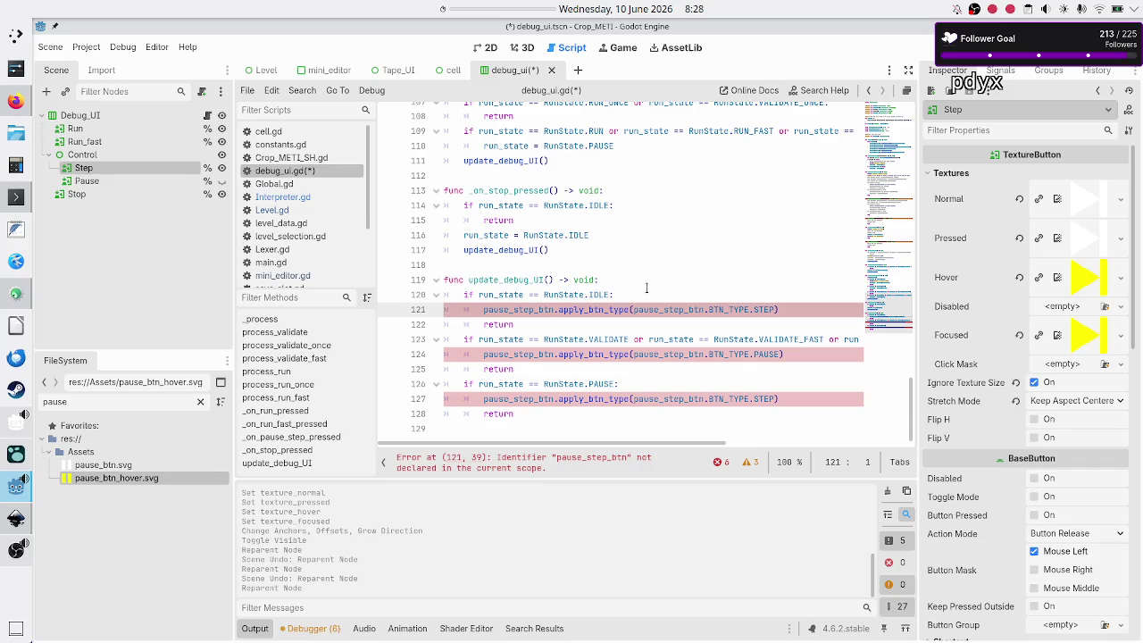
pyautogui.press('End')
pyautogui.press('Return')
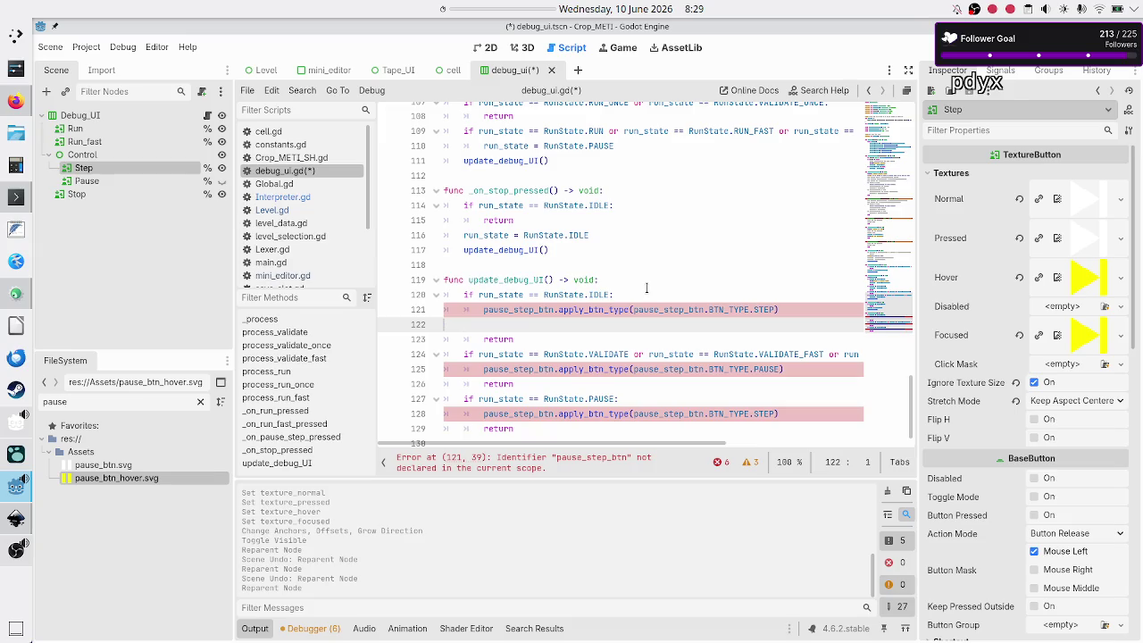
pyautogui.press('BackSpace')
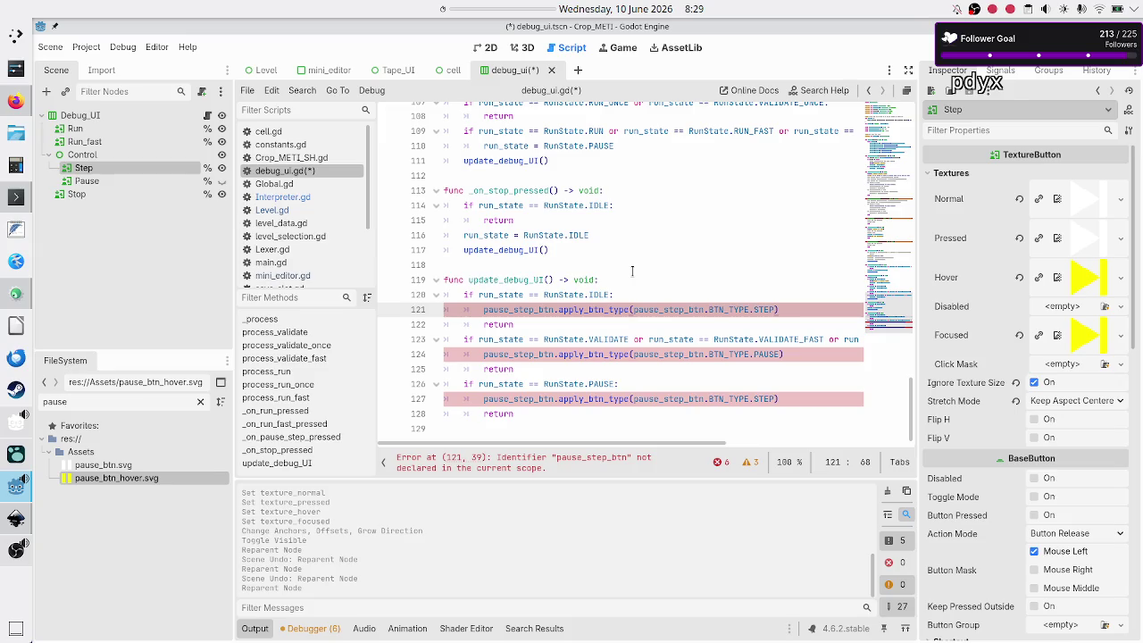
# At the end of debug_ui.gd, start func show_pause() -> void: with step_btn.visible = false.
pyautogui.press('Down')
pyautogui.press('Down')
pyautogui.press('Down')
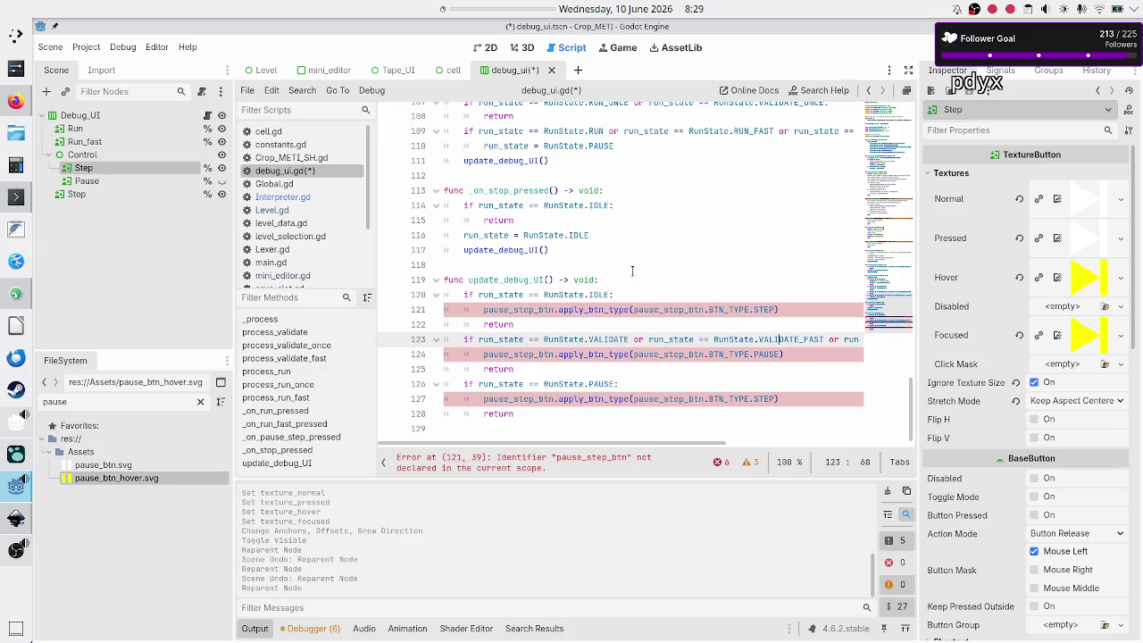
pyautogui.press('Return')
pyautogui.write('fu')
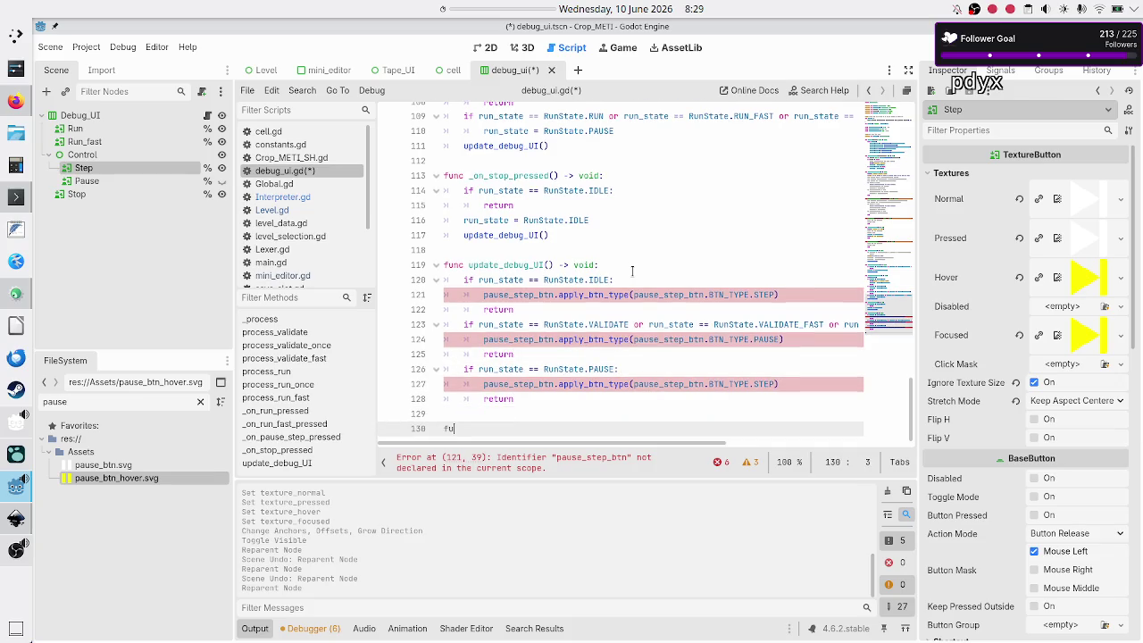
pyautogui.write('nc show_')
pyautogui.write('pause')
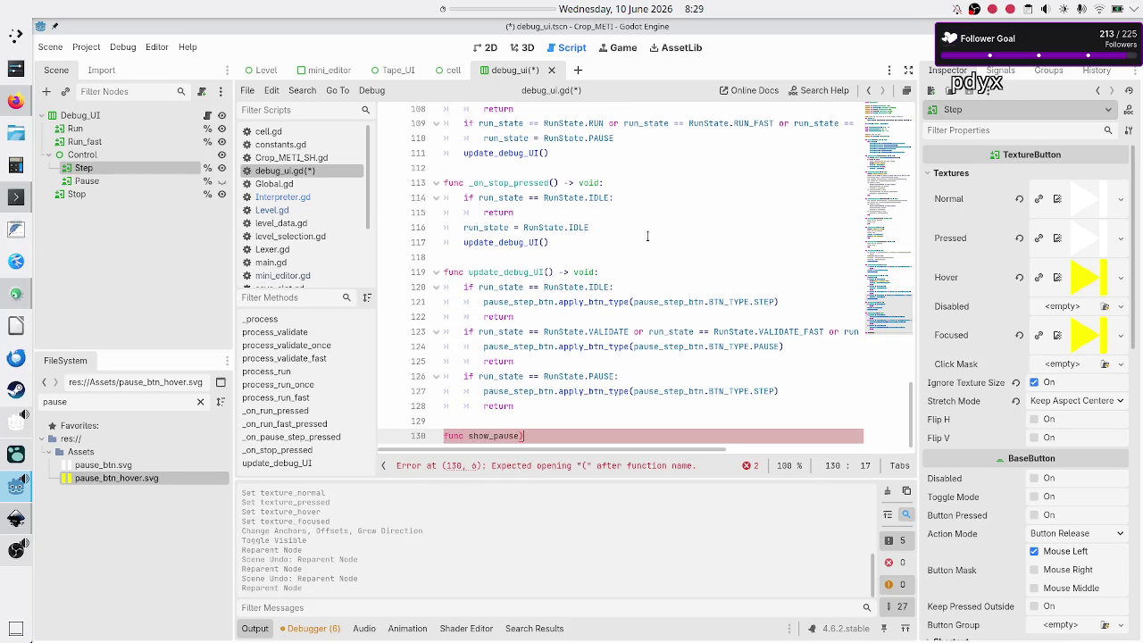
pyautogui.write('() -')
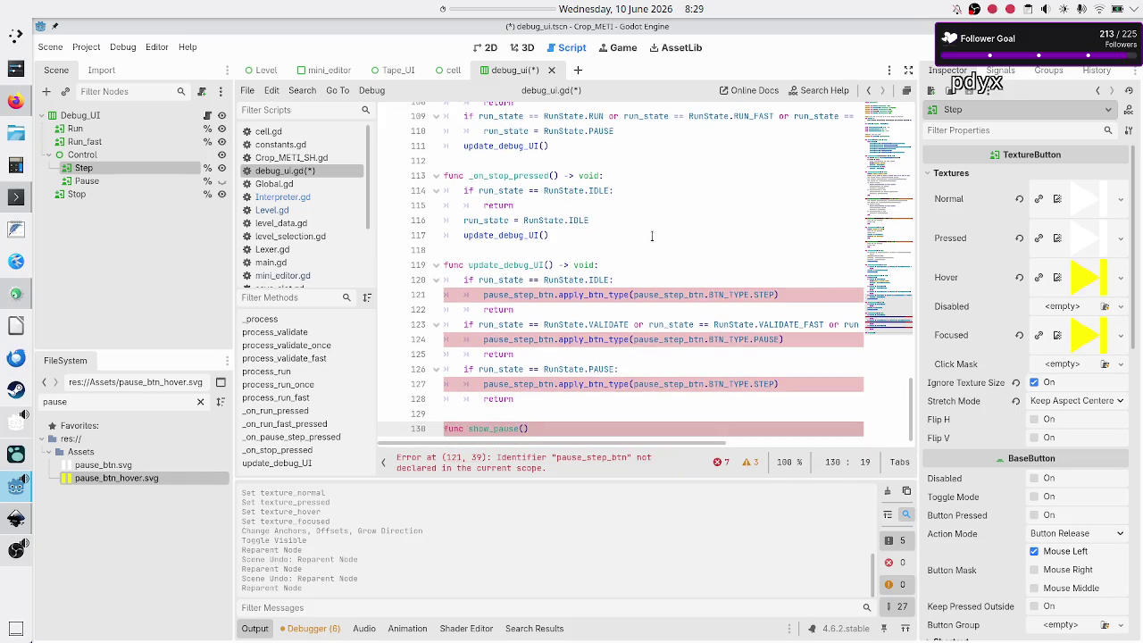
pyautogui.write('> void:')
pyautogui.press('Return')
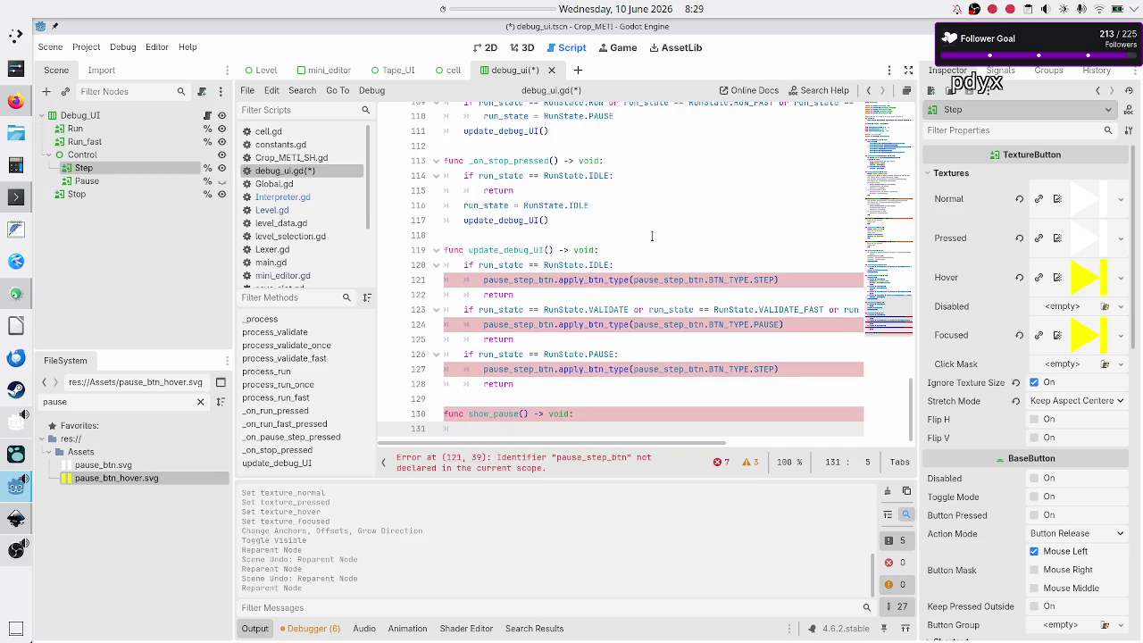
pyautogui.write('s')
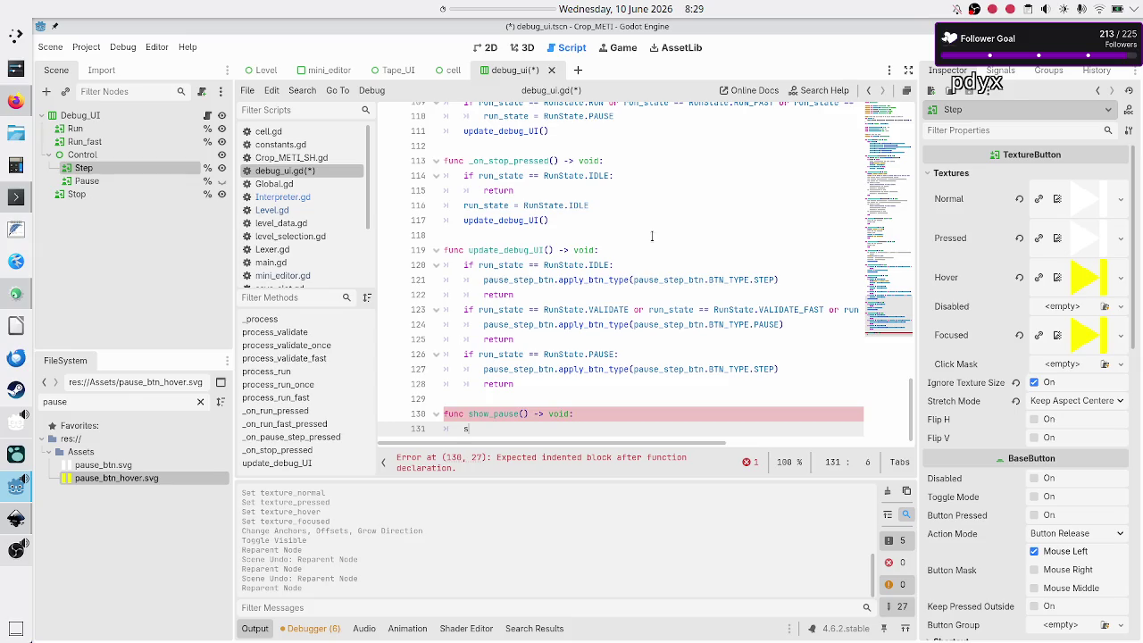
pyautogui.write('tep_btn.visi')
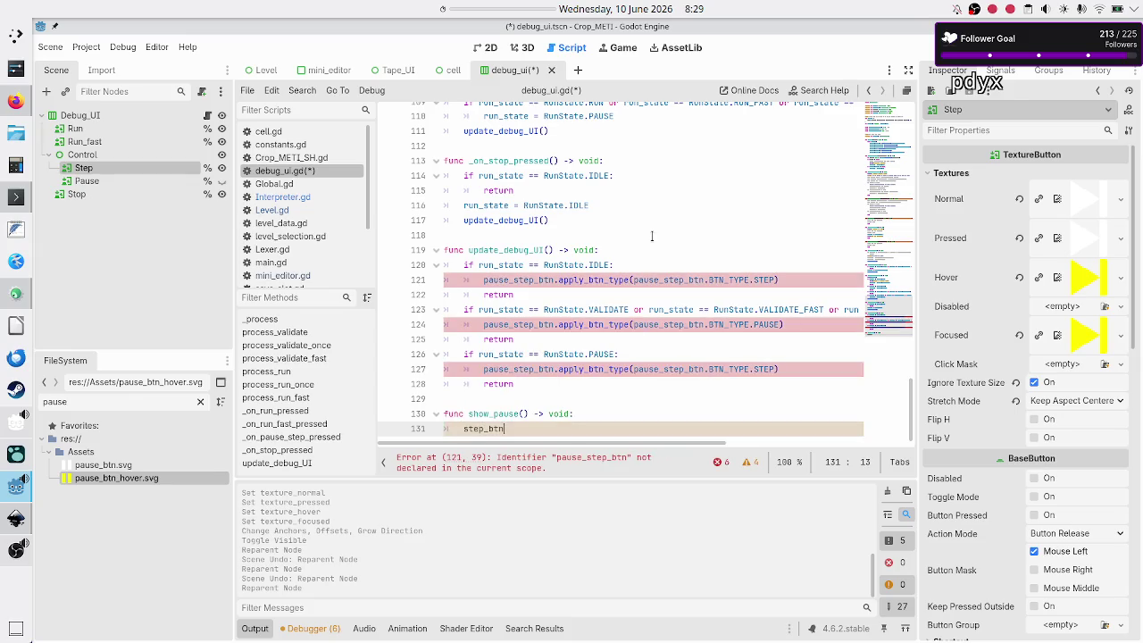
pyautogui.press('Down')
pyautogui.press('Down')
pyautogui.press('Return')
pyautogui.write('= false')
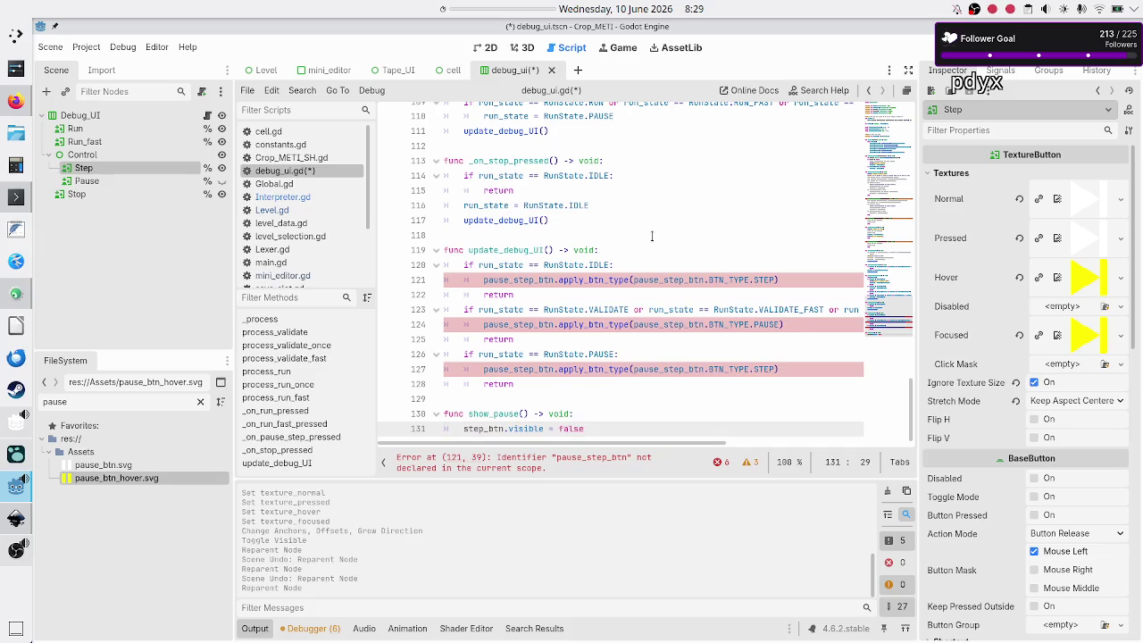
pyautogui.press('Return')
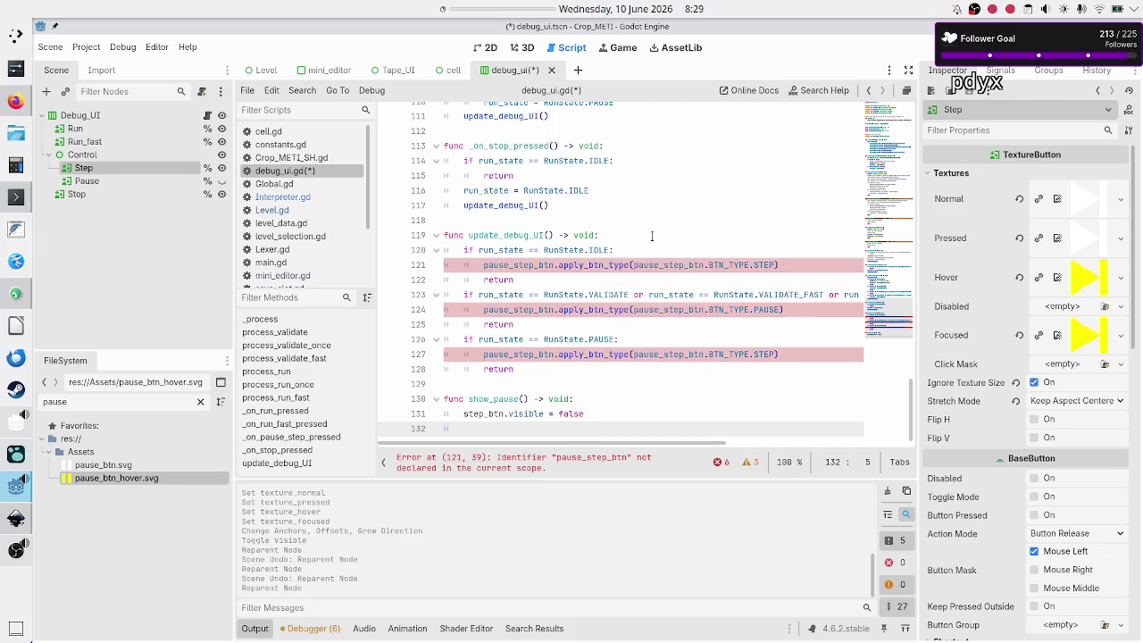
# Finish show_pause() with pause_btn.visible = true and close the function body.
pyautogui.write('paus')
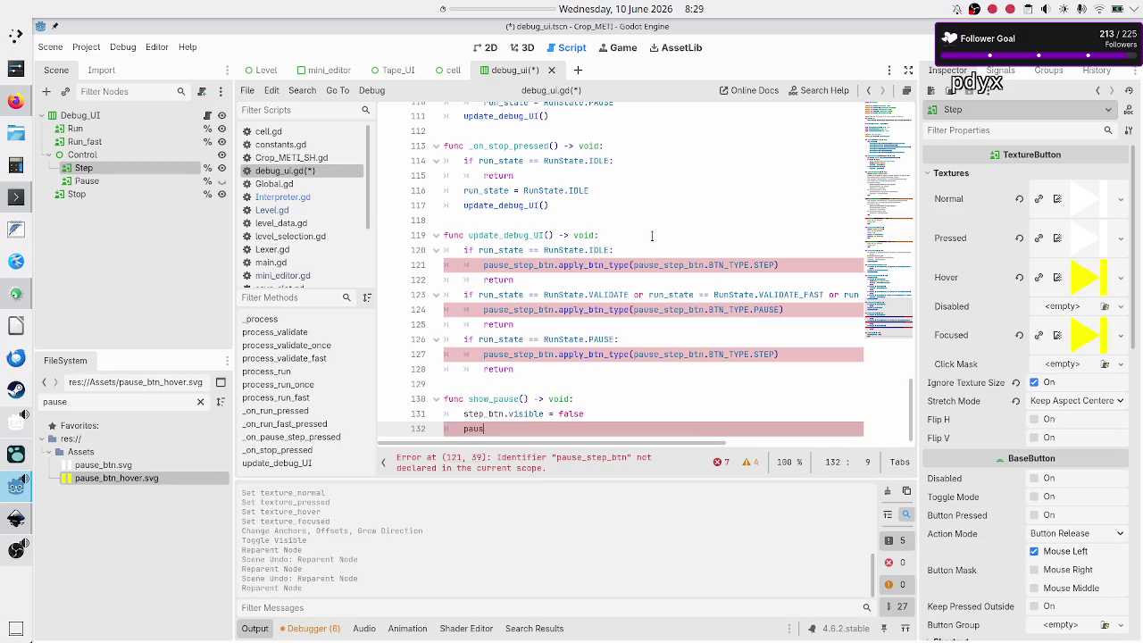
pyautogui.write('e')
pyautogui.press('Return')
pyautogui.write('.visi')
pyautogui.press('Down')
pyautogui.press('Down')
pyautogui.press('Down')
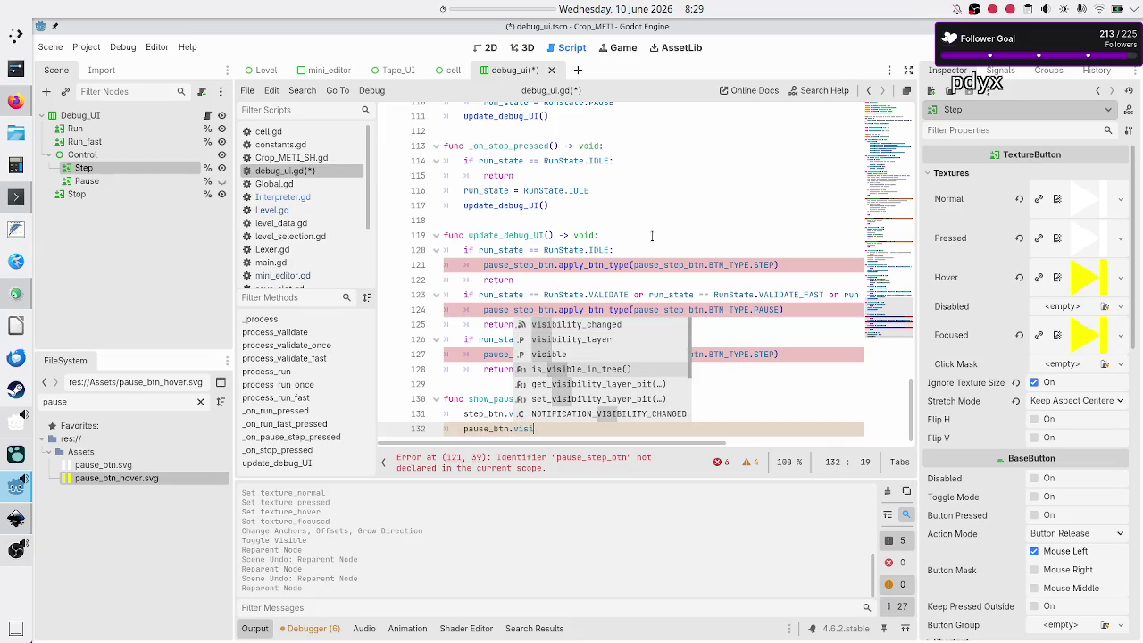
pyautogui.press('Up')
pyautogui.press('Return')
pyautogui.write('= true')
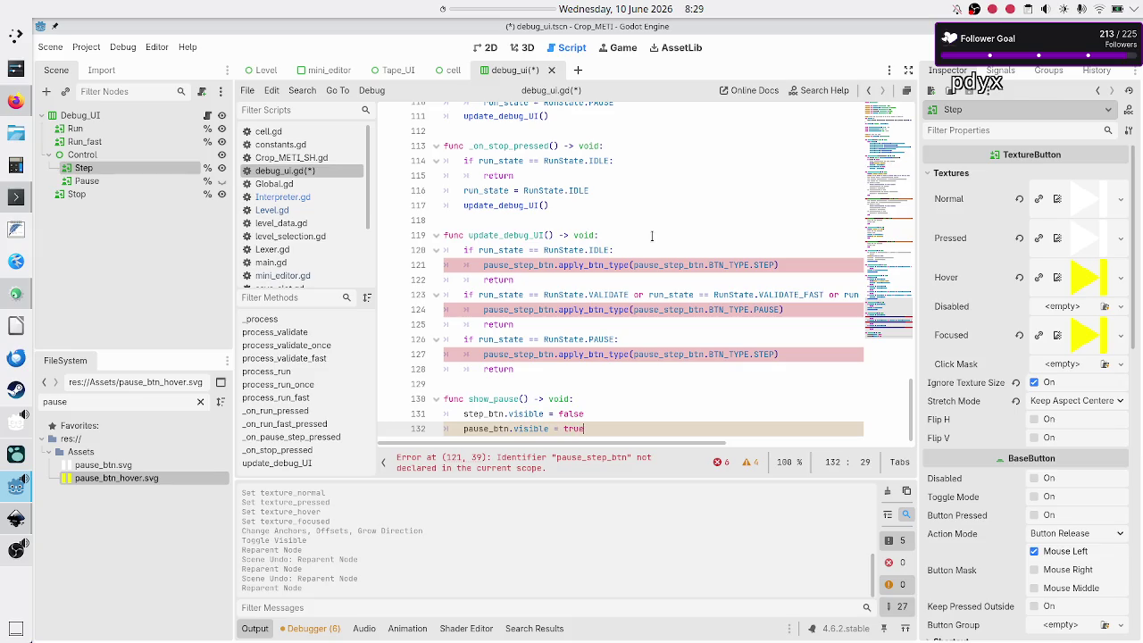
pyautogui.press('Return')
pyautogui.press('BackSpace')
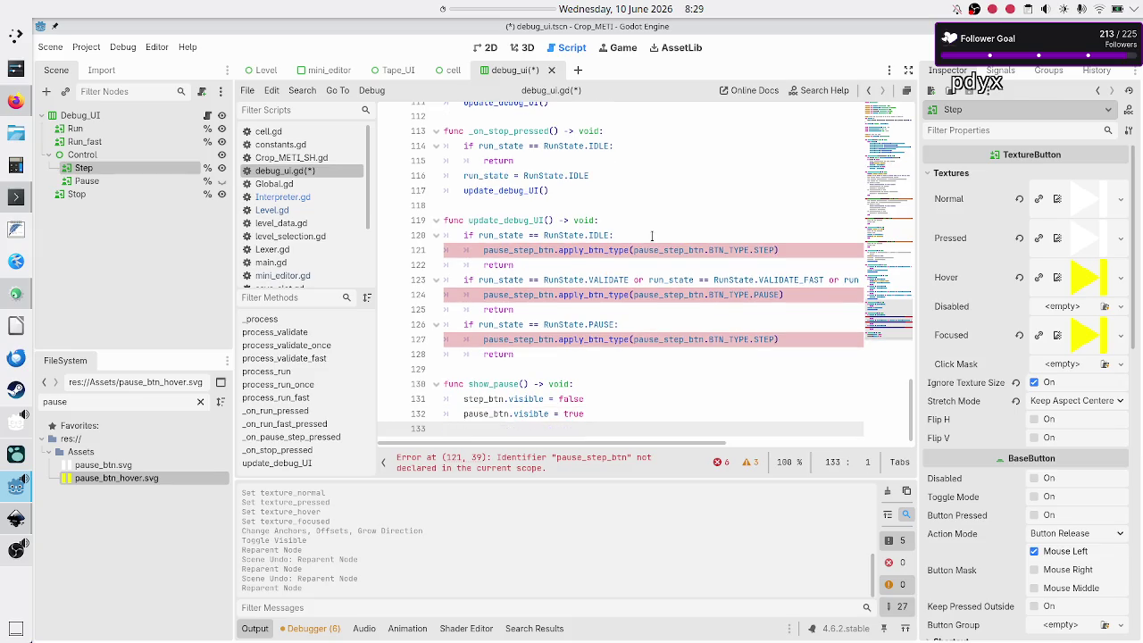
pyautogui.hotkey('shift', 'Up')
pyautogui.hotkey('shift', 'Up')
pyautogui.hotkey('shift', 'Up')
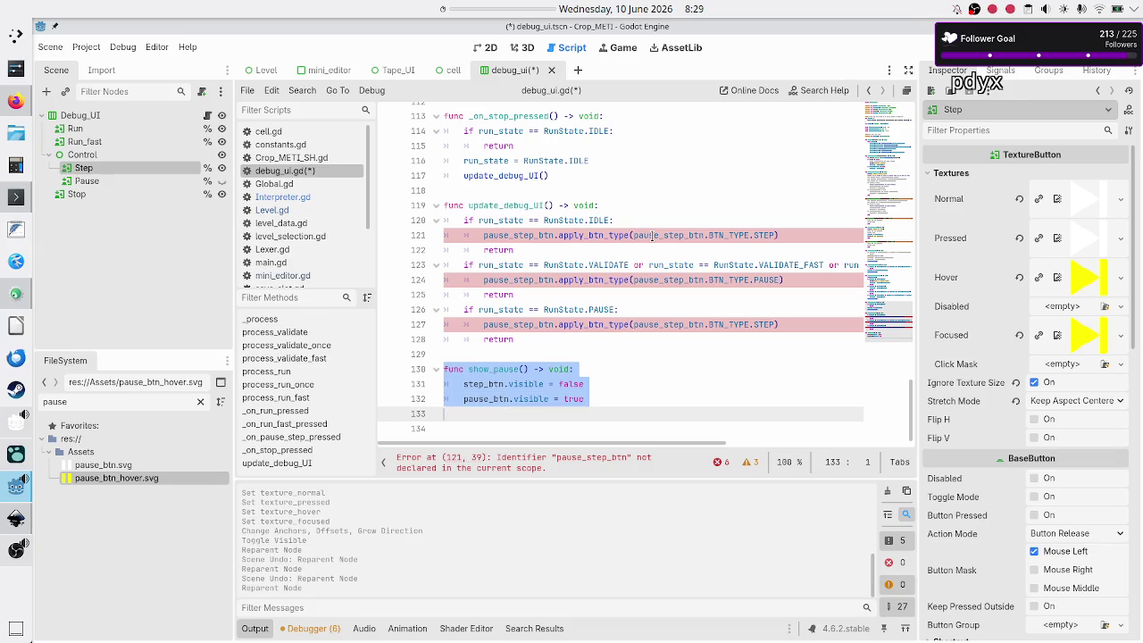
# Duplicate the function and rename the pair to show_pause_btn and show_step_btn.
pyautogui.hotkey('ctrl', 'c')
pyautogui.hotkey('ctrl', 'v')
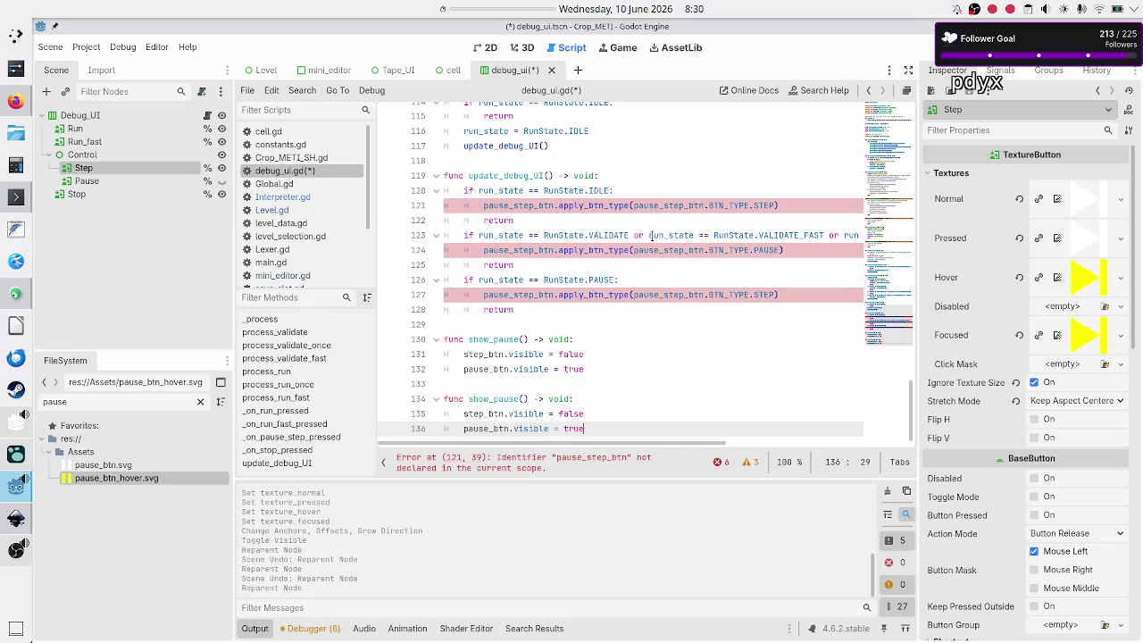
pyautogui.press('Up')
pyautogui.press('Up')
pyautogui.press('Left')
pyautogui.press('Left')
pyautogui.press('Left')
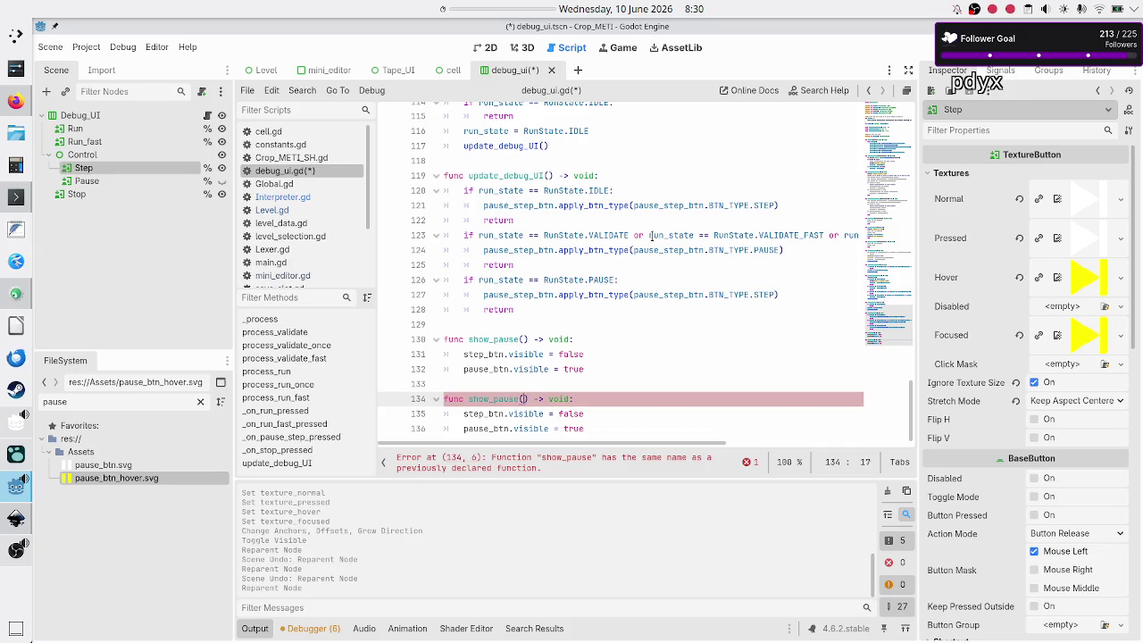
pyautogui.press('BackSpace')
pyautogui.press('BackSpace')
pyautogui.press('BackSpace')
pyautogui.write('step')
pyautogui.press('Up')
pyautogui.press('Up')
pyautogui.press('Up')
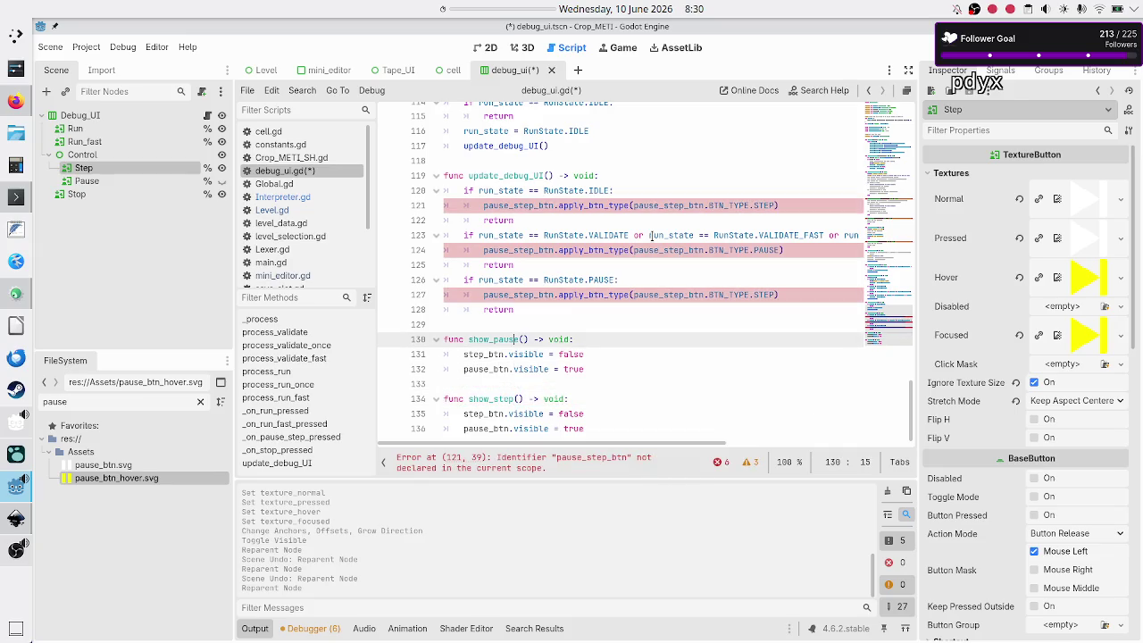
pyautogui.write('_btn')
pyautogui.press('Down')
pyautogui.press('Down')
pyautogui.press('Down')
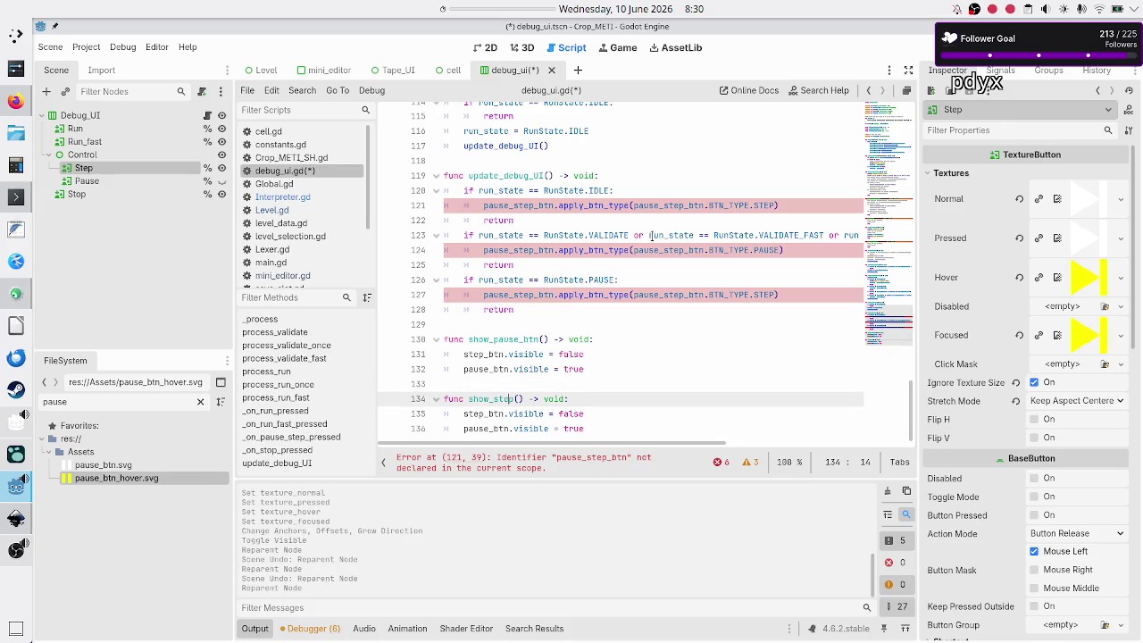
pyautogui.write('_btn')
# Make show_step_btn set step_btn.visible true and pause_btn.visible false, then save debug_ui.gd.
pyautogui.press('Down')
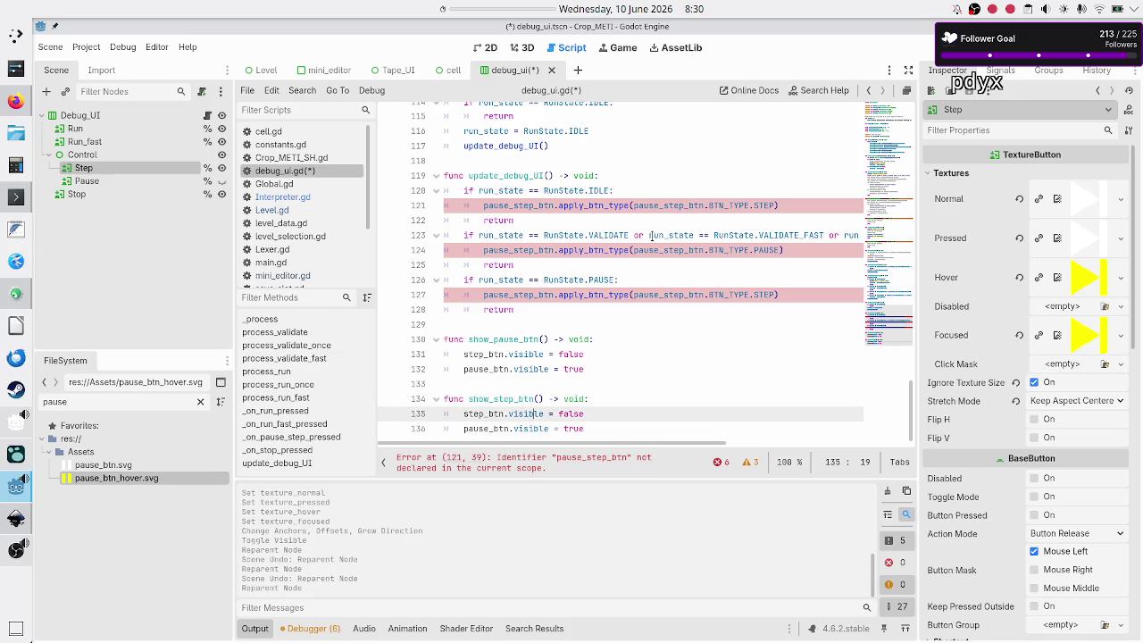
pyautogui.press('BackSpace')
pyautogui.press('BackSpace')
pyautogui.press('BackSpace')
pyautogui.write('true')
pyautogui.press('Down')
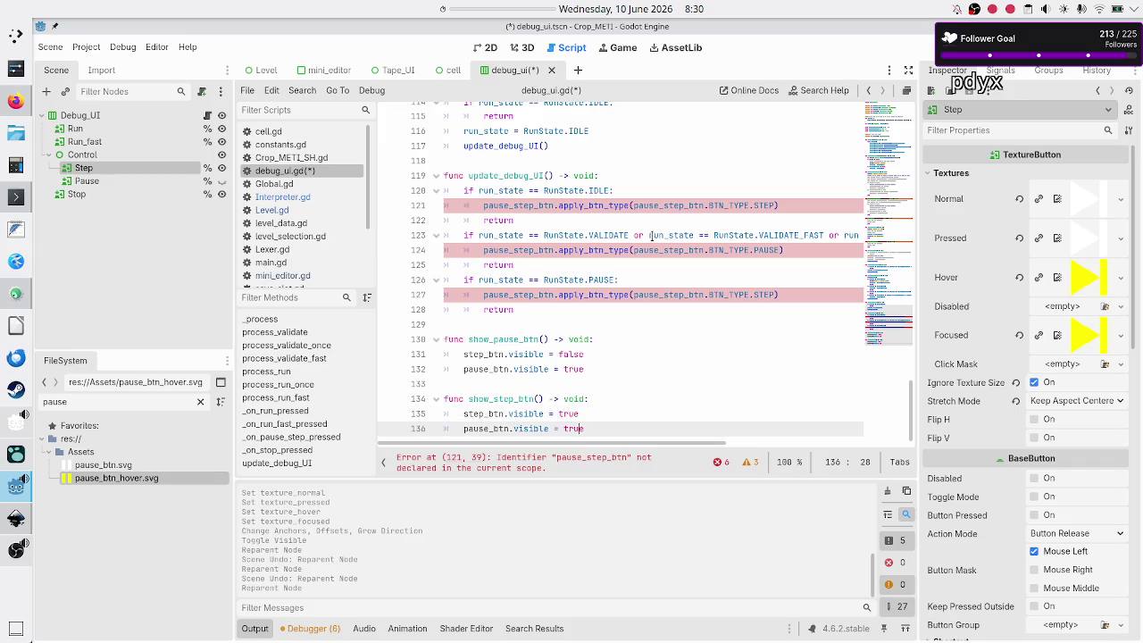
pyautogui.press('BackSpace')
pyautogui.press('BackSpace')
pyautogui.press('BackSpace')
pyautogui.write('false')
pyautogui.press('Return')
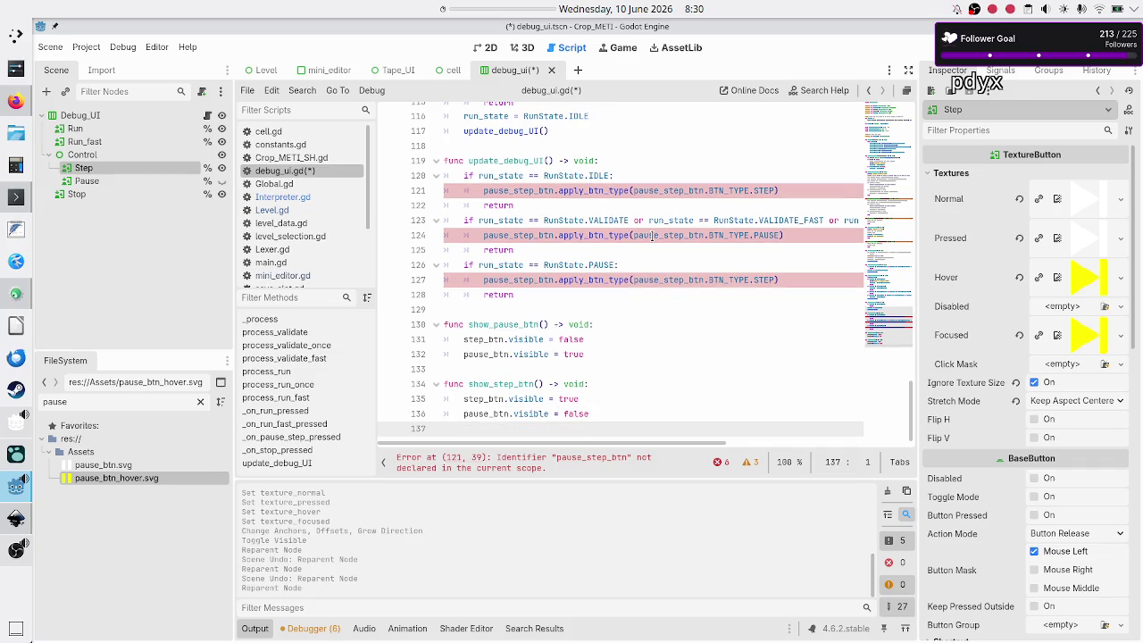
pyautogui.hotkey('ctrl', 's')
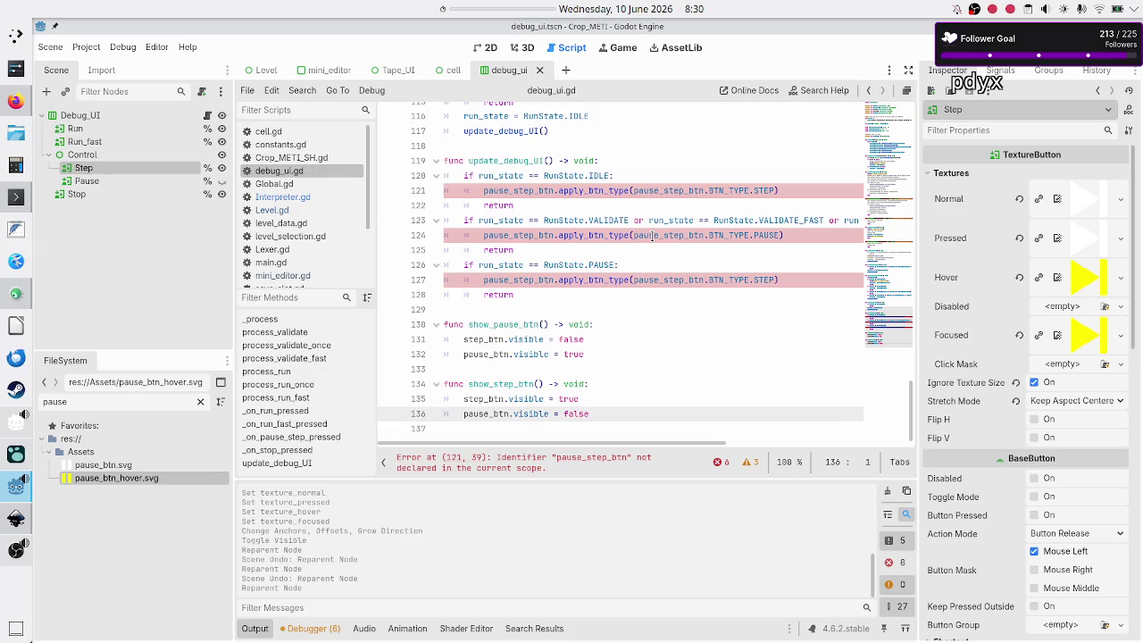
pyautogui.press('Up')
pyautogui.press('Up')
pyautogui.press('Up')
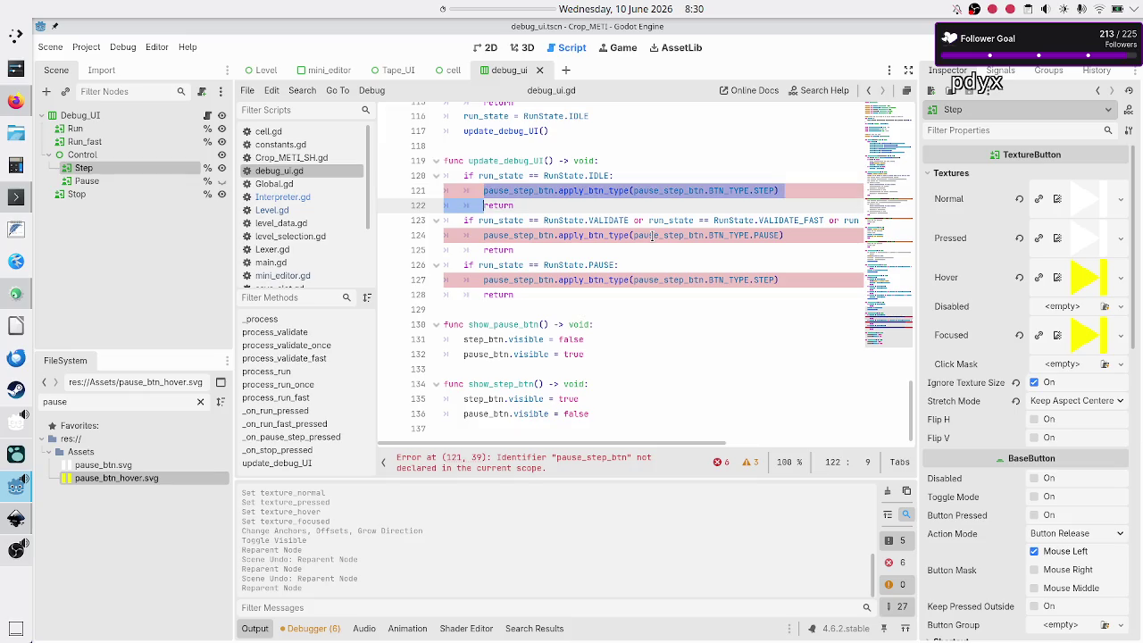
# Replace the STEP apply_btn_type call in update_debug_UI with show_step_btn().
pyautogui.hotkey('shift', 'End')
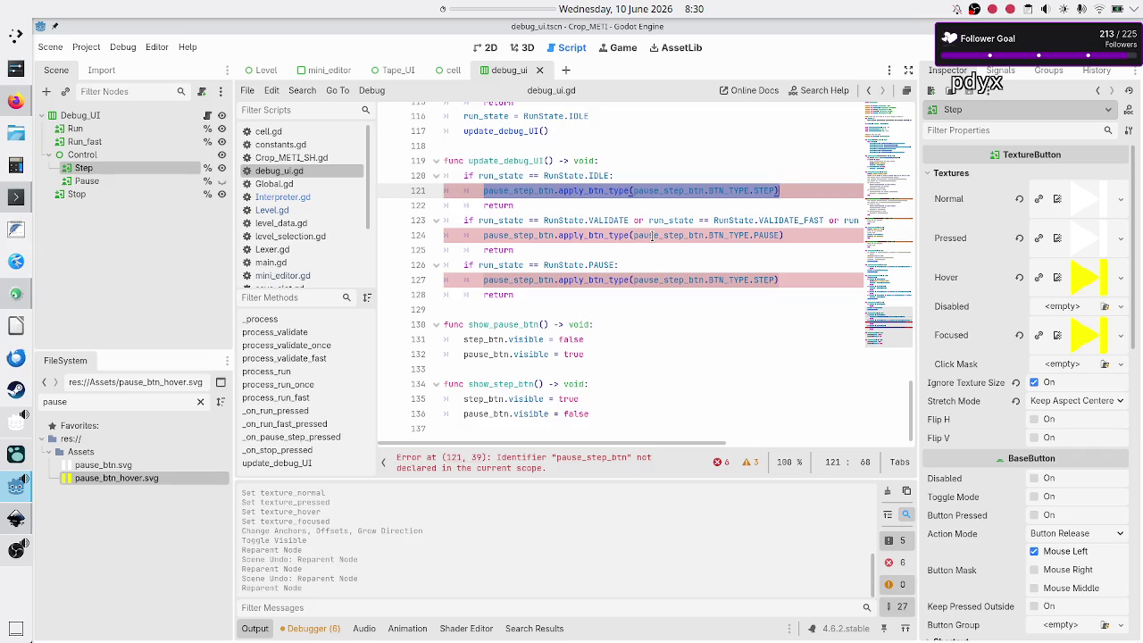
pyautogui.press('End')
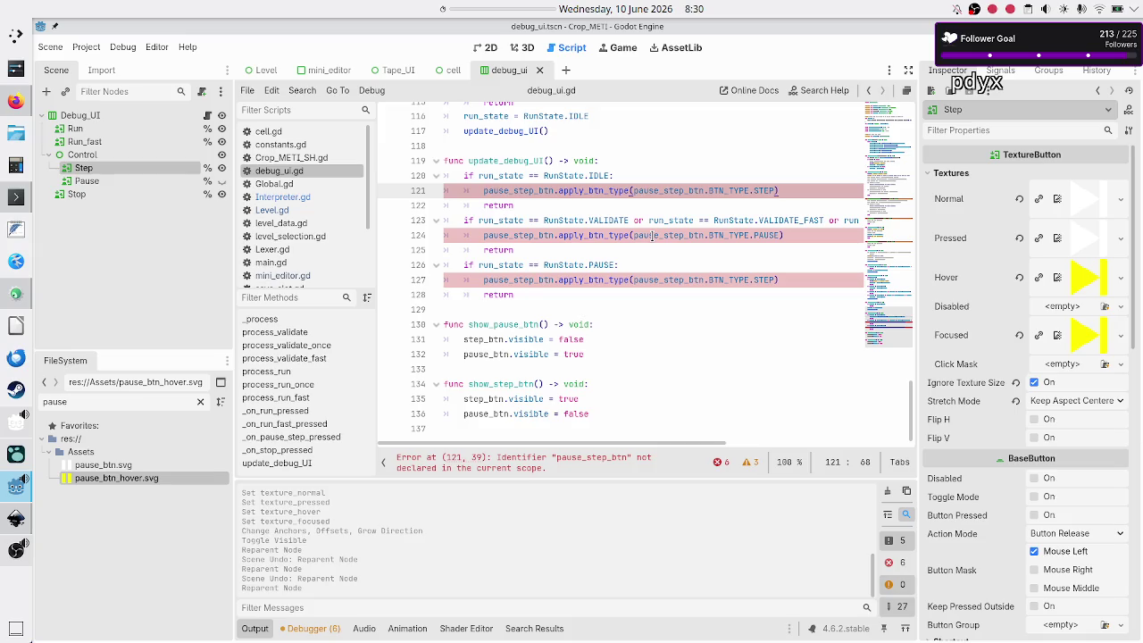
pyautogui.press('Return')
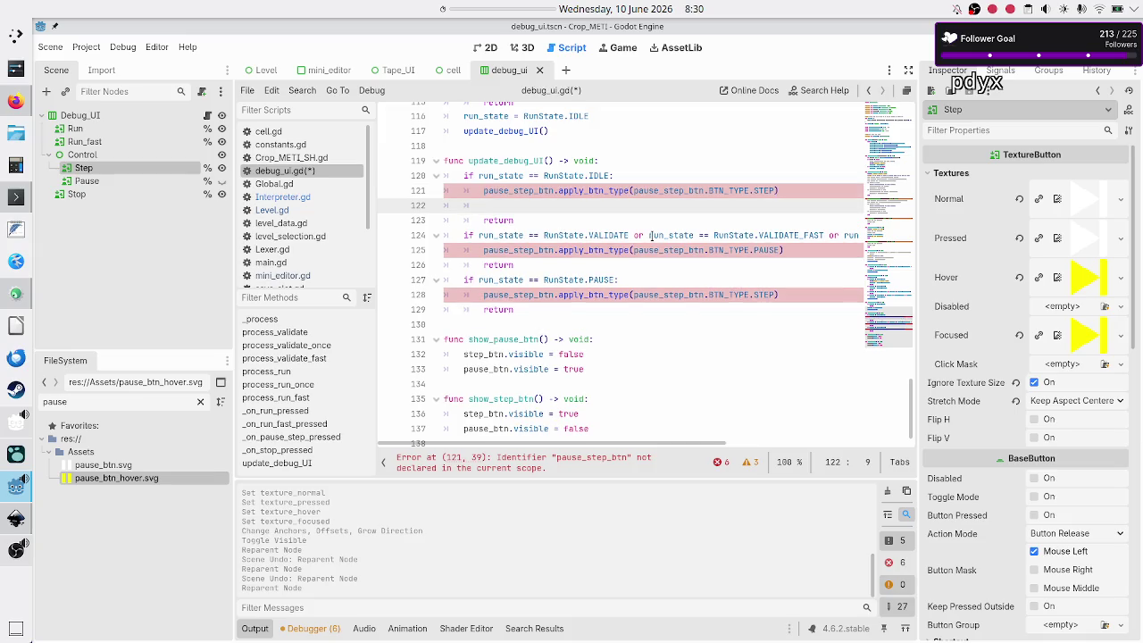
pyautogui.write('show_step')
pyautogui.press('Return')
pyautogui.press('Up')
pyautogui.press('Home')
pyautogui.hotkey('shift', 'End')
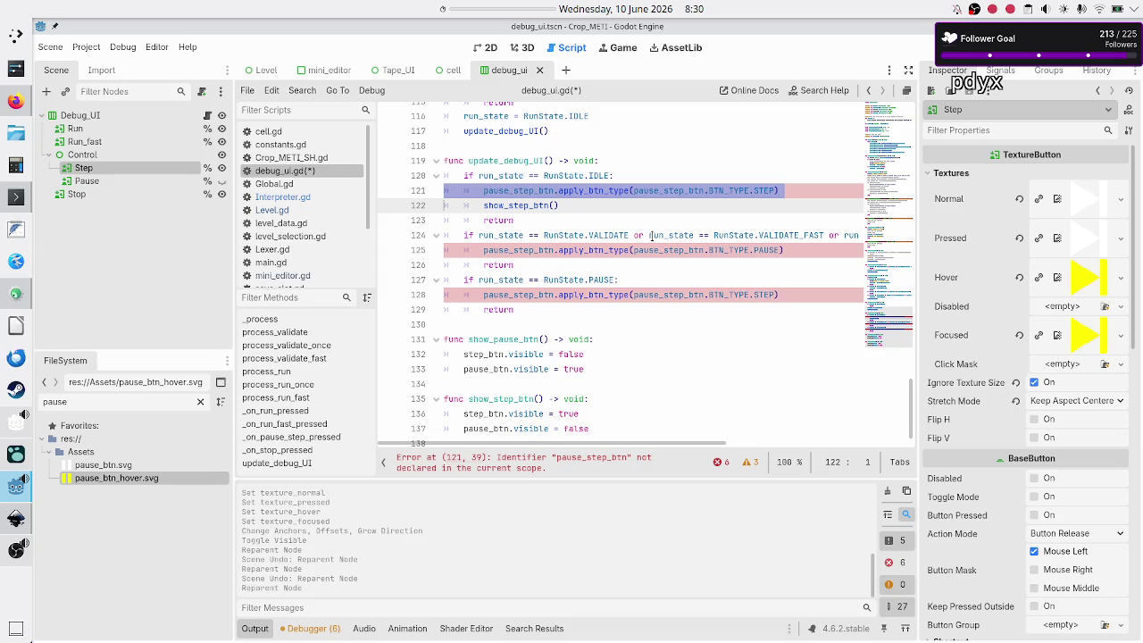
pyautogui.press('BackSpace')
pyautogui.press('BackSpace')
# Replace the validate states' erroring apply_btn_type call with show_pause_btn().
pyautogui.press('Down')
pyautogui.press('Down')
pyautogui.press('Down')
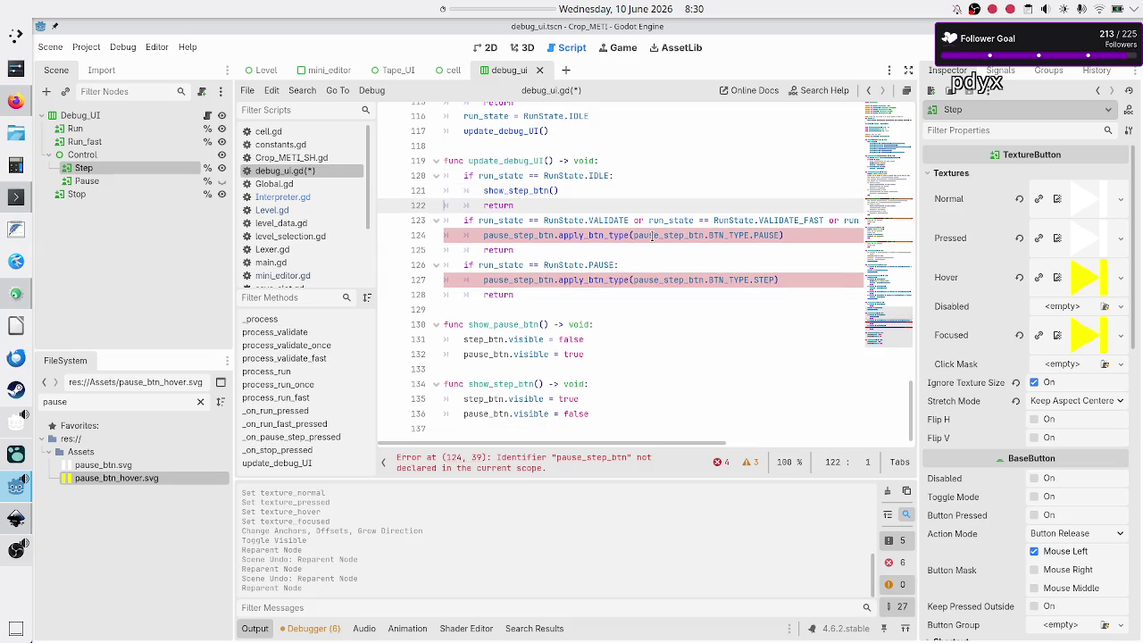
pyautogui.press('End')
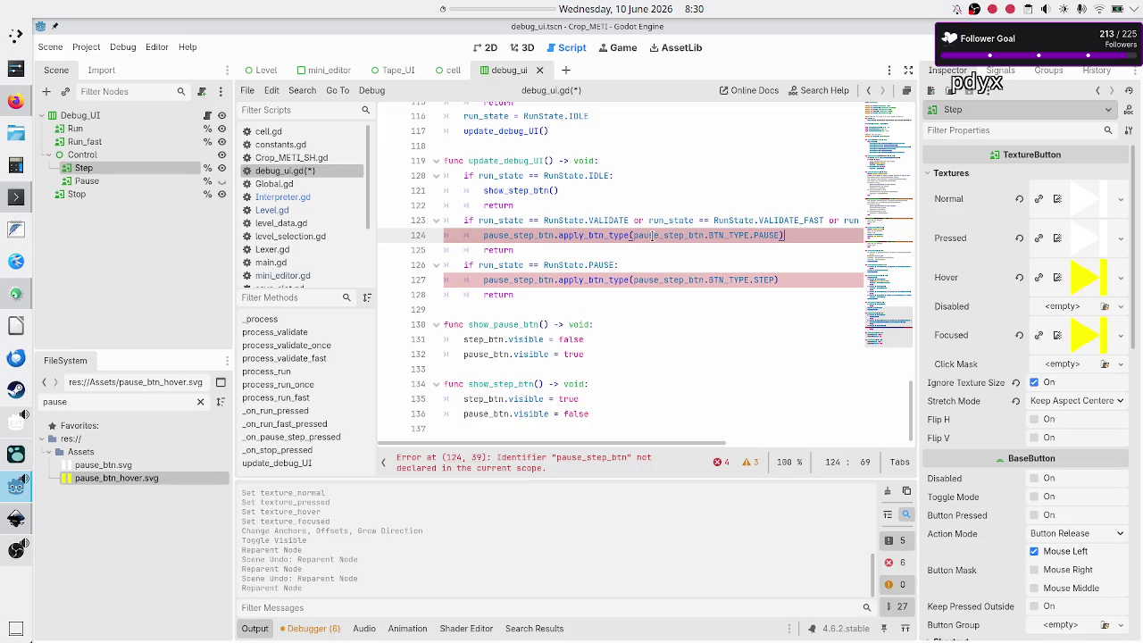
pyautogui.press('Return')
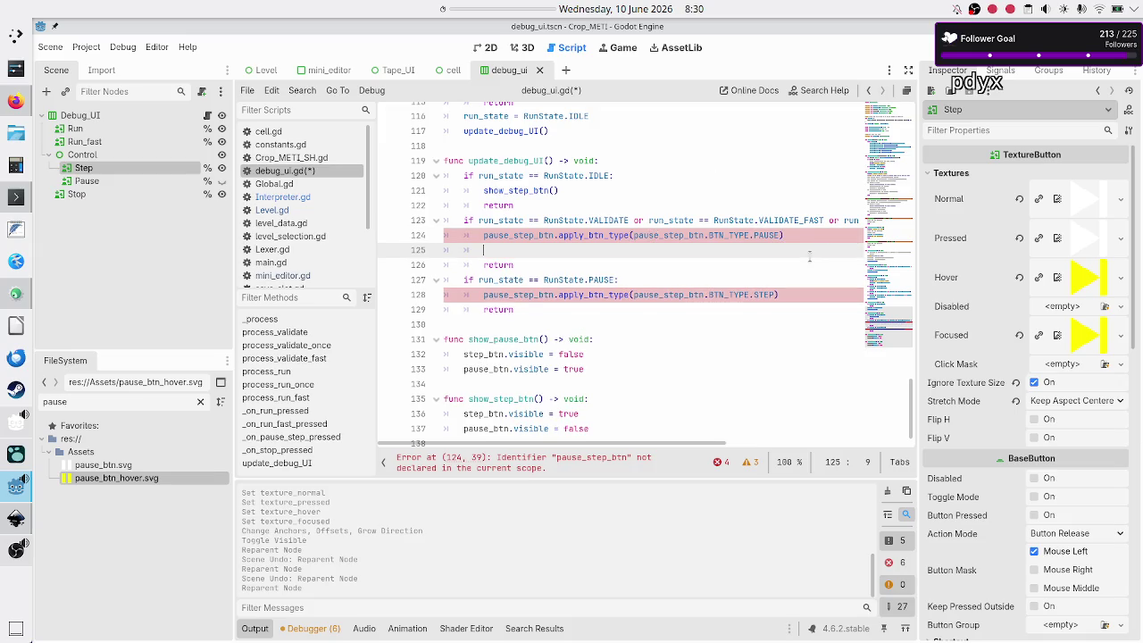
pyautogui.write('show_pau')
pyautogui.press('Return')
pyautogui.press('Up')
pyautogui.press('Home')
pyautogui.hotkey('shift', 'Down')
pyautogui.hotkey('shift', 'Left')
pyautogui.press('BackSpace')
pyautogui.press('BackSpace')
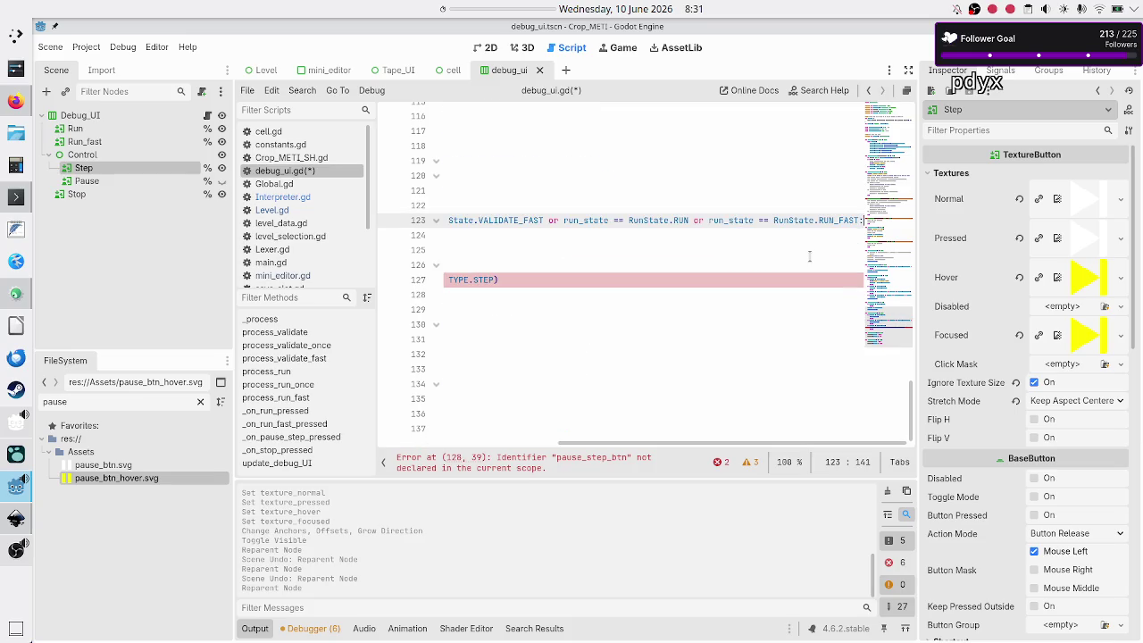
# Swap the pause branch's apply_btn_type call for show_step_btn() and save debug_ui.gd.
pyautogui.press('Down')
pyautogui.press('Down')
pyautogui.press('Down')
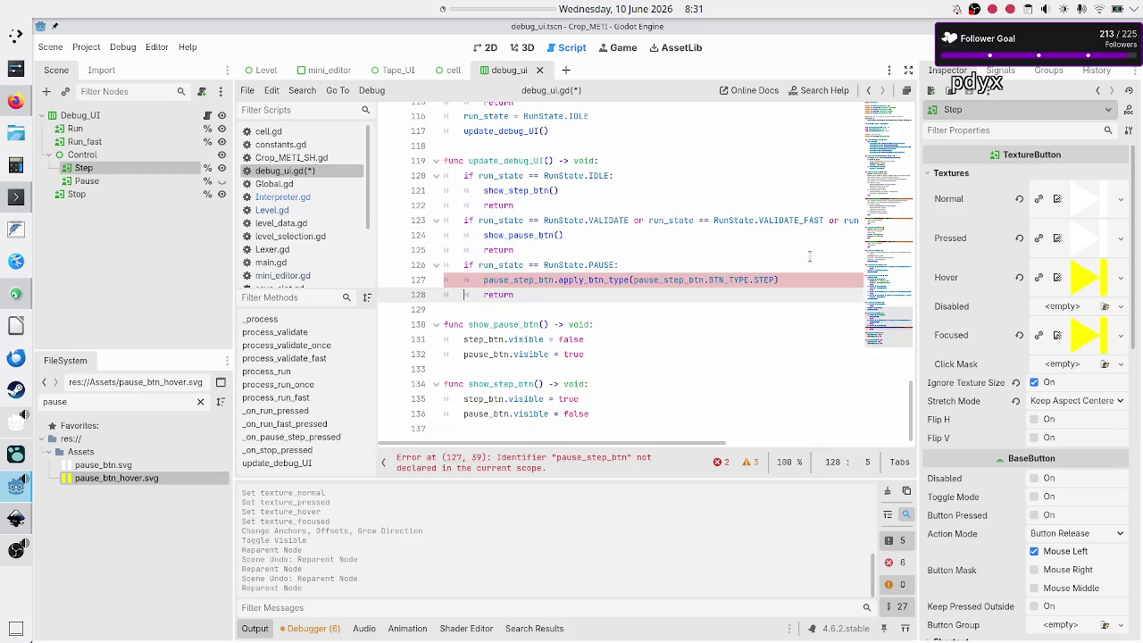
pyautogui.press('Return')
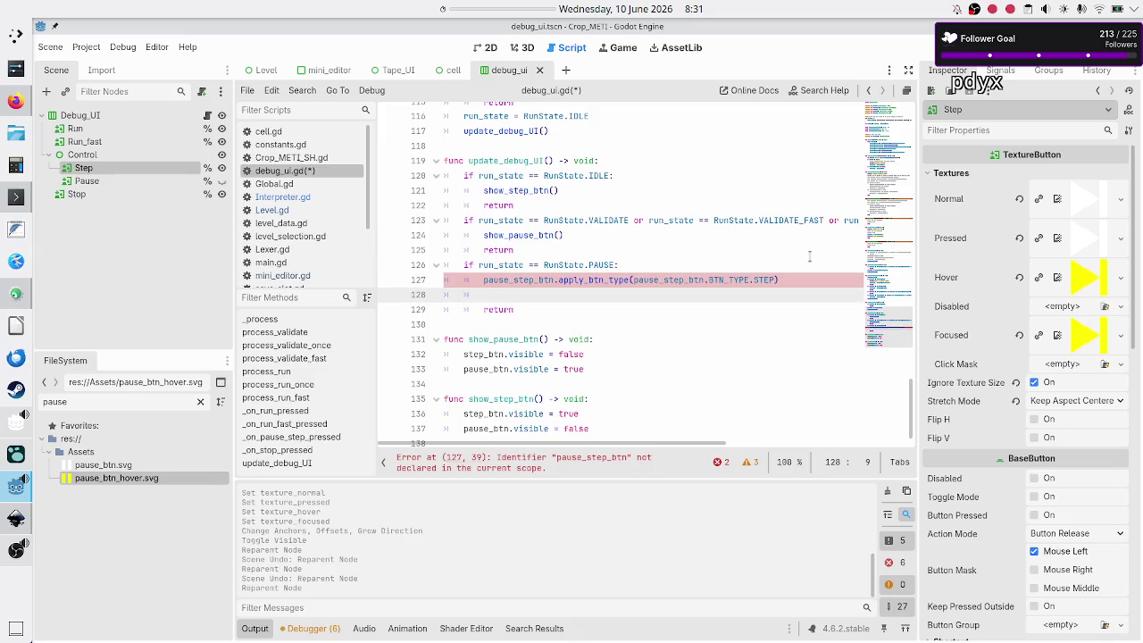
pyautogui.write('show_step')
pyautogui.press('Return')
pyautogui.press('Up')
pyautogui.press('Home')
pyautogui.press('Home')
pyautogui.hotkey('shift', 'Down')
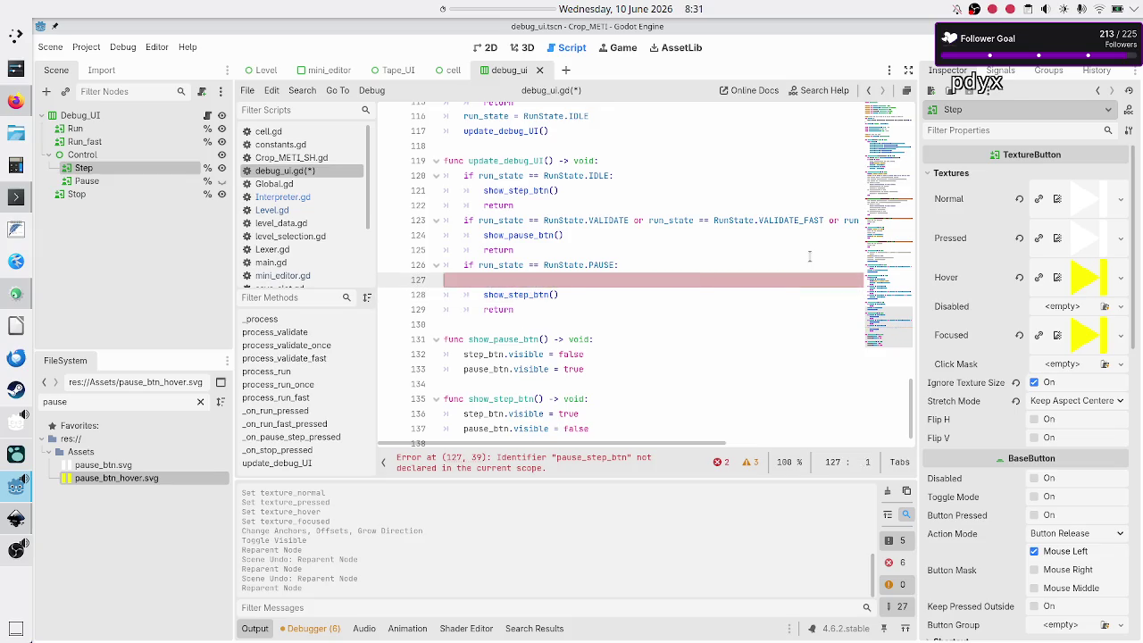
pyautogui.press('Delete')
pyautogui.press('Down')
pyautogui.press('Down')
pyautogui.hotkey('ctrl', 's')
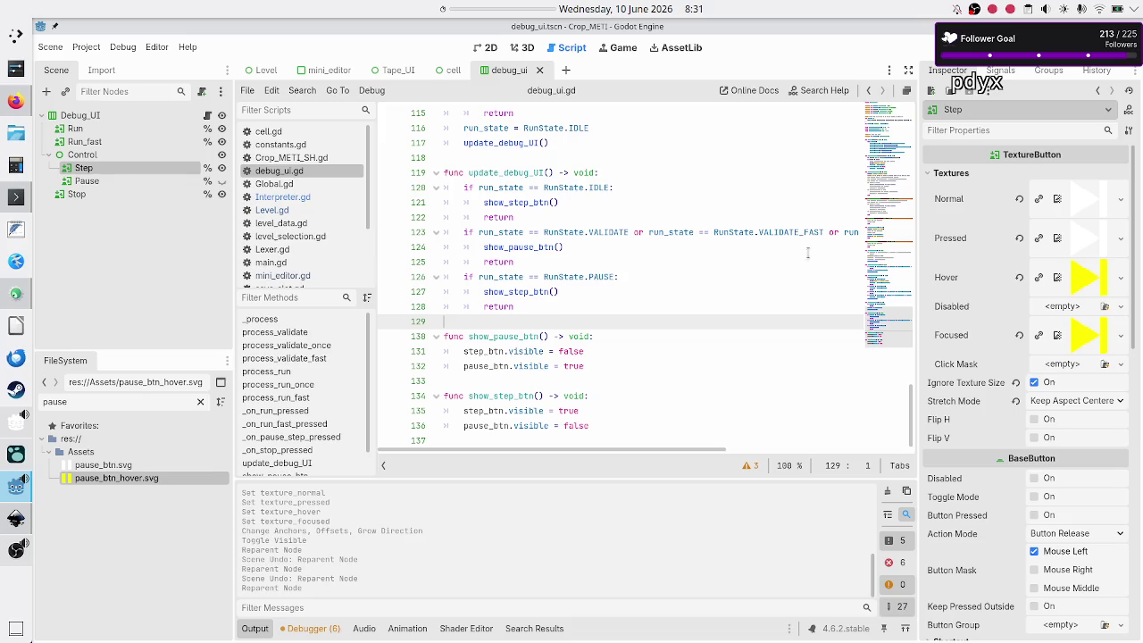
pyautogui.scroll(4, 689, 307)
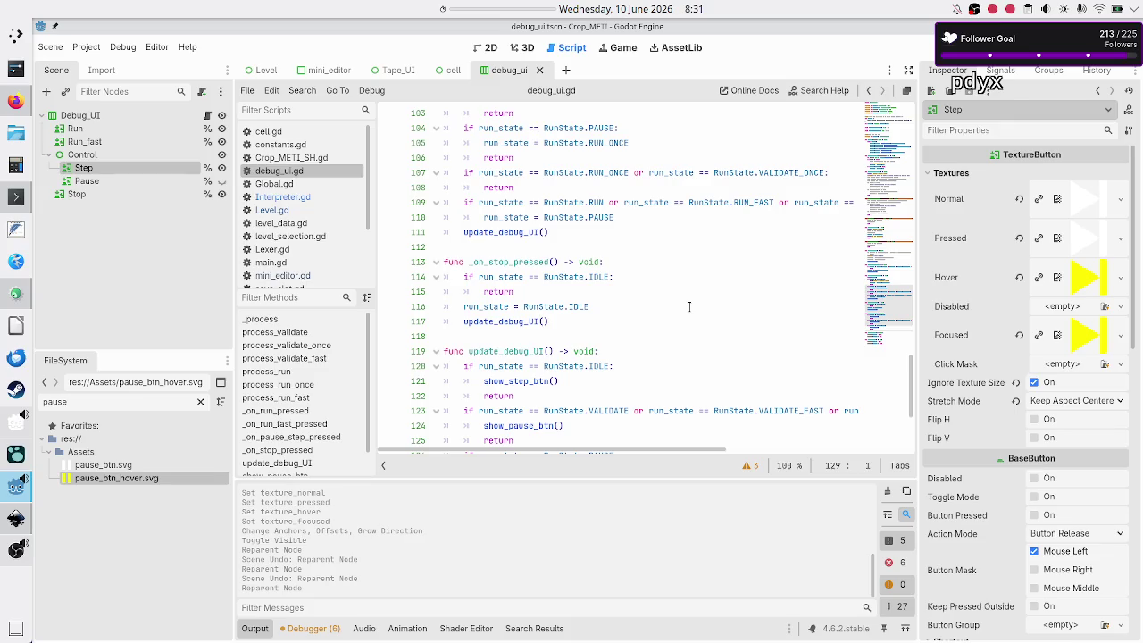
pyautogui.scroll(15, 689, 307)
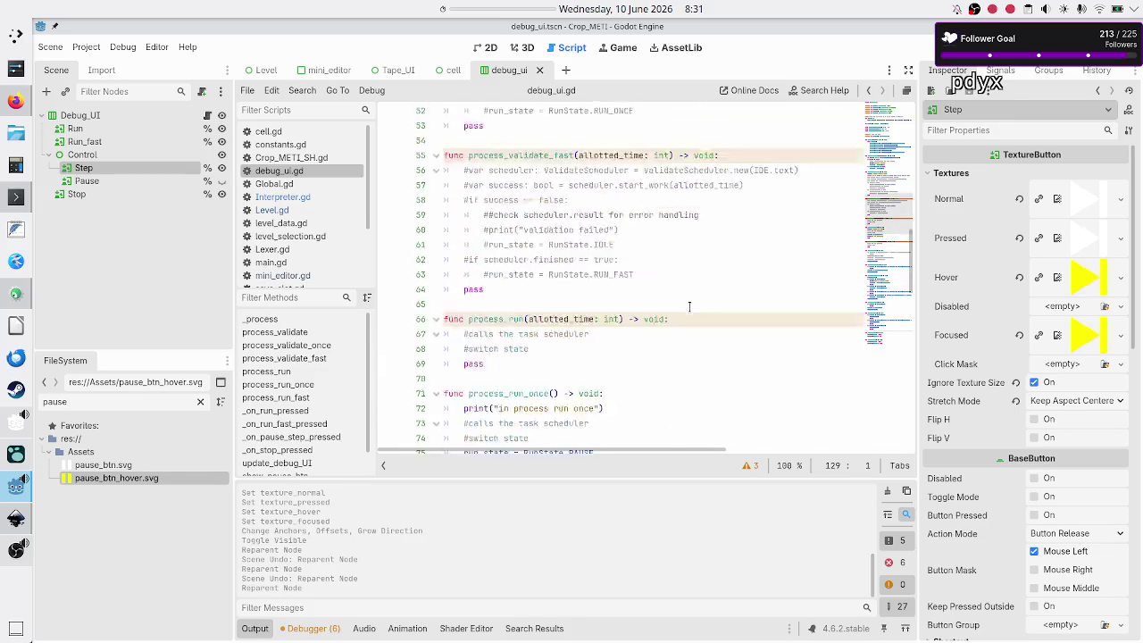
pyautogui.scroll(17, 689, 306)
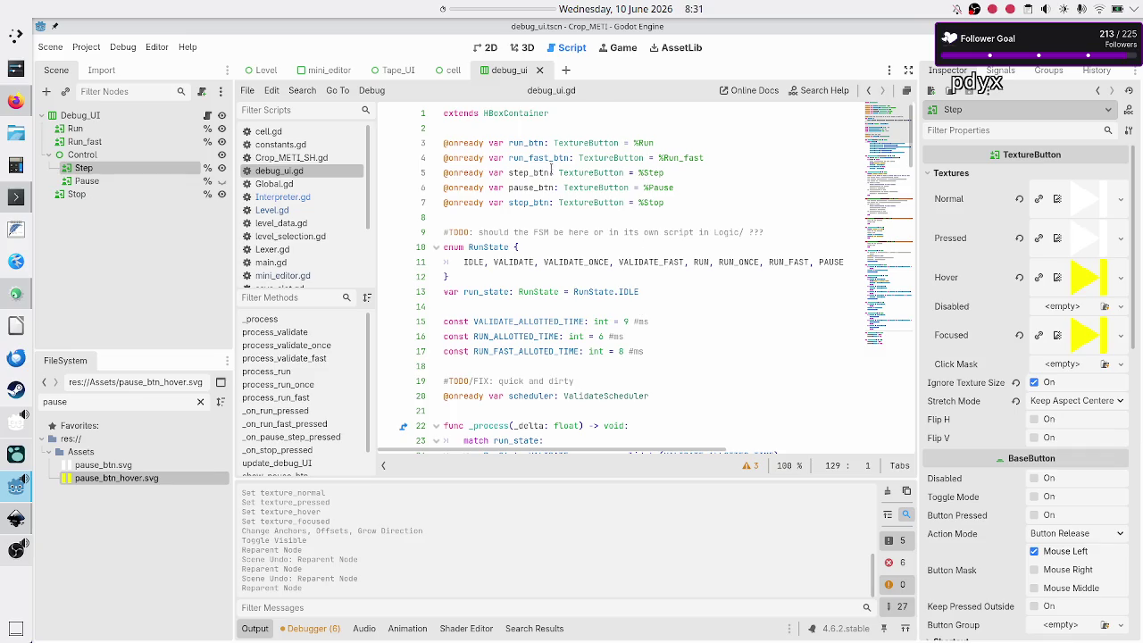
pyautogui.click(547, 146)
pyautogui.press('Down')
pyautogui.press('Down')
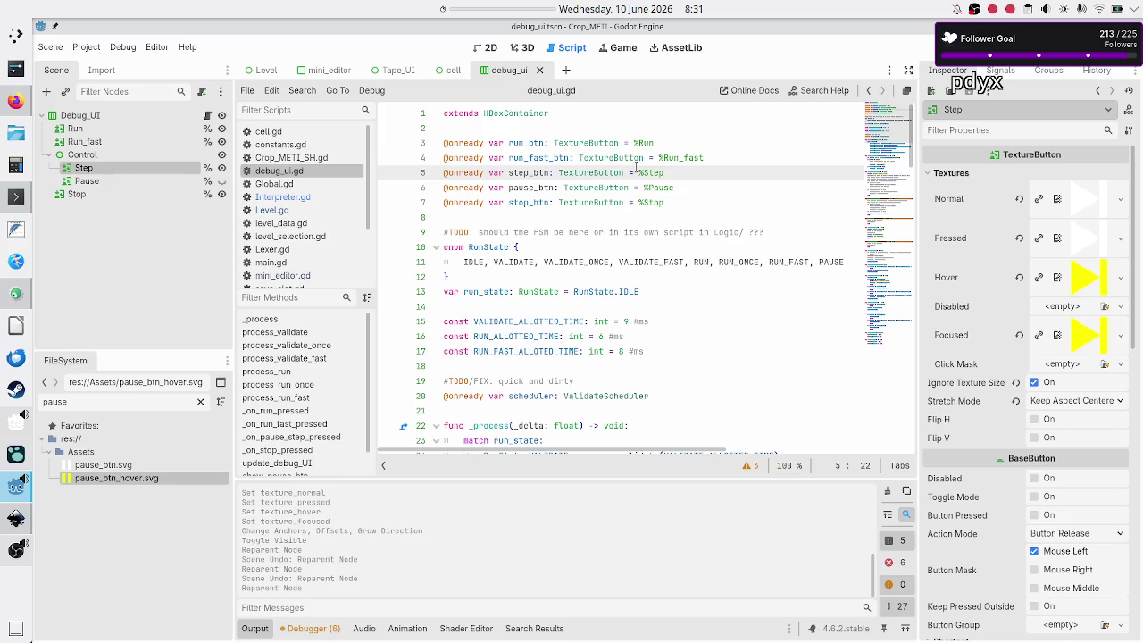
pyautogui.press('Down')
pyautogui.press('Down')
pyautogui.press('Down')
# Delete lines 9–128 (constants, _process, handlers) above show_pause_btn, remove the blank line, and save.
pyautogui.hotkey('shift', 'Down')
pyautogui.hotkey('shift', 'Down')
pyautogui.hotkey('shift', 'Down')
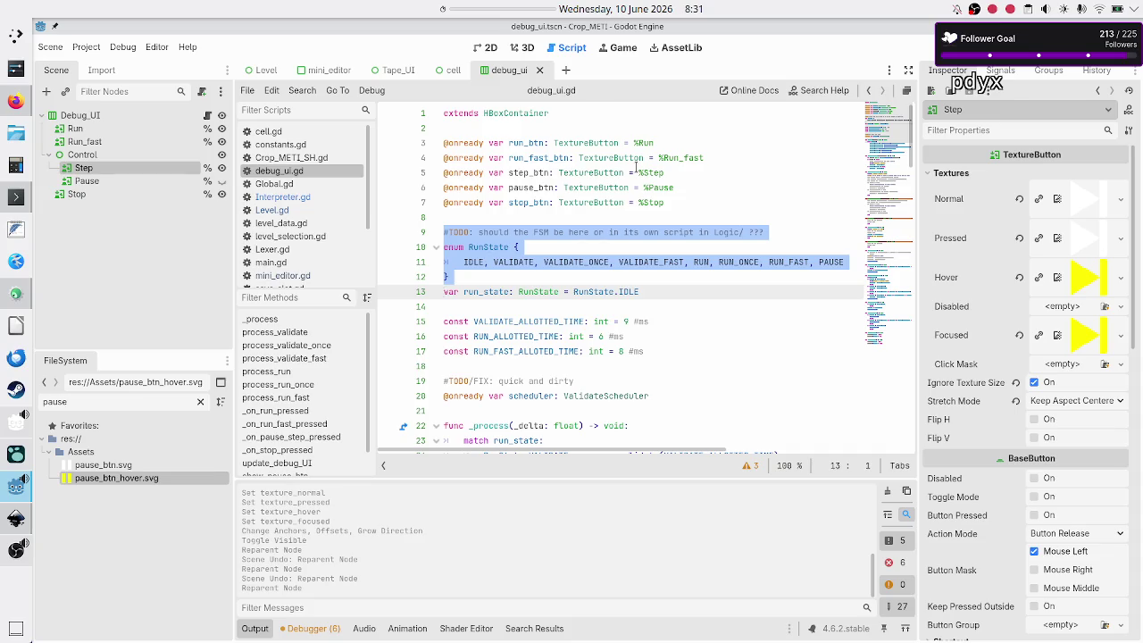
pyautogui.hotkey('shift', 'Down')
pyautogui.hotkey('shift', 'Down')
pyautogui.hotkey('shift', 'Down')
pyautogui.hotkey('shift', 'Down')
pyautogui.hotkey('shift', 'Down')
pyautogui.hotkey('shift', 'Down')
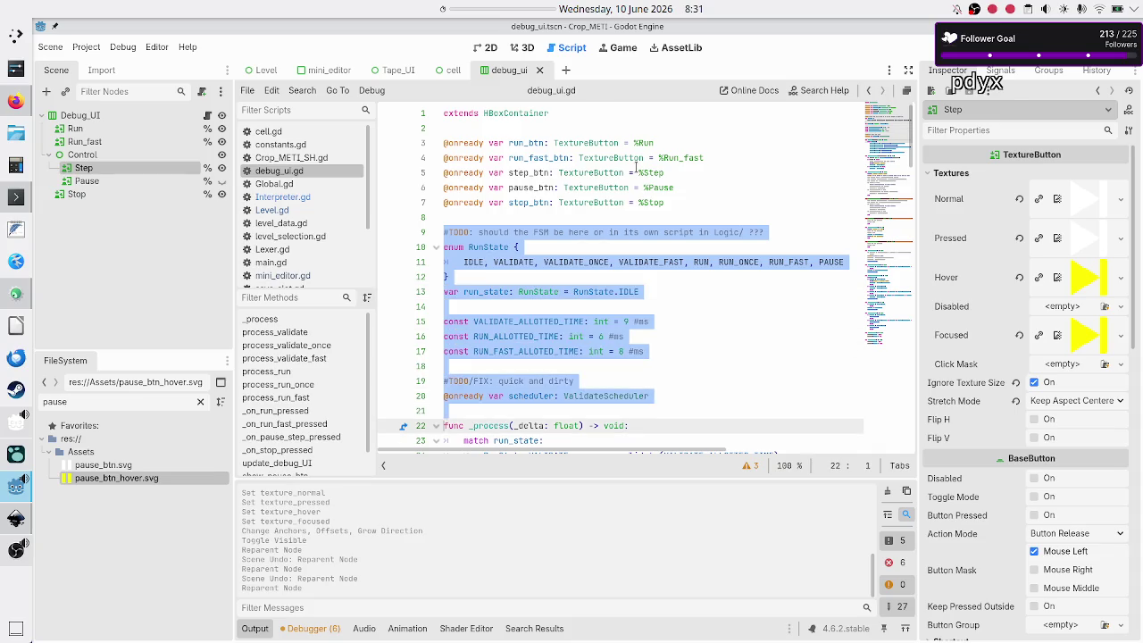
pyautogui.hotkey('shift', 'Down')
pyautogui.hotkey('shift', 'Down')
pyautogui.hotkey('shift', 'Down')
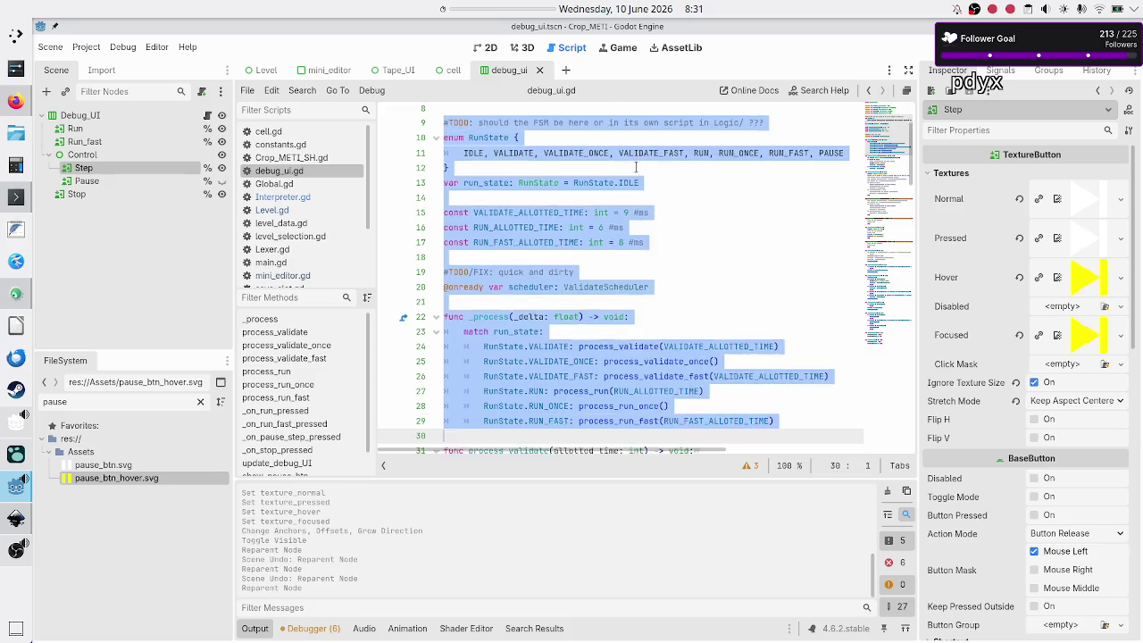
pyautogui.hotkey('shift', 'Down')
pyautogui.hotkey('shift', 'Down')
pyautogui.hotkey('shift', 'Down')
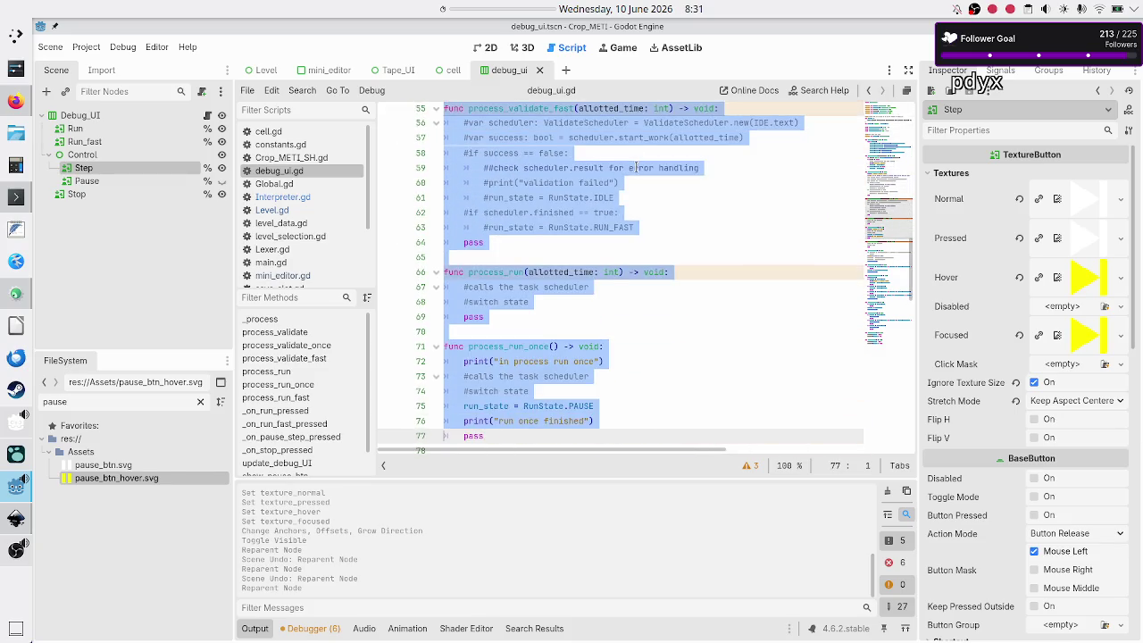
pyautogui.hotkey('shift', 'Down')
pyautogui.hotkey('shift', 'Down')
pyautogui.hotkey('shift', 'Down')
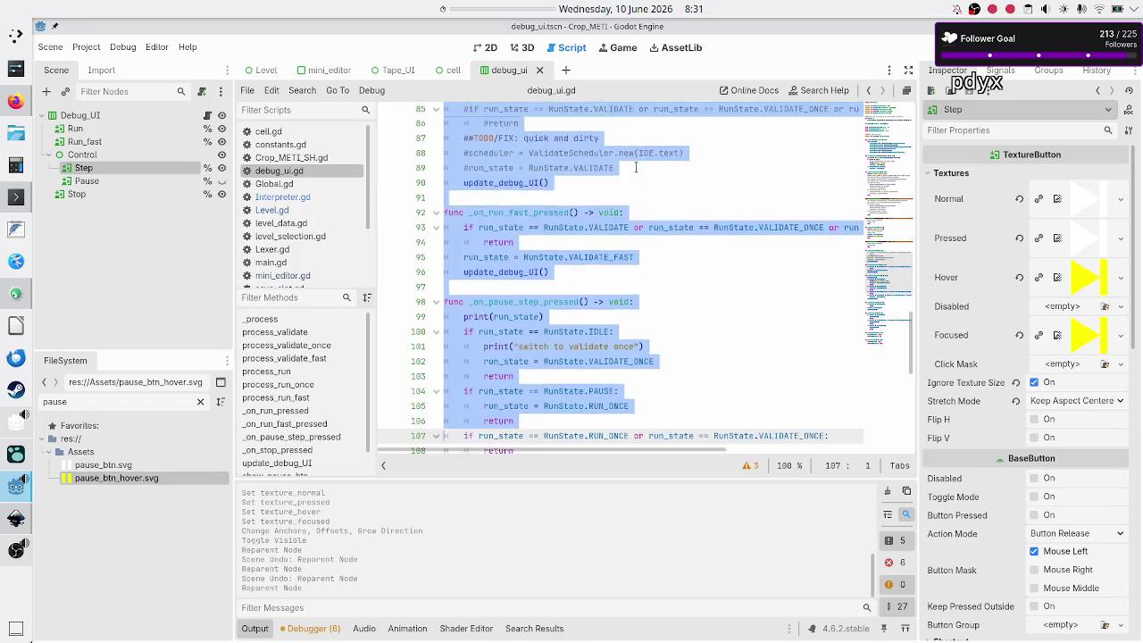
pyautogui.hotkey('shift', 'Up')
pyautogui.hotkey('shift', 'Up')
pyautogui.hotkey('shift', 'Up')
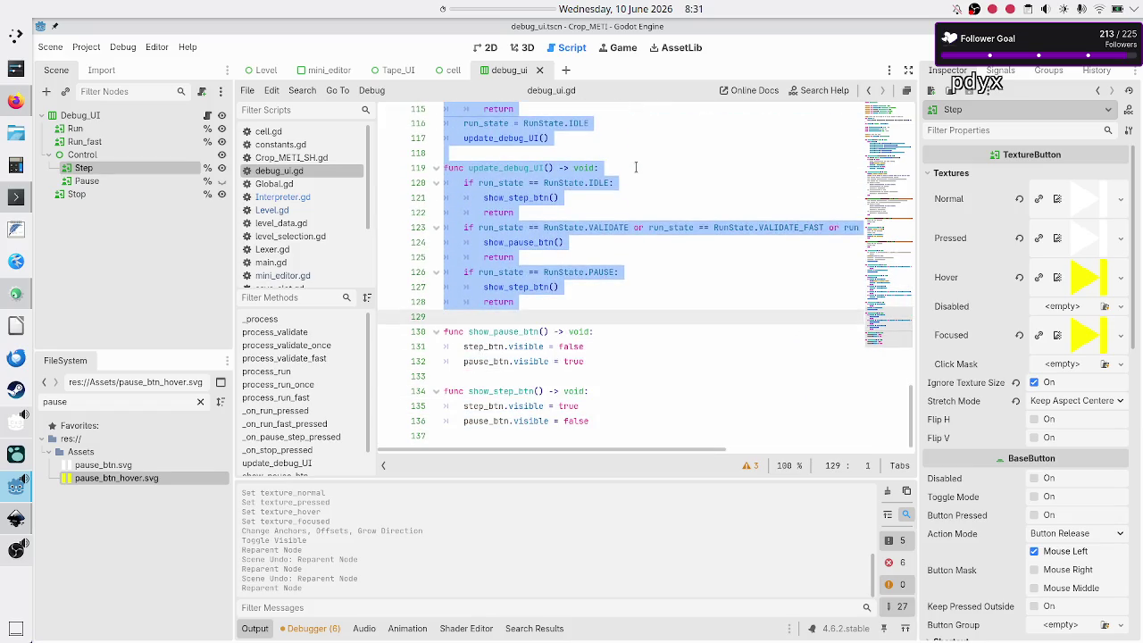
pyautogui.press('Delete')
pyautogui.press('BackSpace')
pyautogui.press('Down')
pyautogui.press('Down')
pyautogui.press('Down')
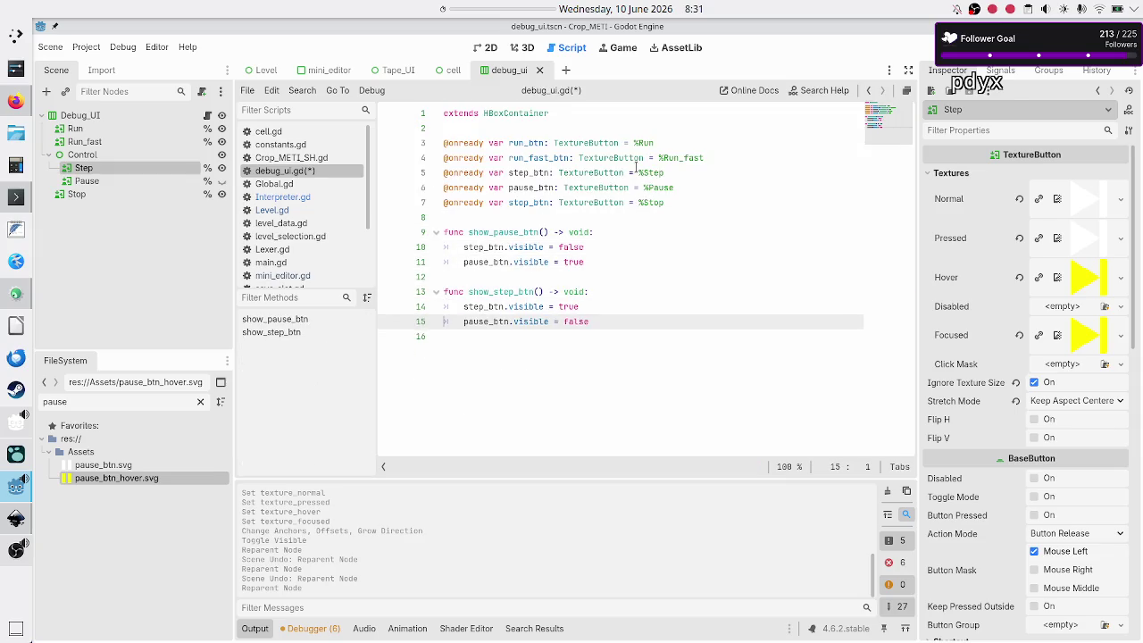
pyautogui.press('Down')
pyautogui.hotkey('ctrl', 's')
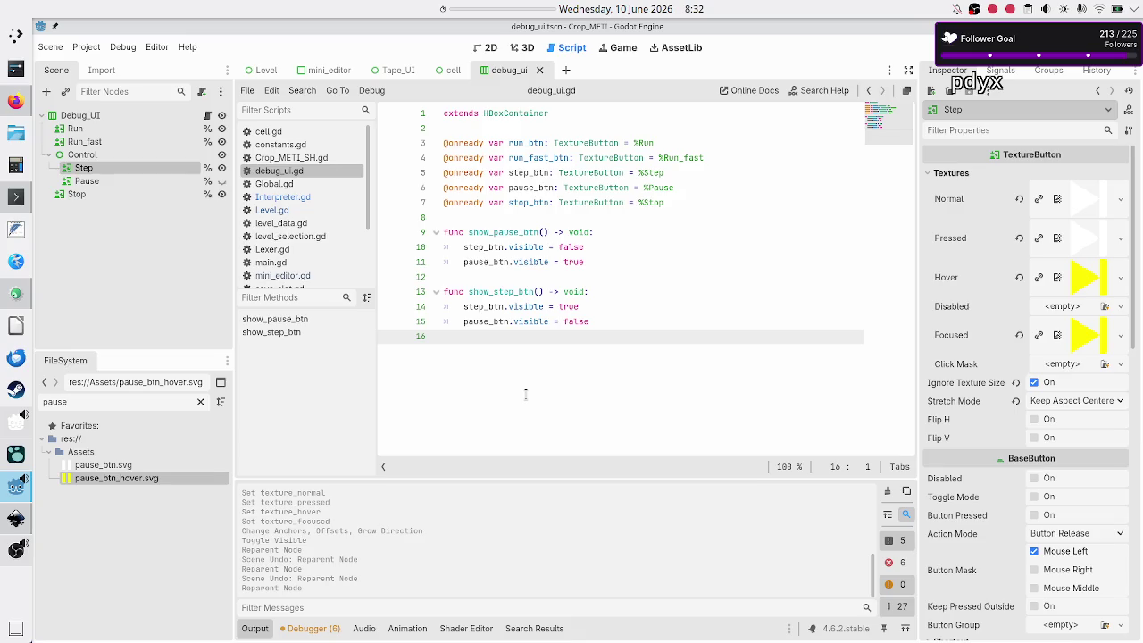
# Highlight run_btn in debug_ui.gd, then select the Run node in the Scene dock.
pyautogui.doubleClick(524, 143)
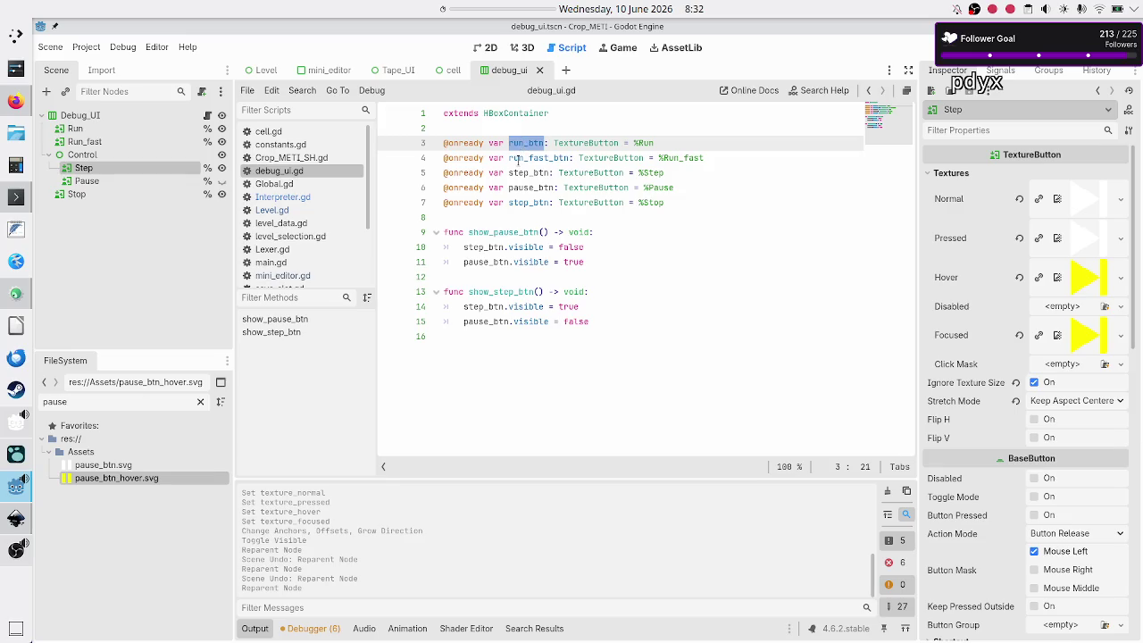
pyautogui.click(529, 270)
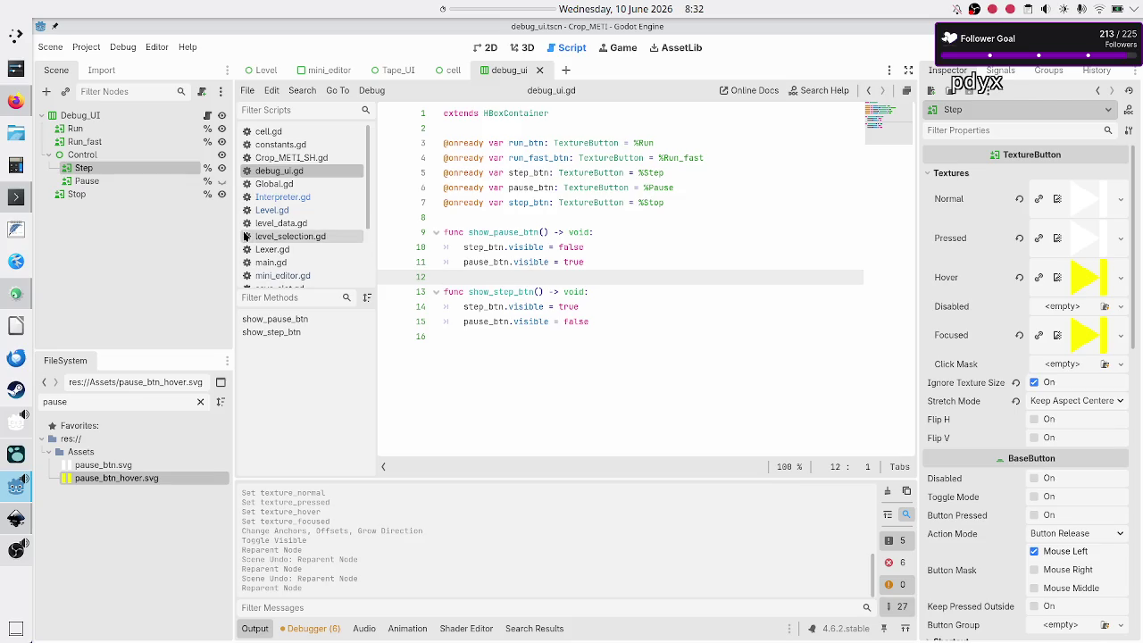
pyautogui.click(87, 129)
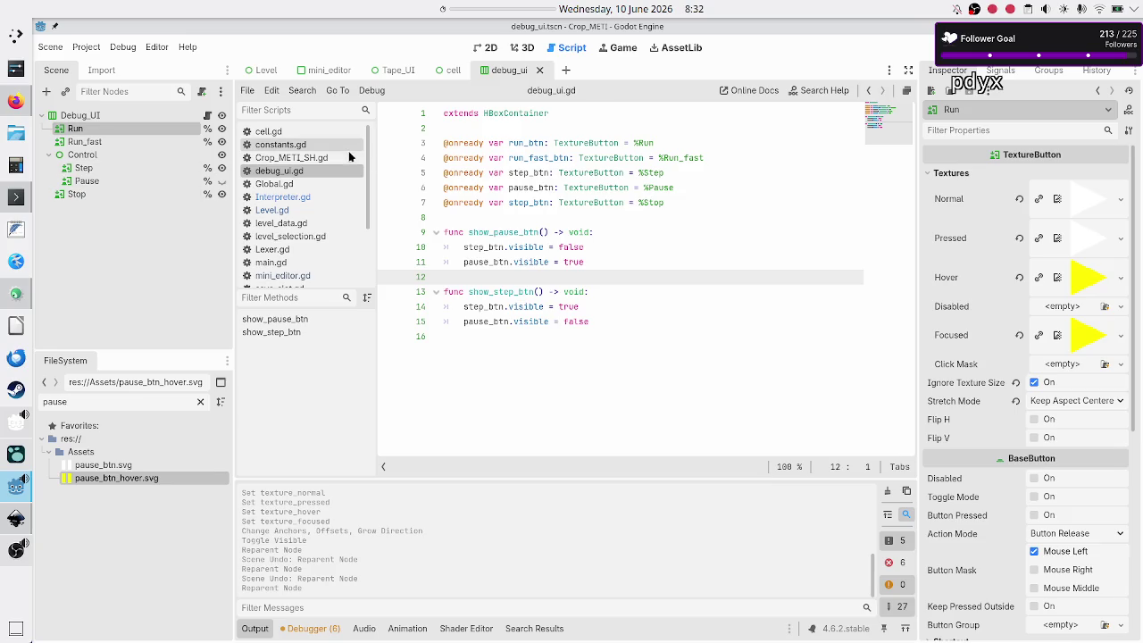
# List the Run button's signals such as pressed(), button_down() and toggled().
pyautogui.click(1000, 70)
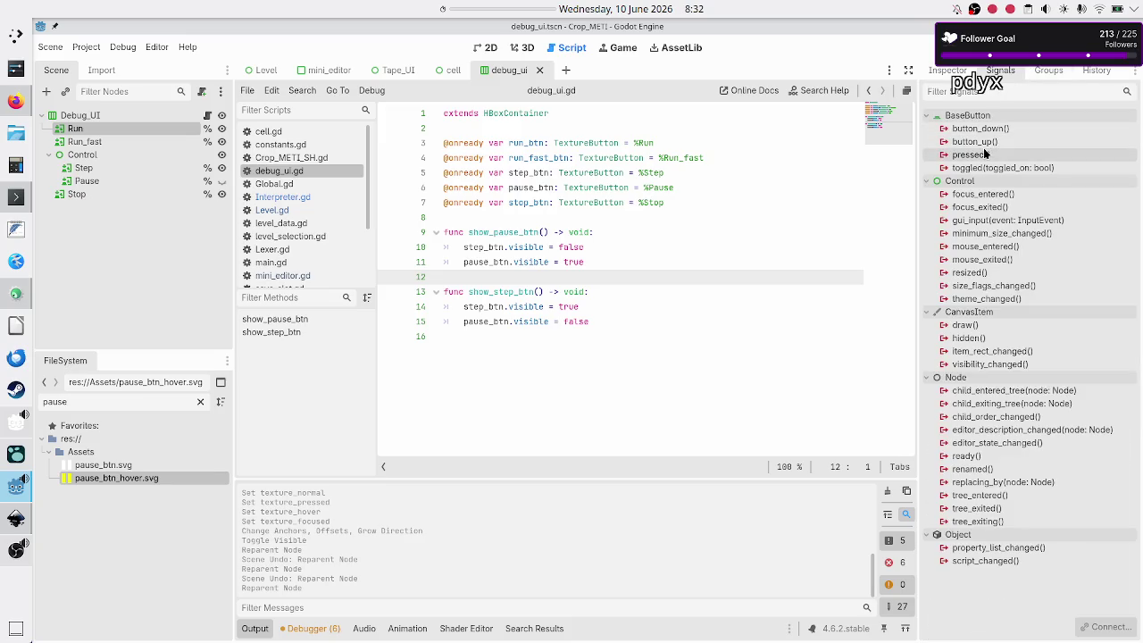
pyautogui.moveTo(985, 154)
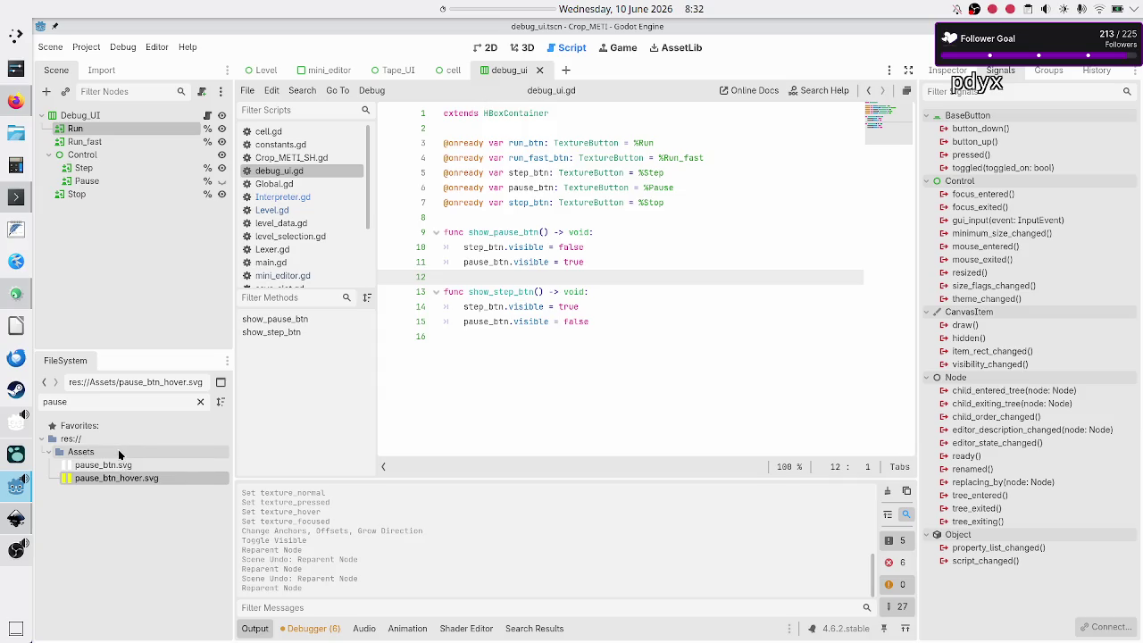
pyautogui.click(118, 402)
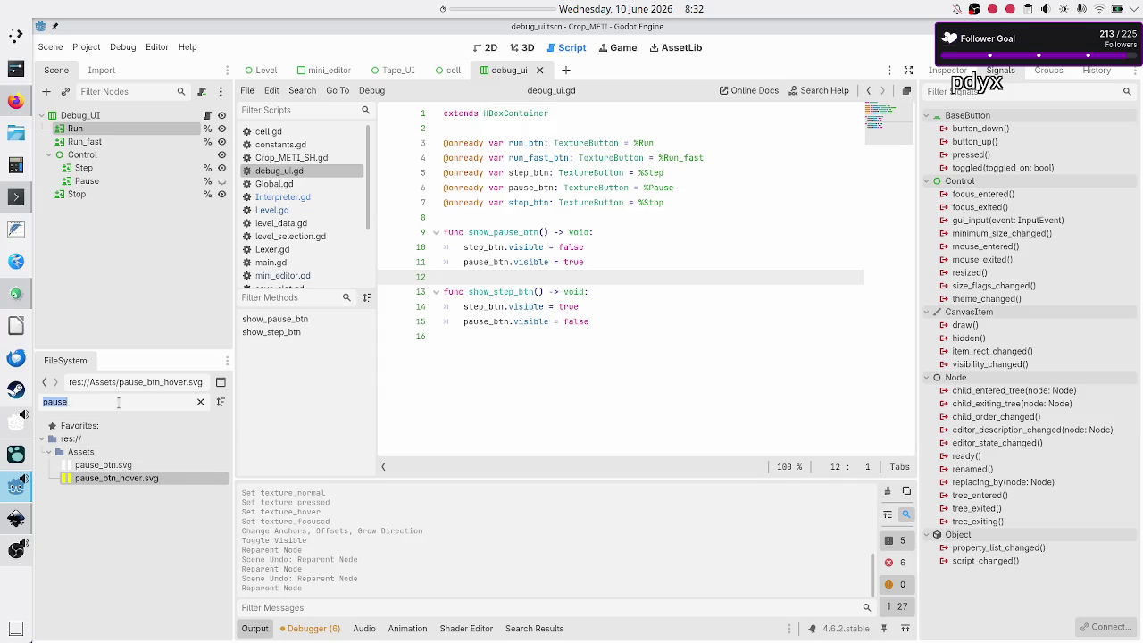
pyautogui.write('debug')
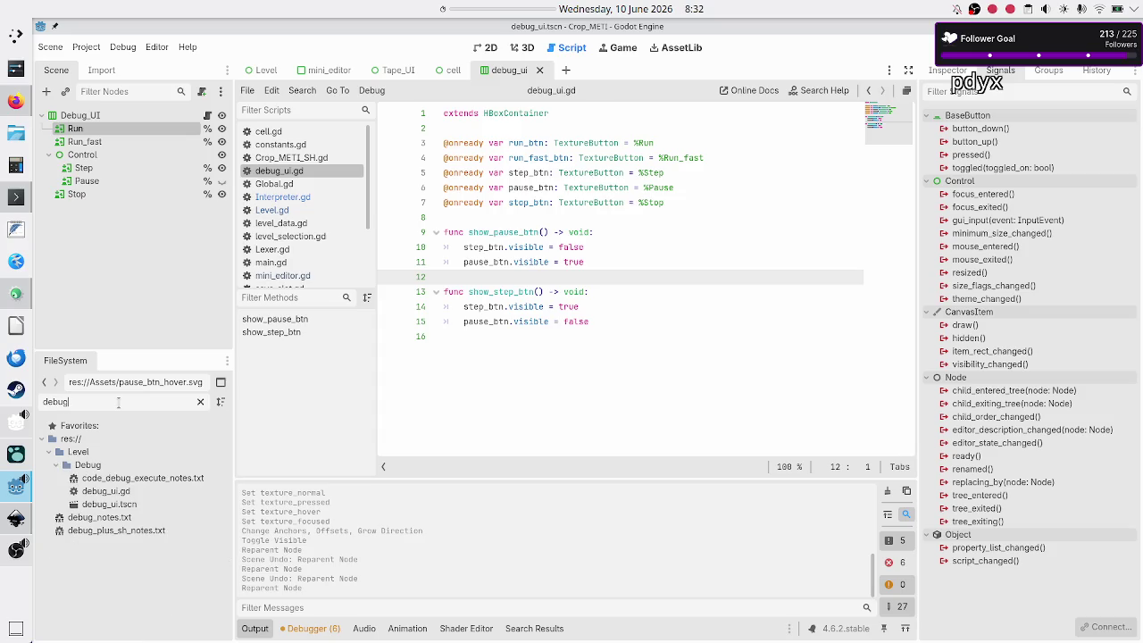
pyautogui.click(111, 462)
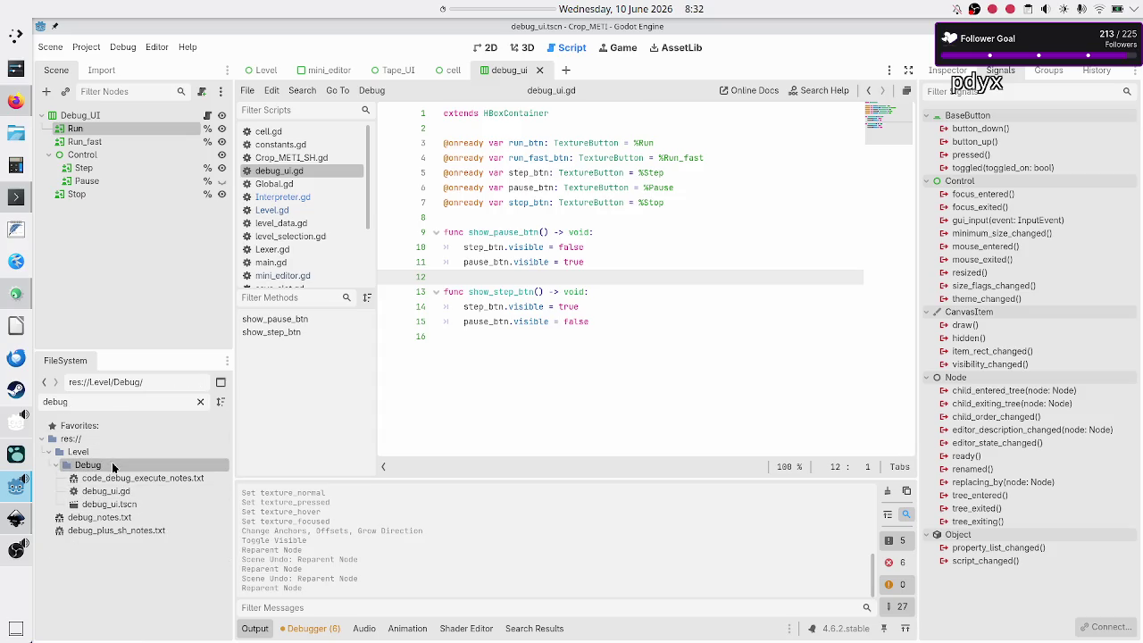
pyautogui.click(81, 402)
pyautogui.write('exec')
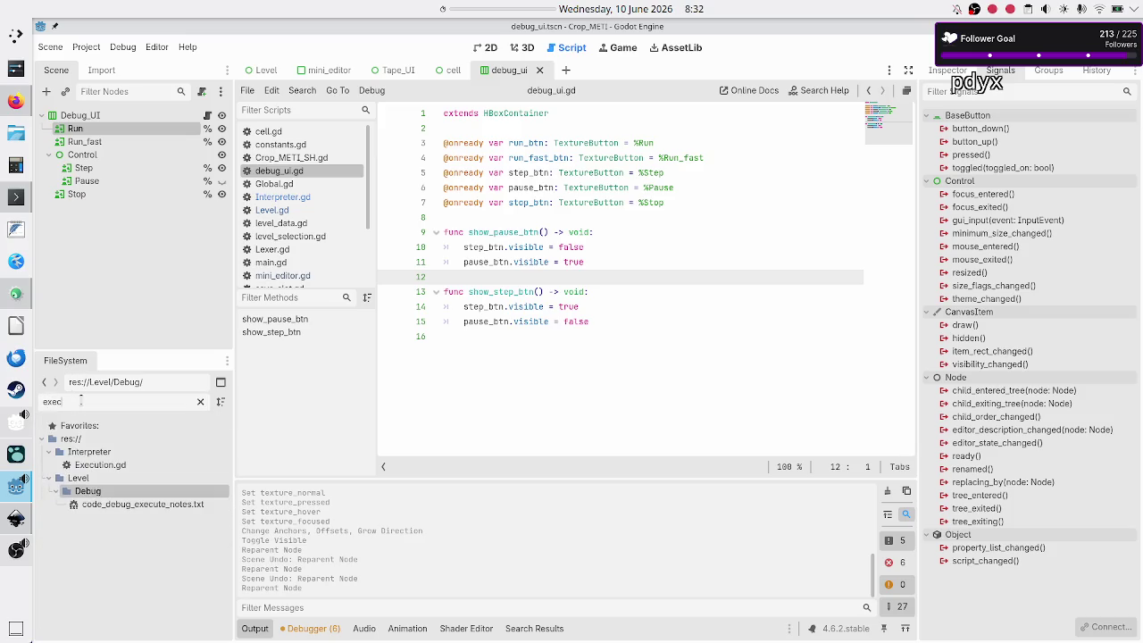
pyautogui.click(114, 466)
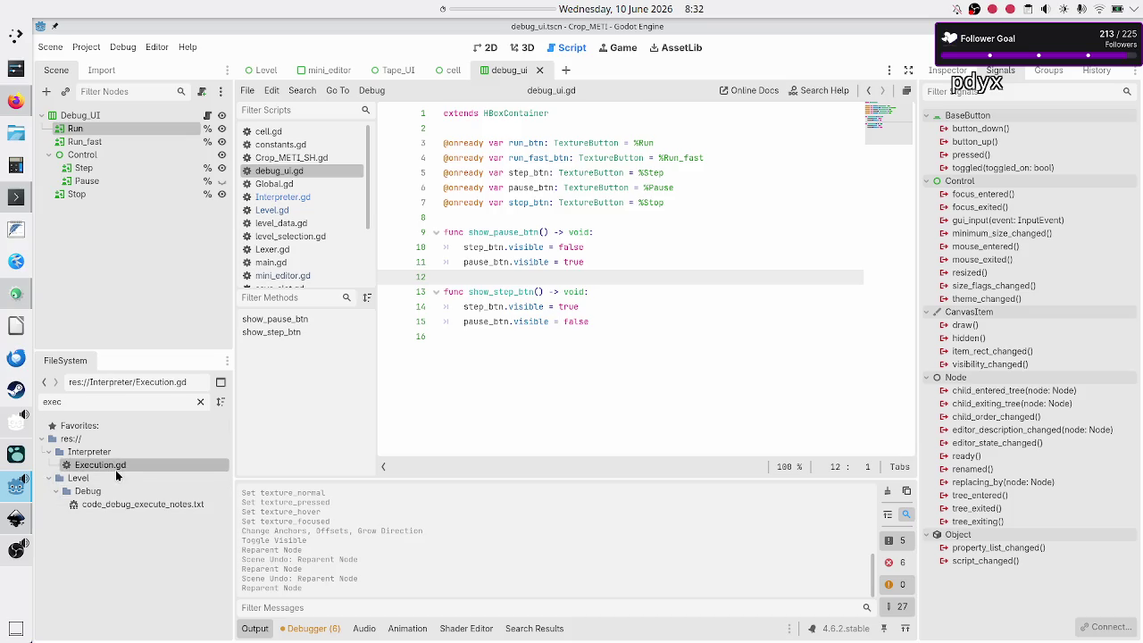
pyautogui.doubleClick(116, 475)
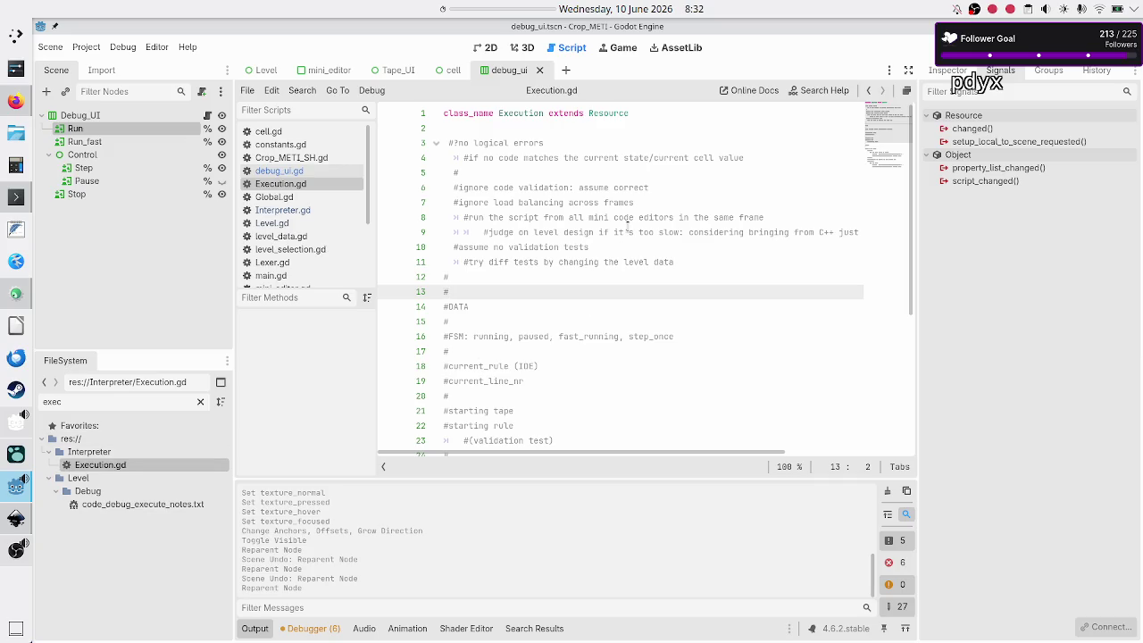
pyautogui.scroll(-4, 627, 226)
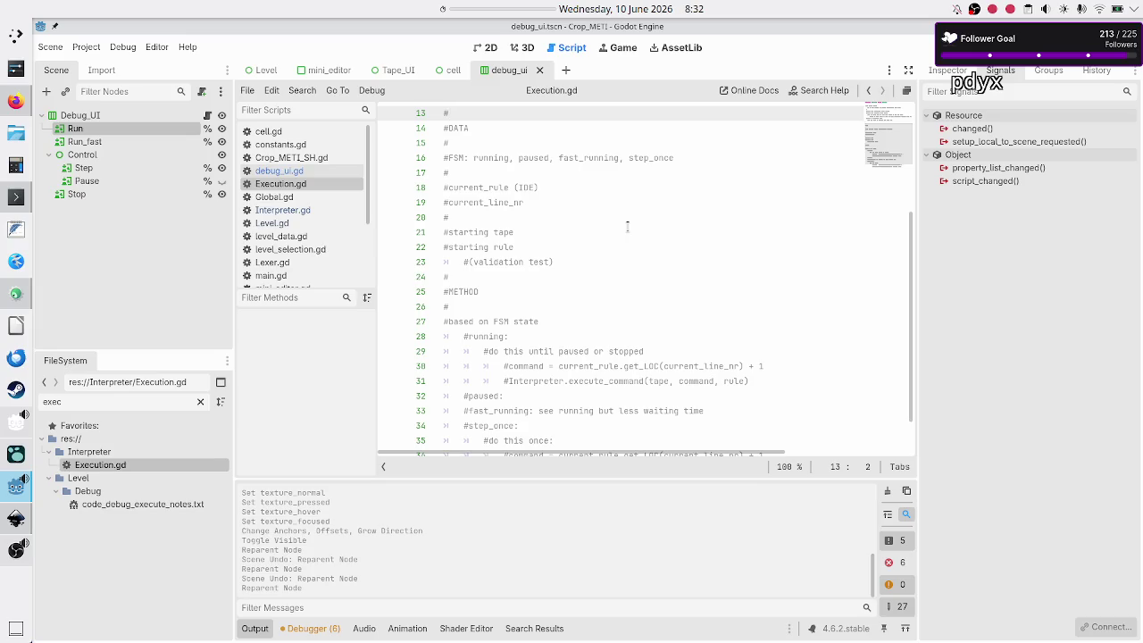
pyautogui.scroll(-1, 627, 226)
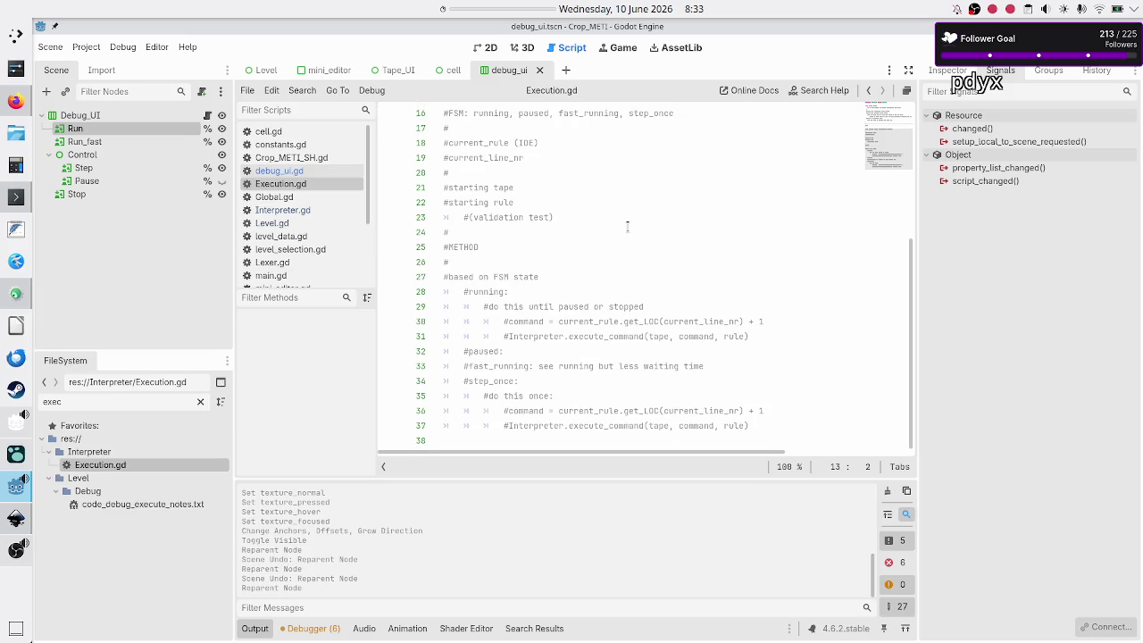
pyautogui.scroll(5, 628, 225)
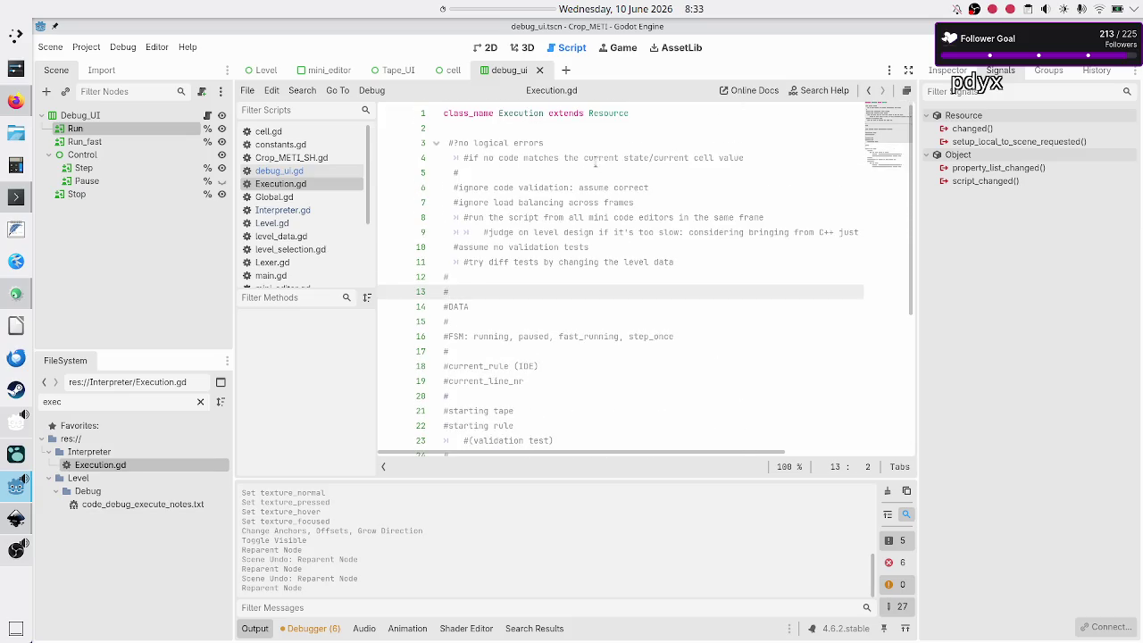
# Paste the FSM code (RunState enum, allotted-time constants, handlers) below class_name in Execution.gd.
pyautogui.click(580, 128)
pyautogui.press('Return')
pyautogui.press('Return')
pyautogui.press('Return')
pyautogui.press('Up')
pyautogui.press('Up')
pyautogui.hotkey('ctrl', 'End')
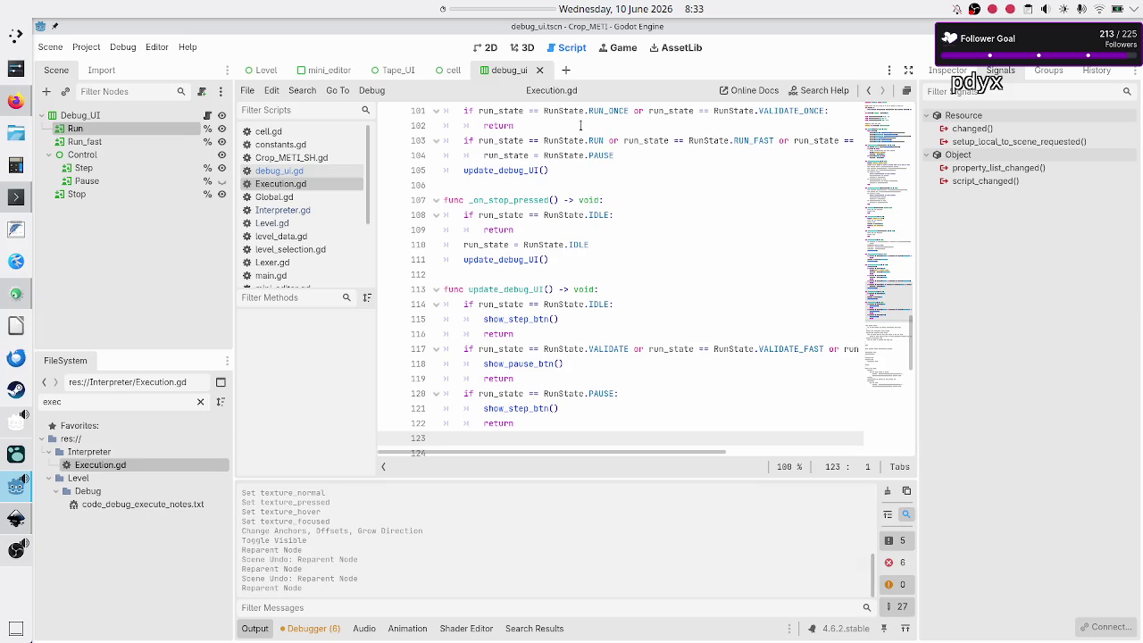
# Select the TODO comment on line 3 about where the FSM belongs.
pyautogui.scroll(20, 640, 273)
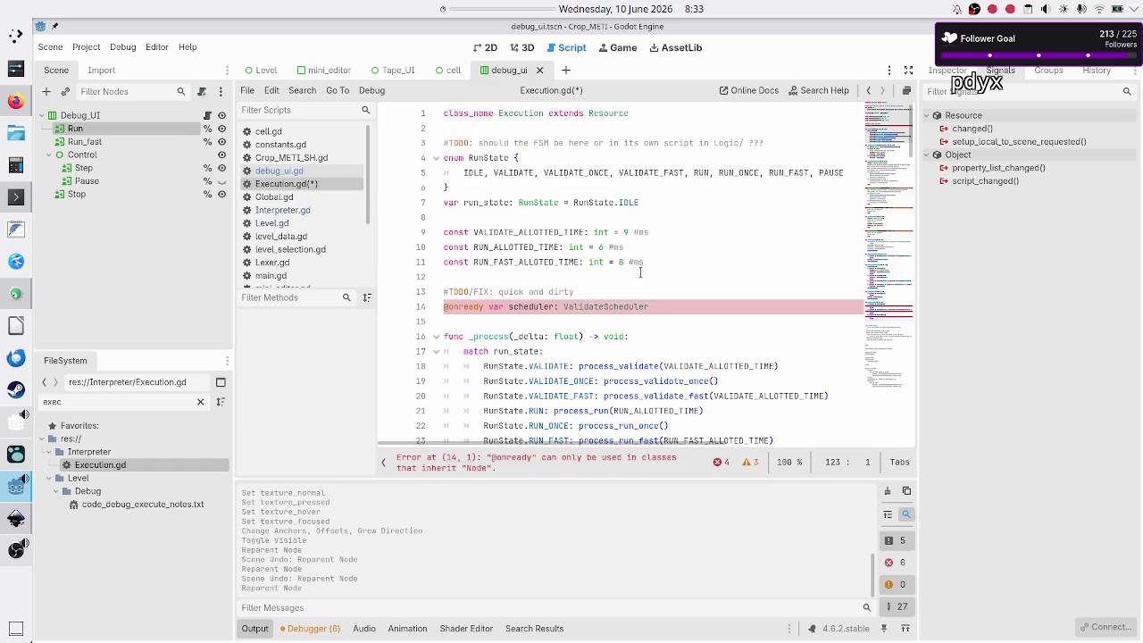
pyautogui.click(564, 129)
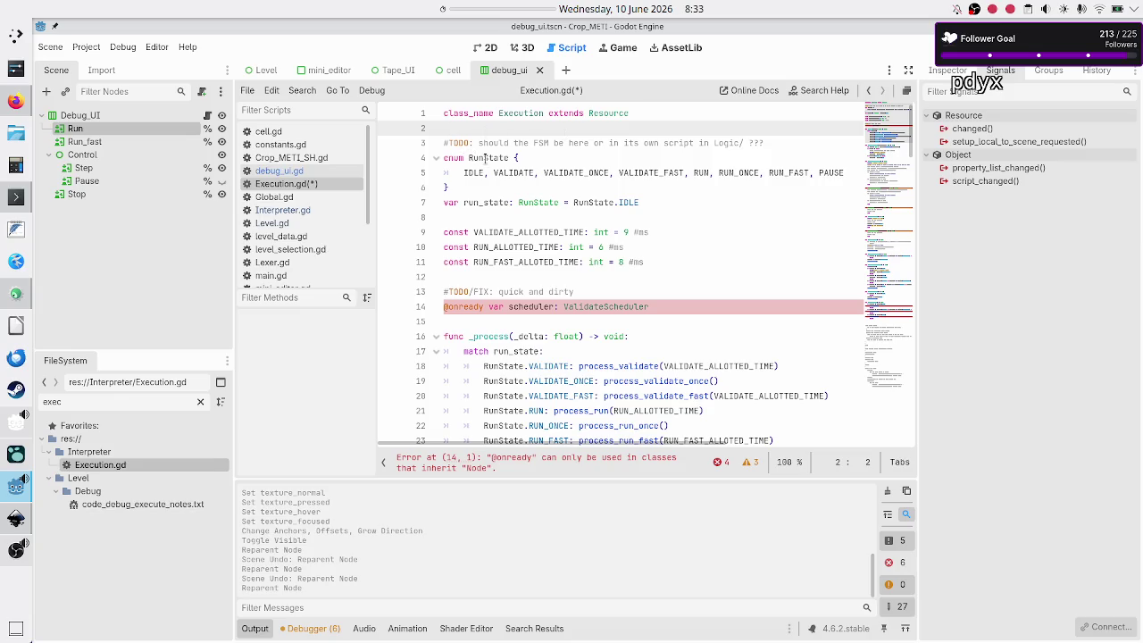
pyautogui.click(552, 156)
pyautogui.press('Up')
pyautogui.press('Up')
pyautogui.press('Up')
pyautogui.press('Down')
pyautogui.press('Down')
pyautogui.press('Down')
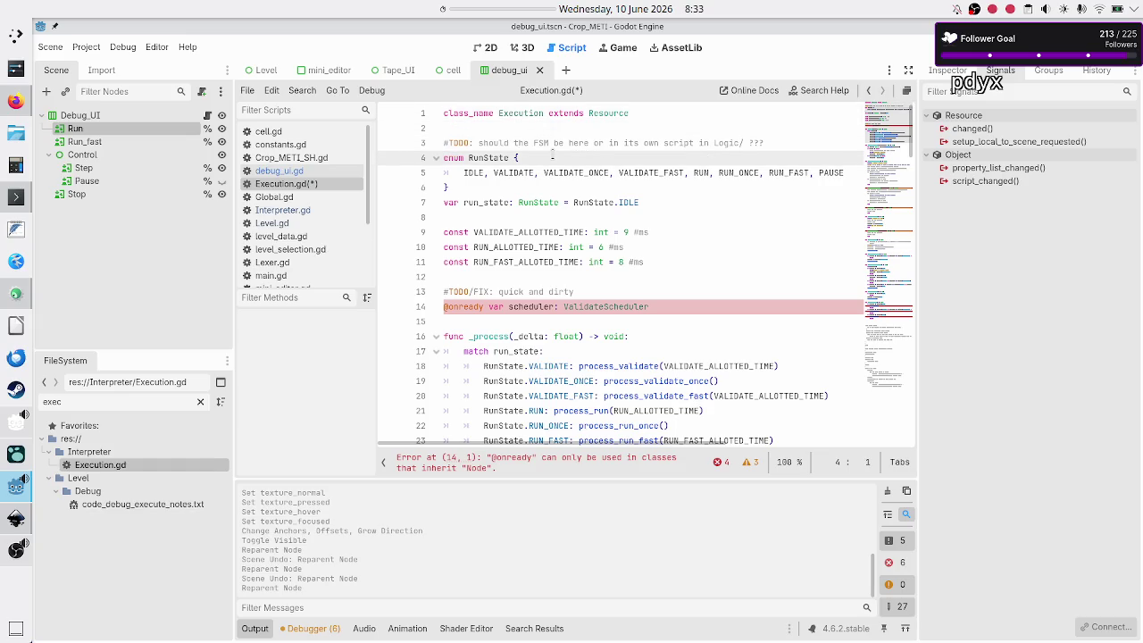
pyautogui.press('Up')
pyautogui.hotkey('shift', 'End')
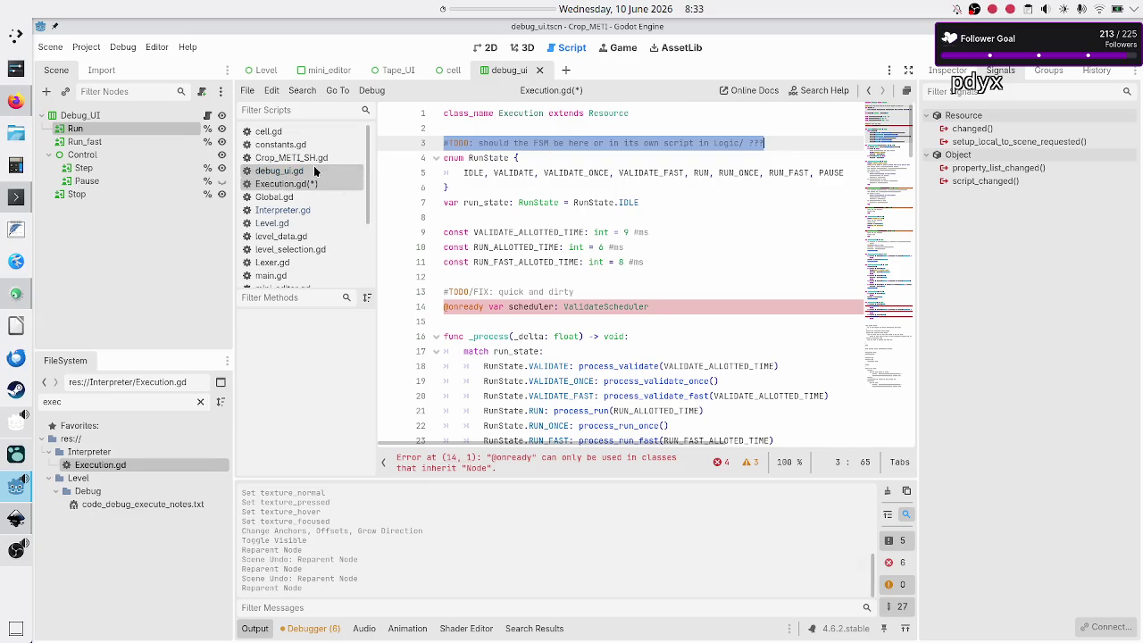
# Delete the FSM-location TODO line from Execution.gd.
pyautogui.click(314, 168)
pyautogui.click(263, 184)
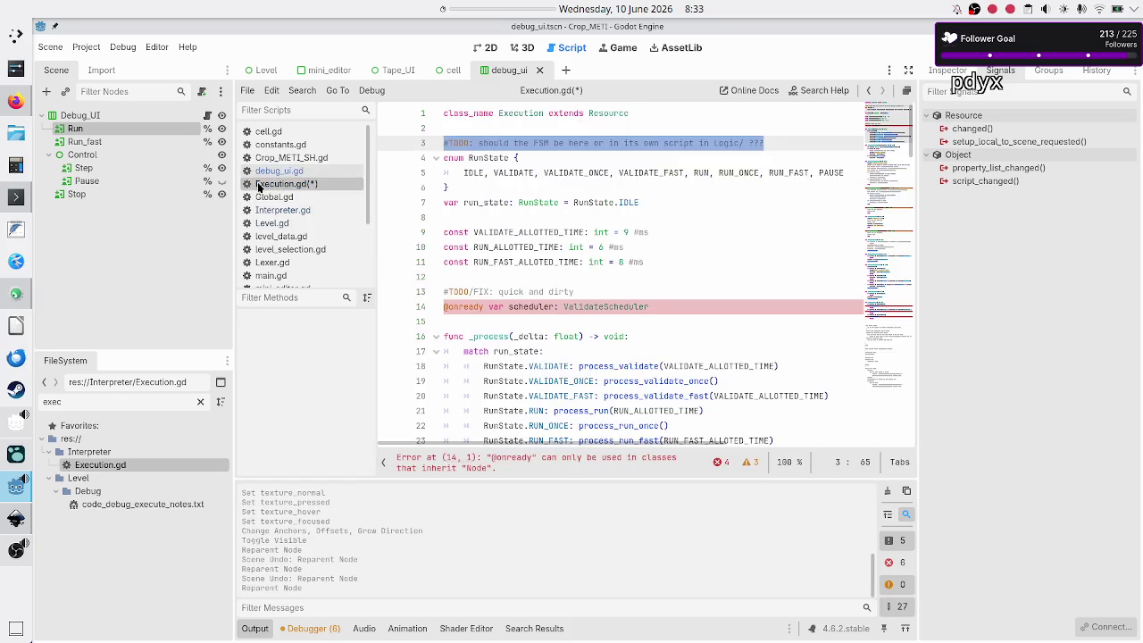
pyautogui.press('BackSpace')
pyautogui.press('BackSpace')
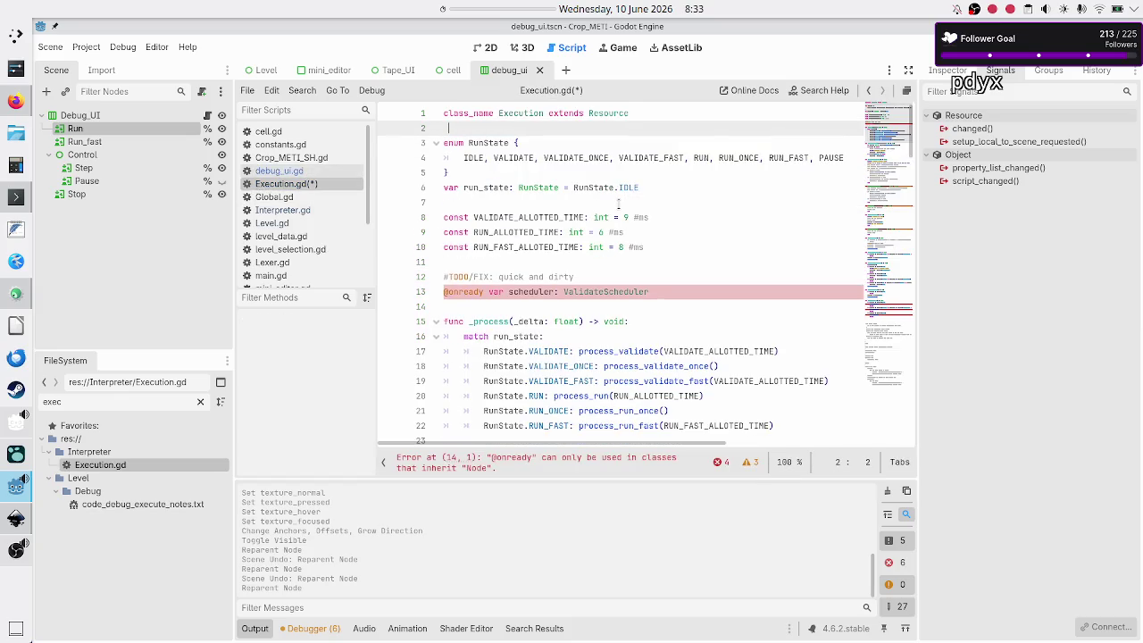
# Comment out the three allotted-time constants on lines 8–10 with Ctrl+K.
pyautogui.press('Up')
pyautogui.press('Down')
pyautogui.press('Down')
pyautogui.press('Down')
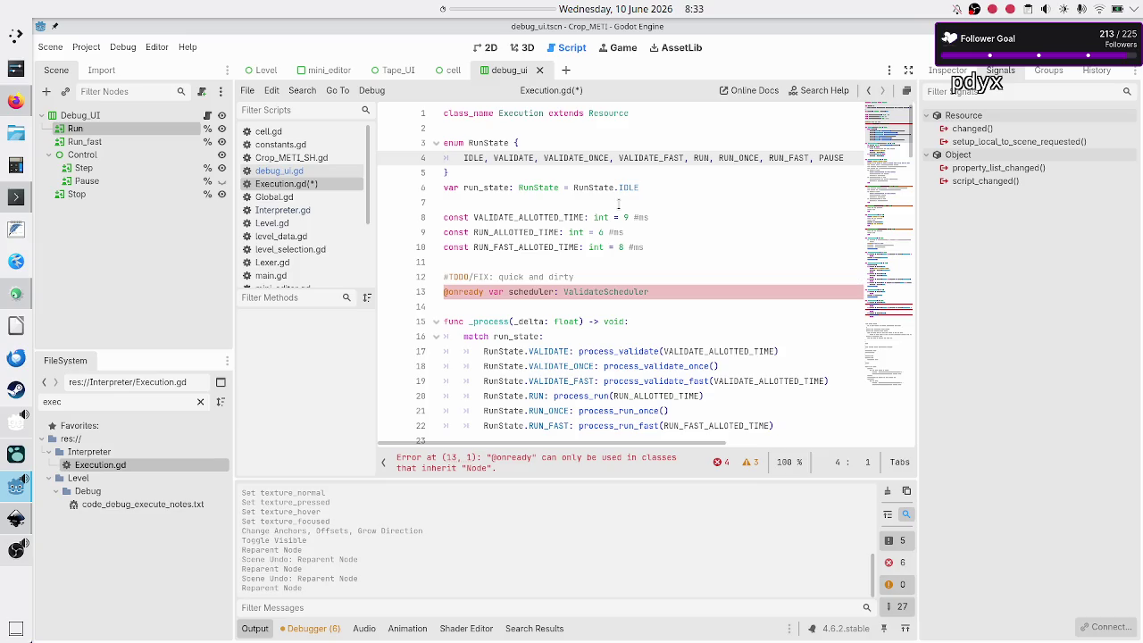
pyautogui.press('Up')
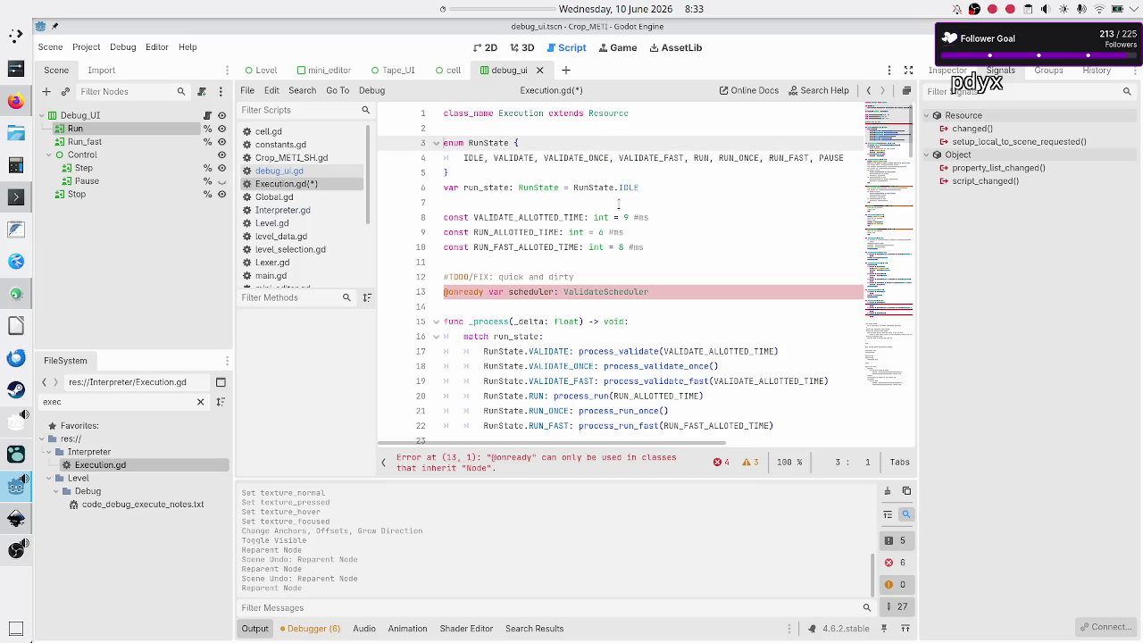
pyautogui.press('Down')
pyautogui.press('Down')
pyautogui.press('Down')
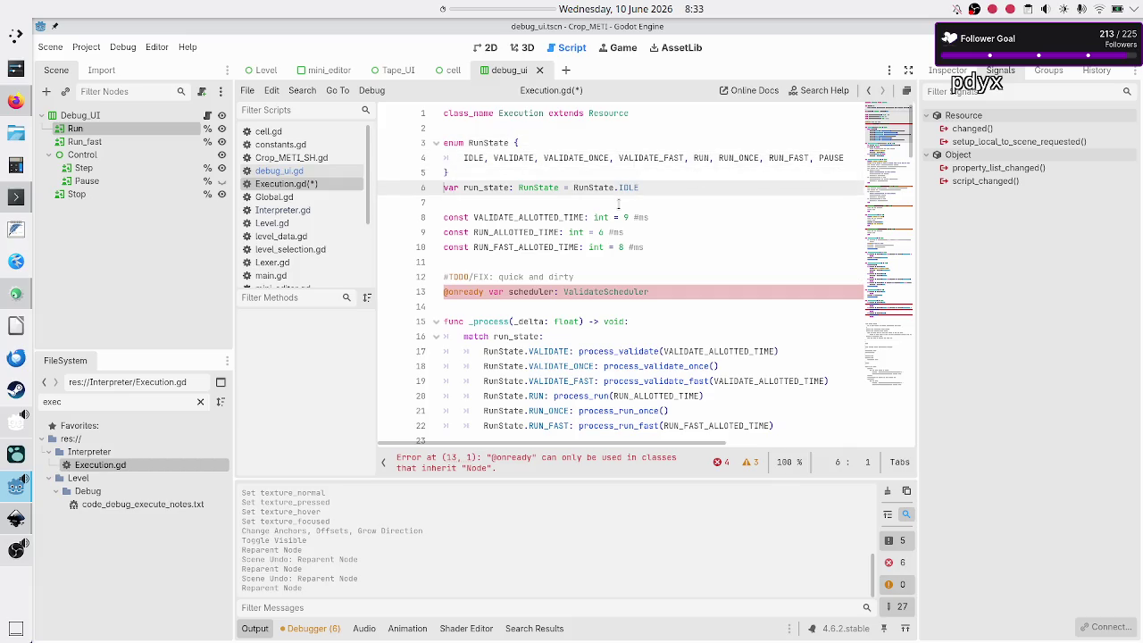
pyautogui.press('Down')
pyautogui.press('Down')
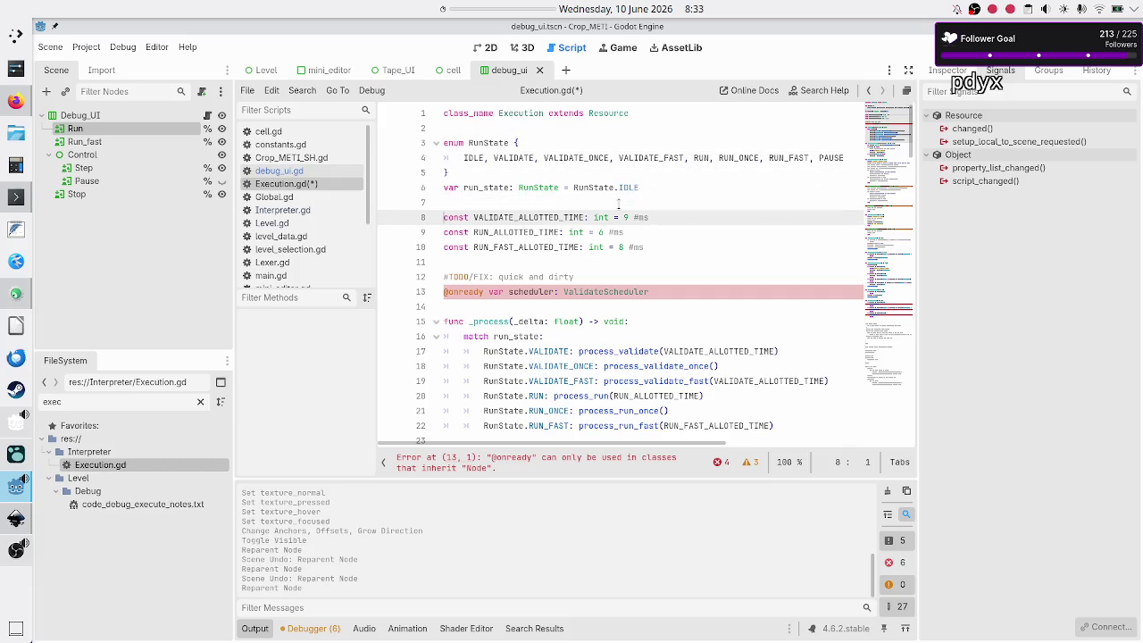
pyautogui.hotkey('shift', 'Down')
pyautogui.hotkey('shift', 'Down')
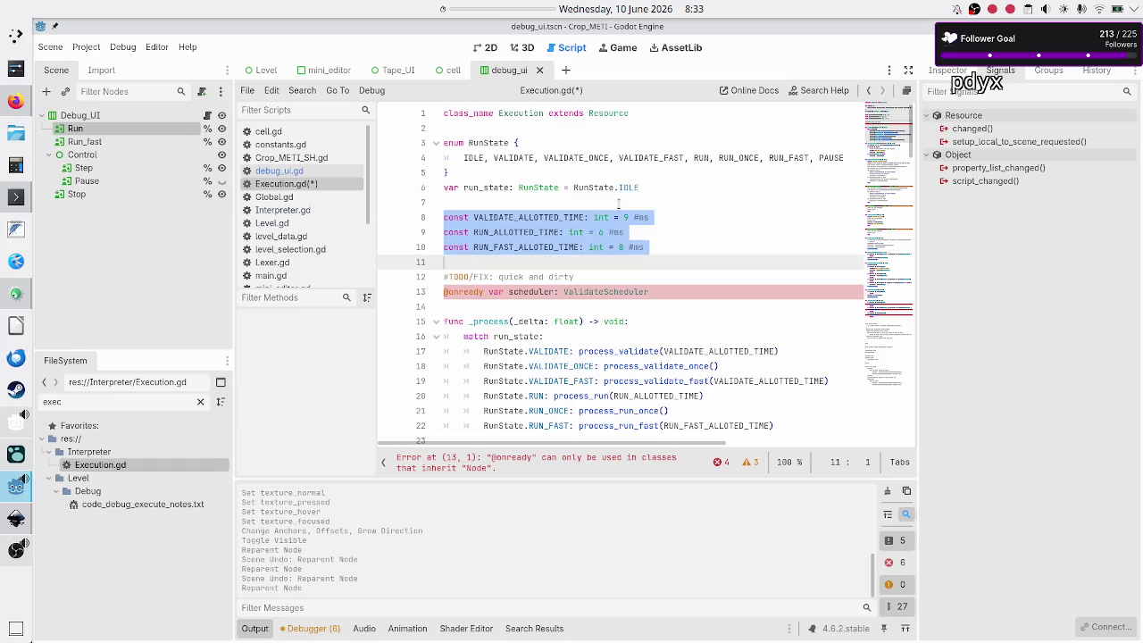
pyautogui.hotkey('shift', 'End')
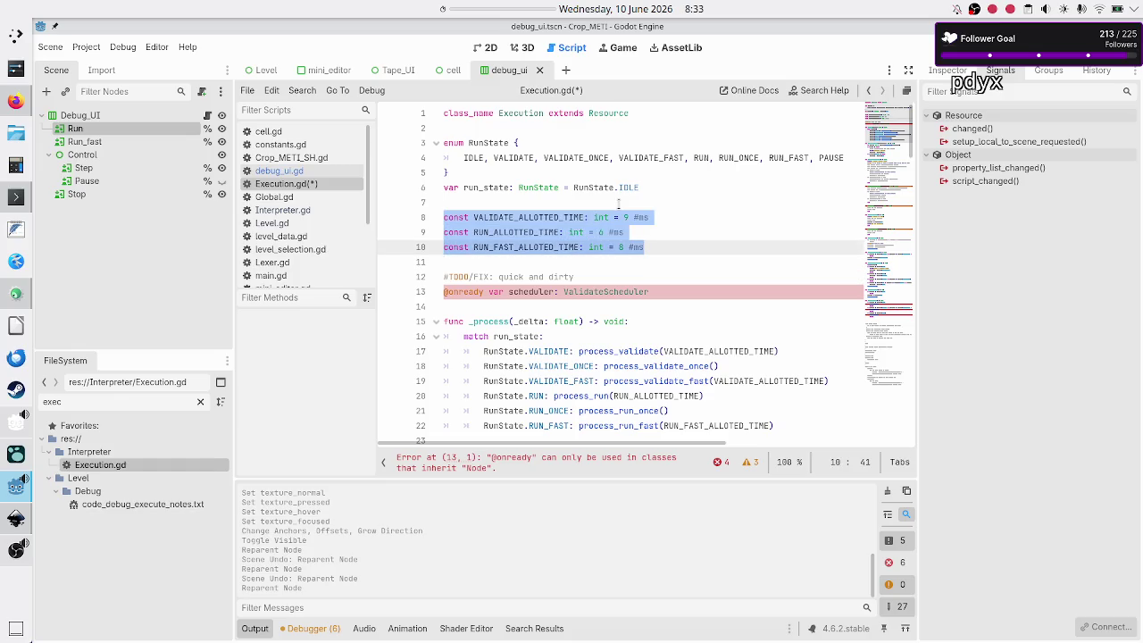
pyautogui.hotkey('ctrl', 'k')
pyautogui.press('Down')
pyautogui.press('Down')
pyautogui.press('Up')
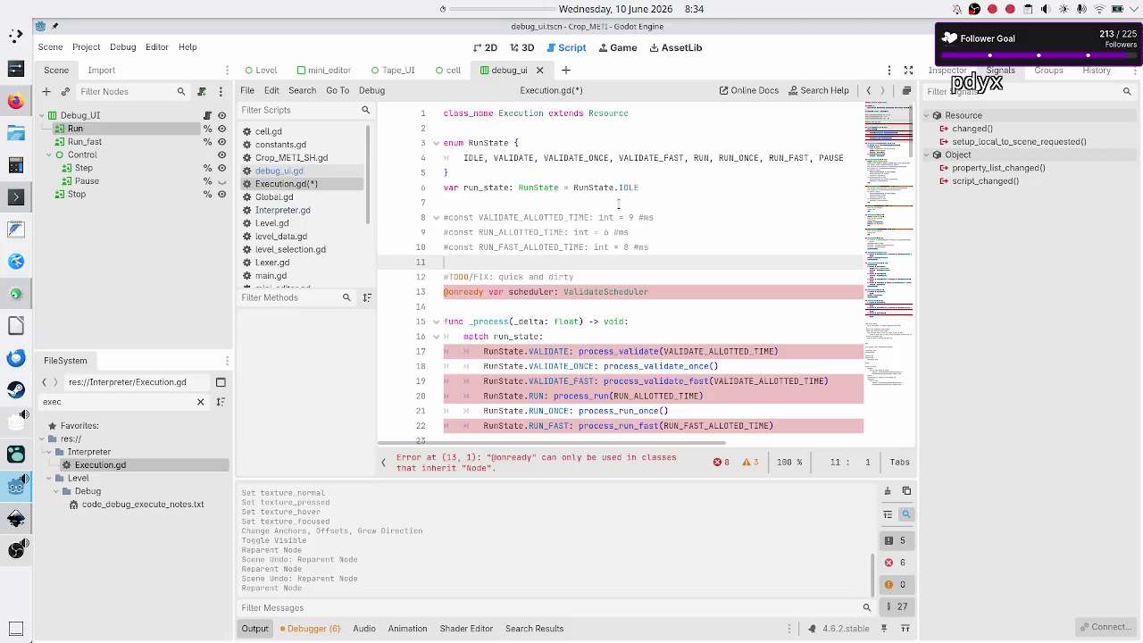
pyautogui.press('Down')
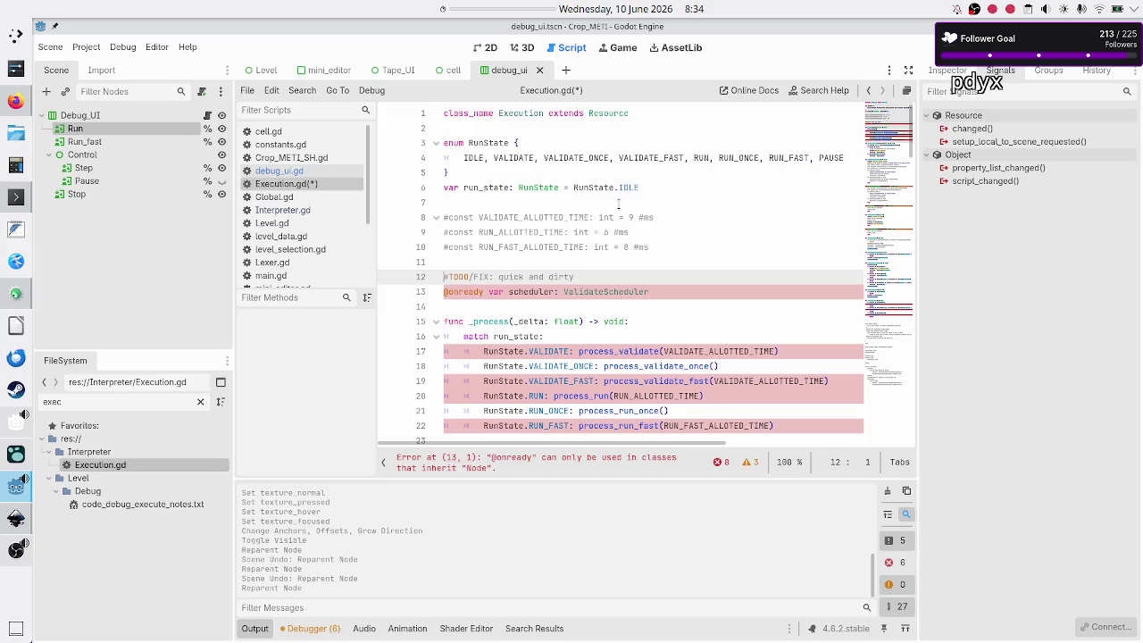
pyautogui.press('Down')
pyautogui.write('#')
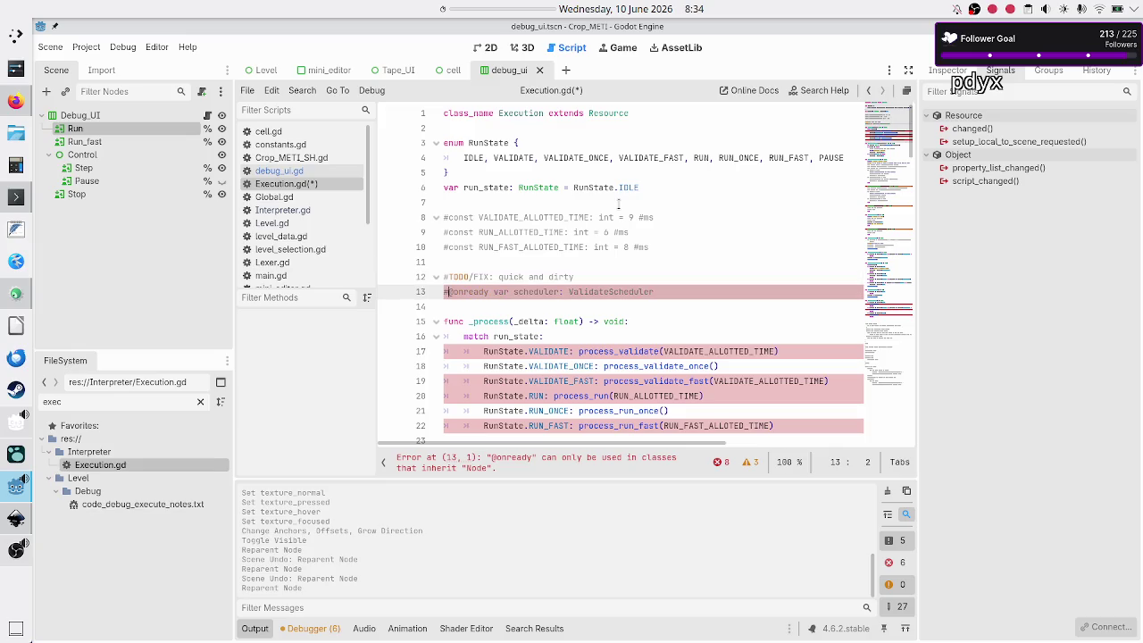
pyautogui.press('Down')
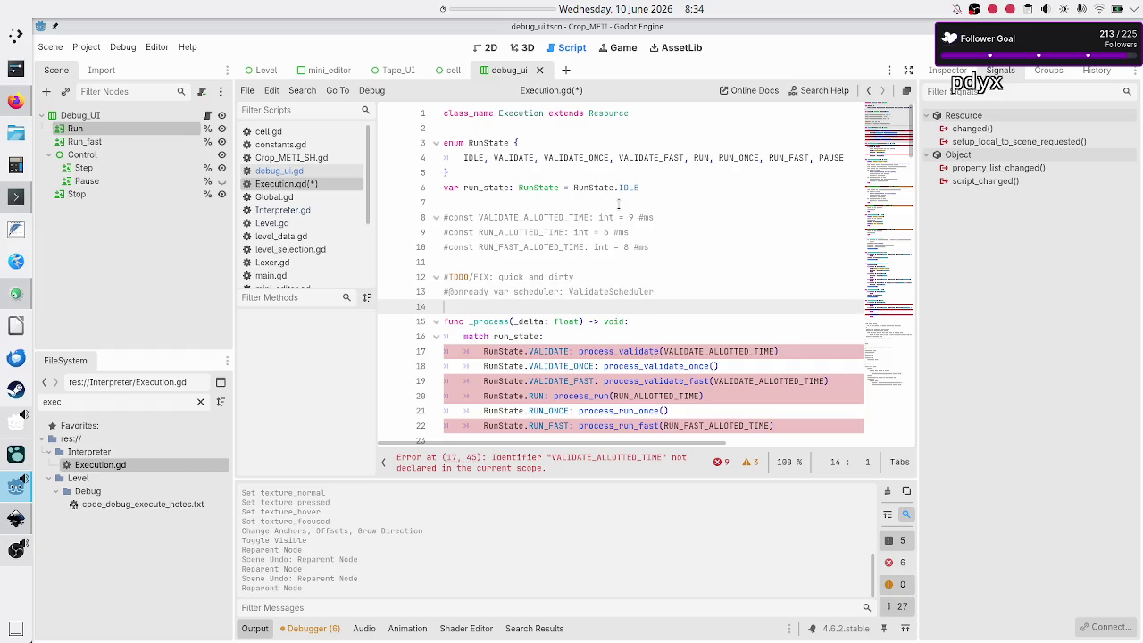
pyautogui.press('Up')
pyautogui.press('Up')
pyautogui.write('#')
pyautogui.press('Down')
pyautogui.press('Down')
pyautogui.press('Down')
pyautogui.press('Down')
pyautogui.press('Down')
pyautogui.press('Up')
pyautogui.press('Up')
pyautogui.press('Up')
pyautogui.press('Right')
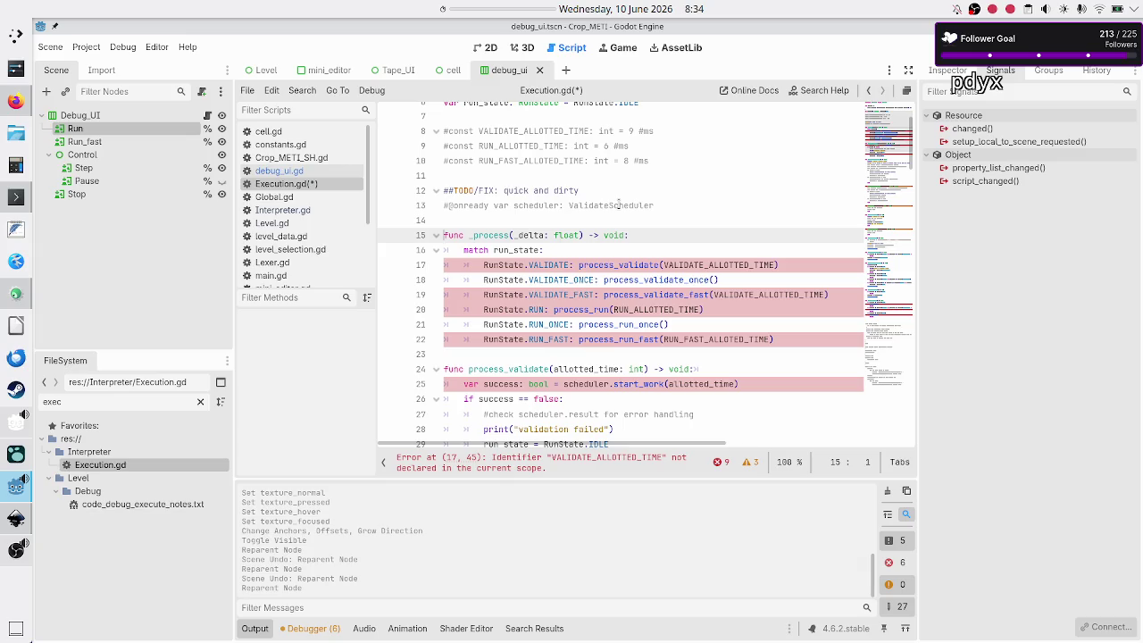
pyautogui.press('Down')
pyautogui.press('Right')
pyautogui.press('Right')
pyautogui.press('Right')
pyautogui.press('Down')
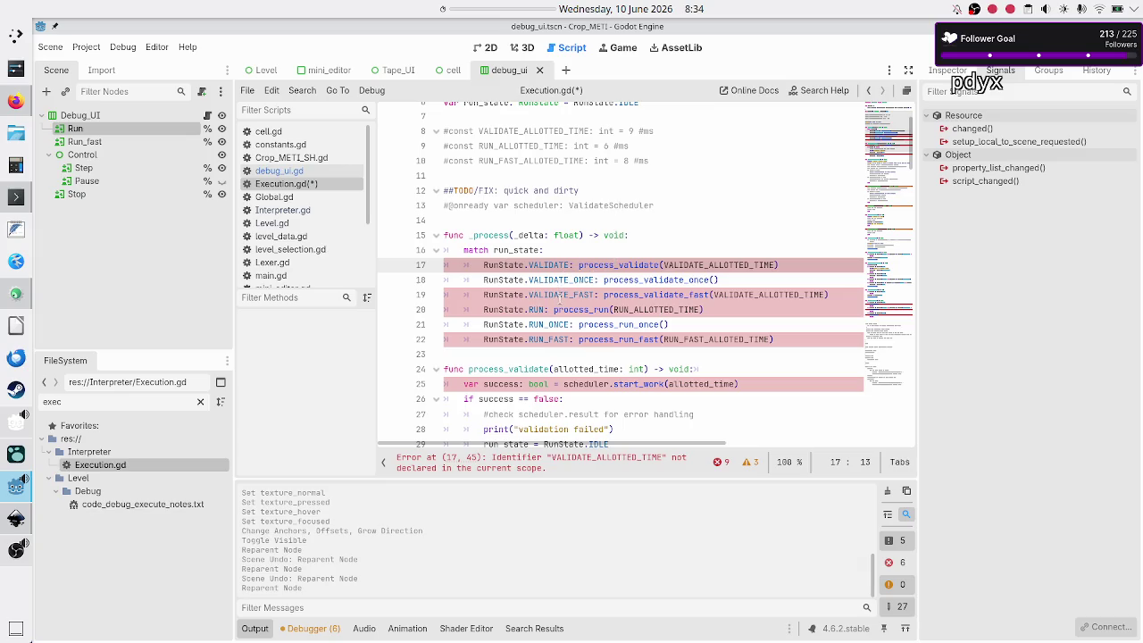
# Remove the # from the three allotted-time constants on lines 8–10, leaving only the scheduler error.
pyautogui.scroll(2, 559, 302)
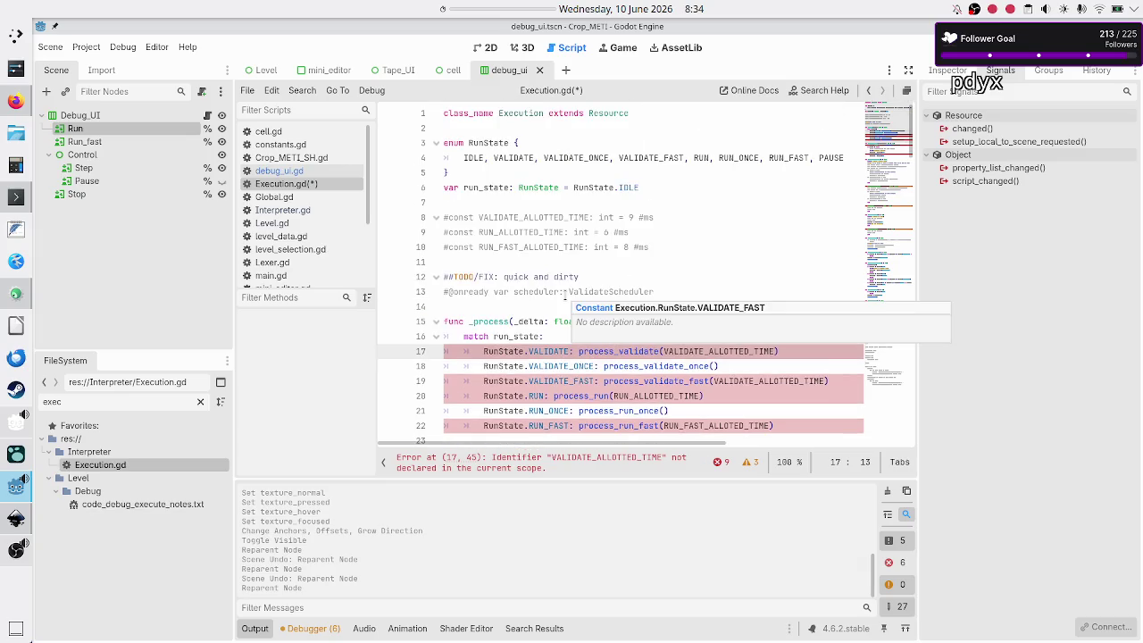
pyautogui.scroll(-2, 564, 293)
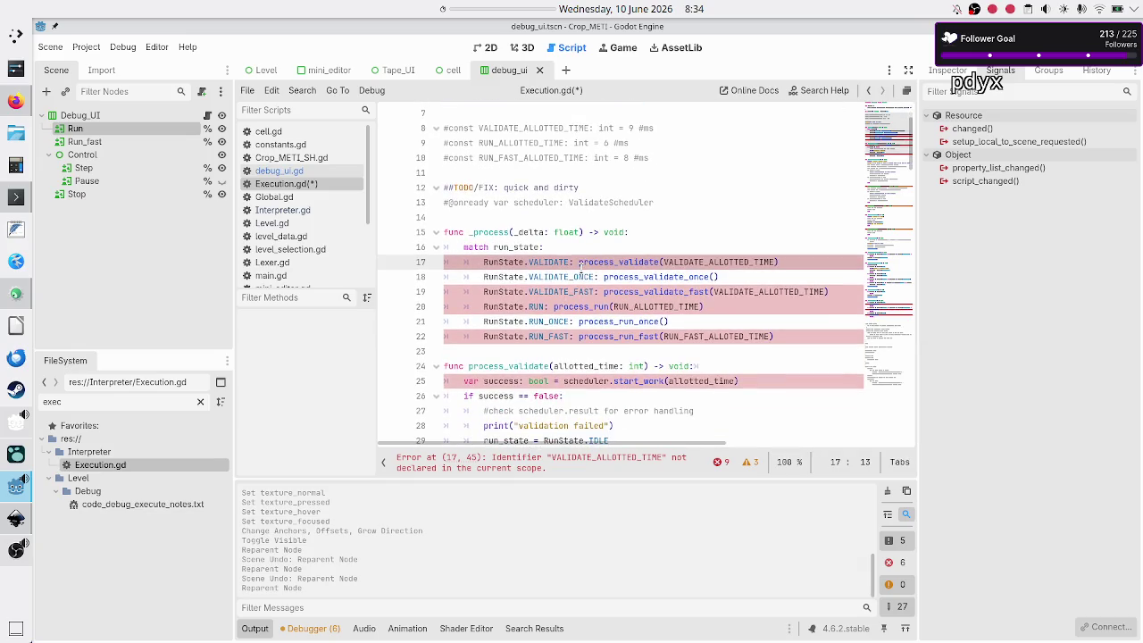
pyautogui.scroll(2, 580, 269)
pyautogui.scroll(-2, 579, 269)
pyautogui.moveTo(640, 262)
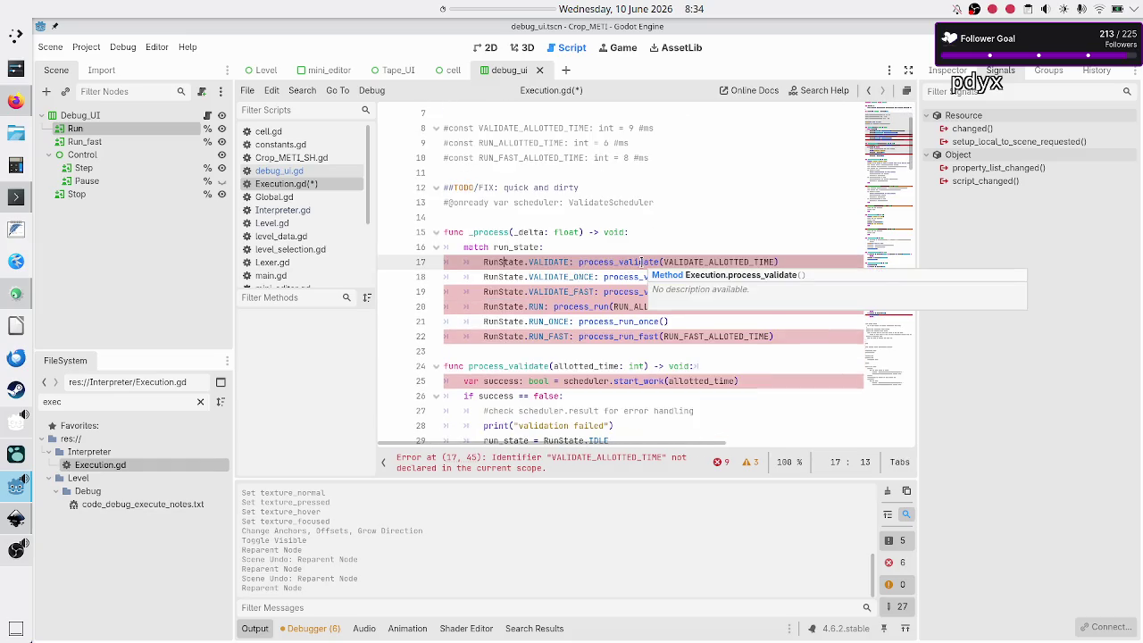
pyautogui.scroll(2, 588, 198)
pyautogui.click(538, 199)
pyautogui.press('Down')
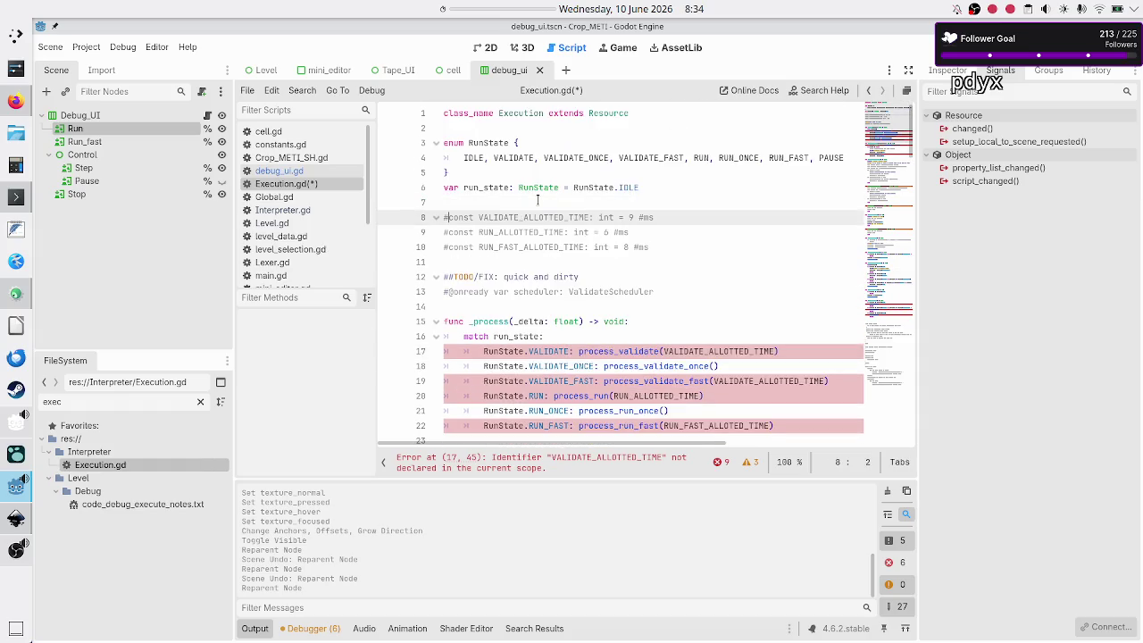
pyautogui.press('BackSpace')
pyautogui.press('Down')
pyautogui.press('Delete')
pyautogui.press('Down')
pyautogui.press('BackSpace')
pyautogui.scroll(-2, 531, 209)
pyautogui.scroll(1, 527, 221)
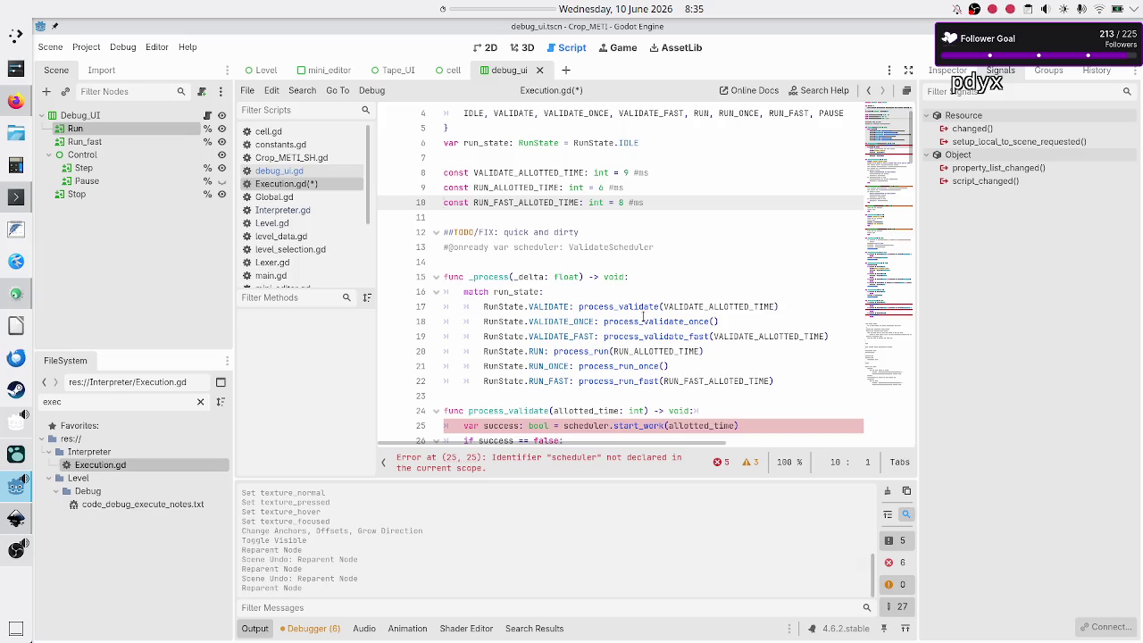
pyautogui.scroll(-4, 641, 315)
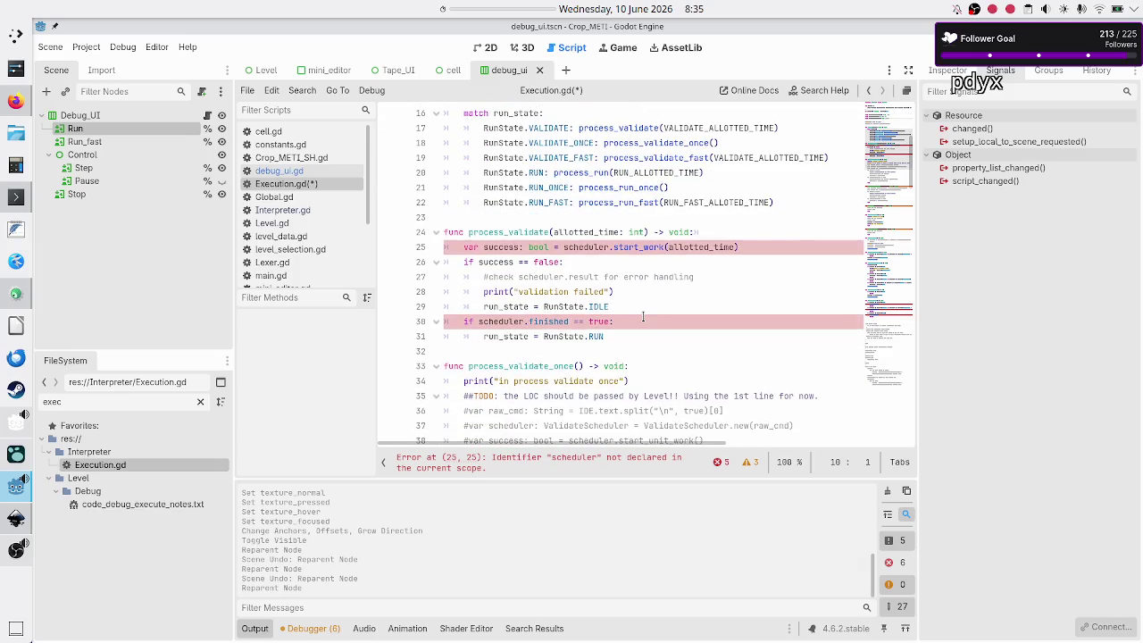
# Comment out process_validate's scheduler code with Ctrl+K.
pyautogui.click(531, 231)
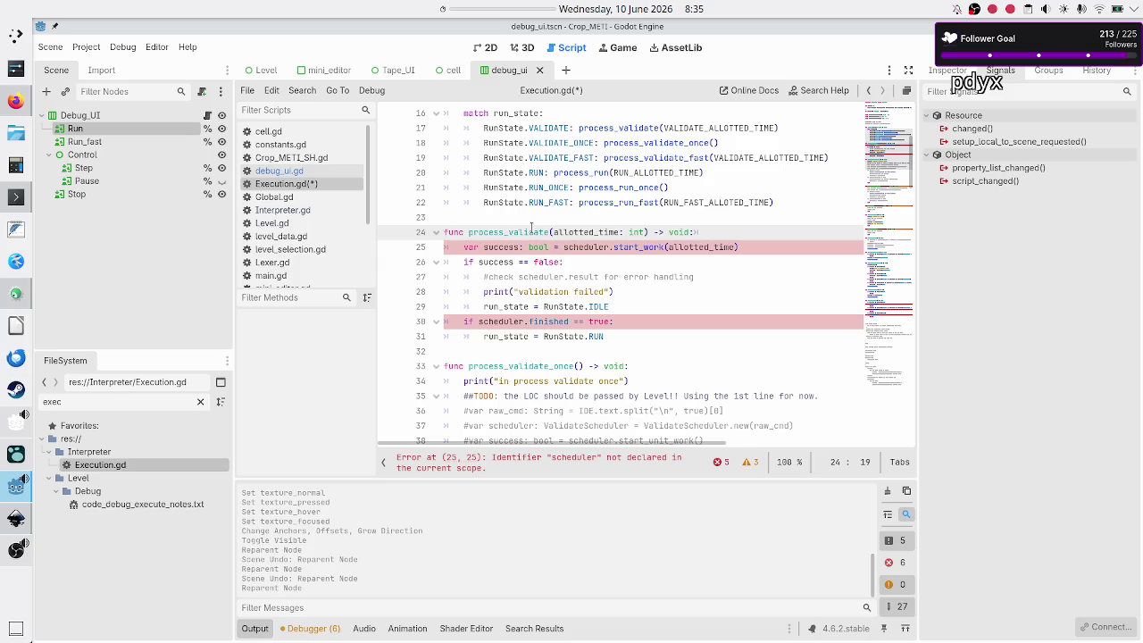
pyautogui.press('Home')
pyautogui.press('Down')
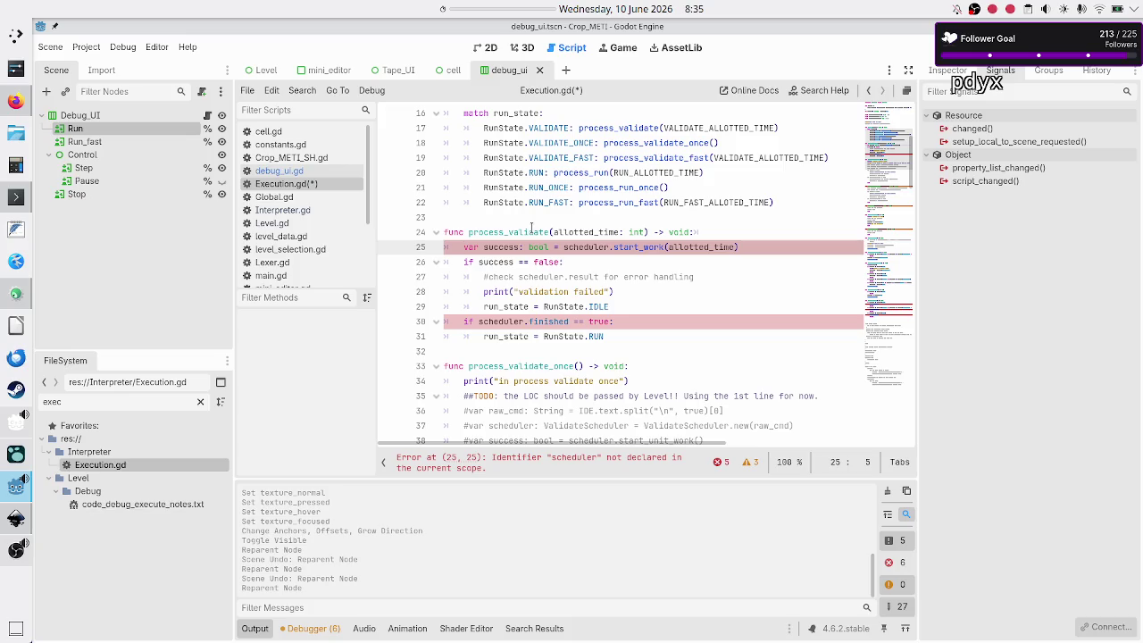
pyautogui.press('Down')
pyautogui.press('Down')
pyautogui.press('Down')
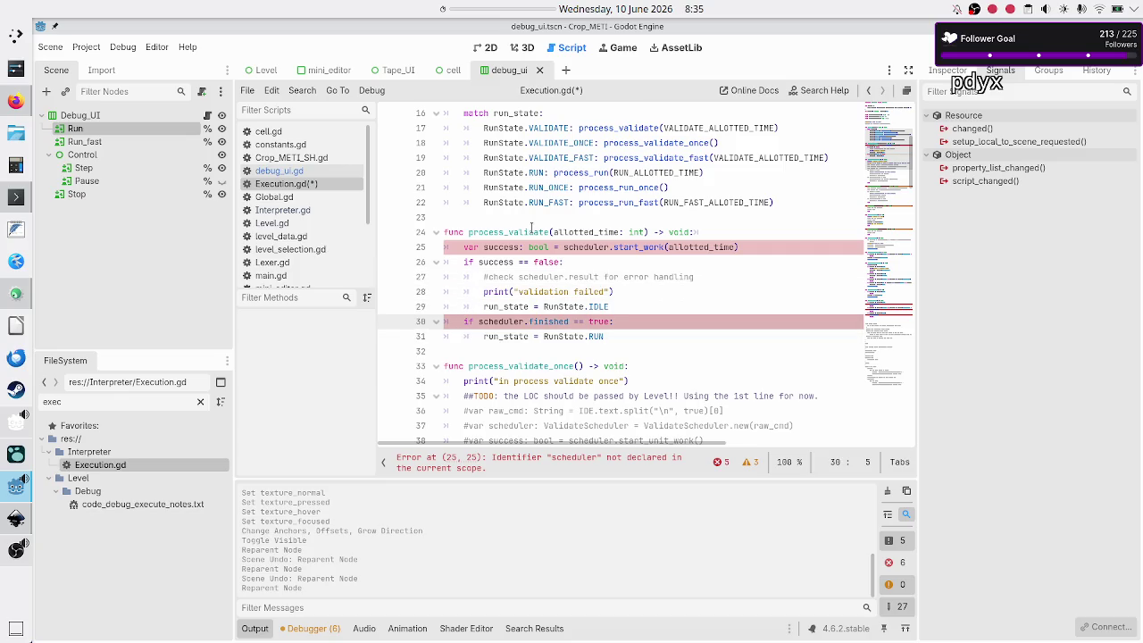
pyautogui.press('Up')
pyautogui.press('Up')
pyautogui.press('Up')
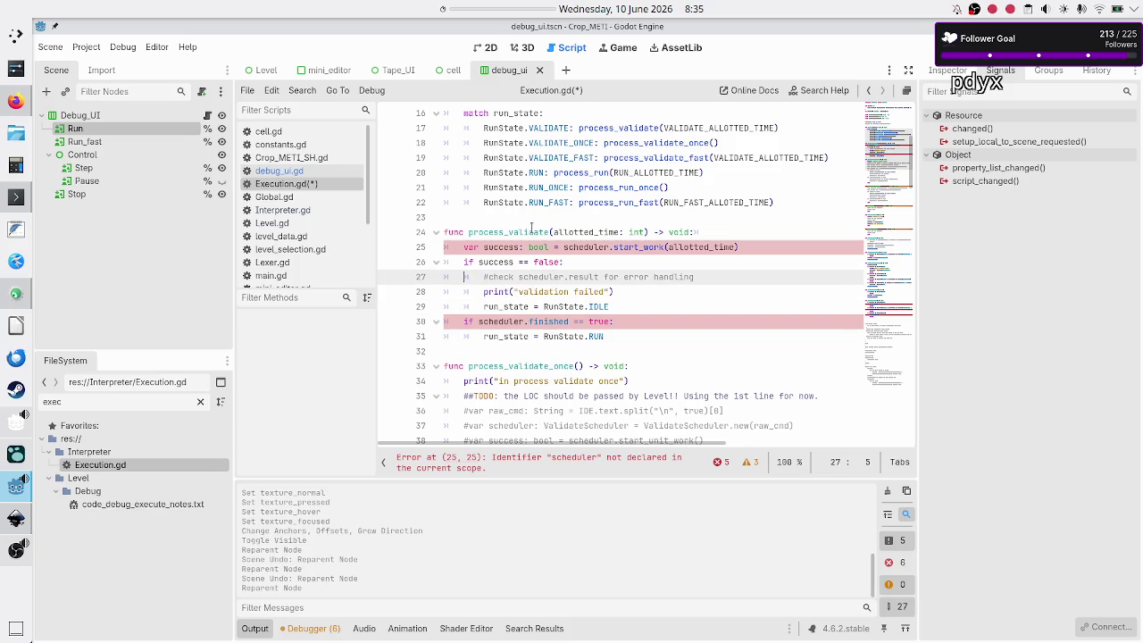
pyautogui.press('Up')
pyautogui.press('Up')
pyautogui.hotkey('shift', 'Down')
pyautogui.hotkey('shift', 'Down')
pyautogui.hotkey('shift', 'Down')
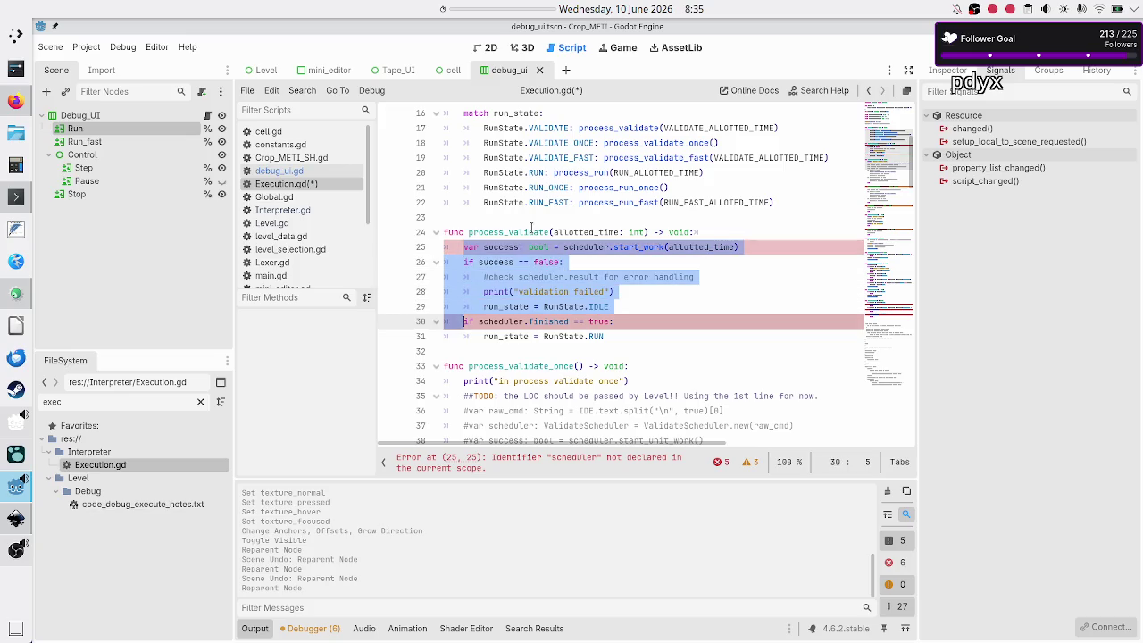
pyautogui.hotkey('shift', 'End')
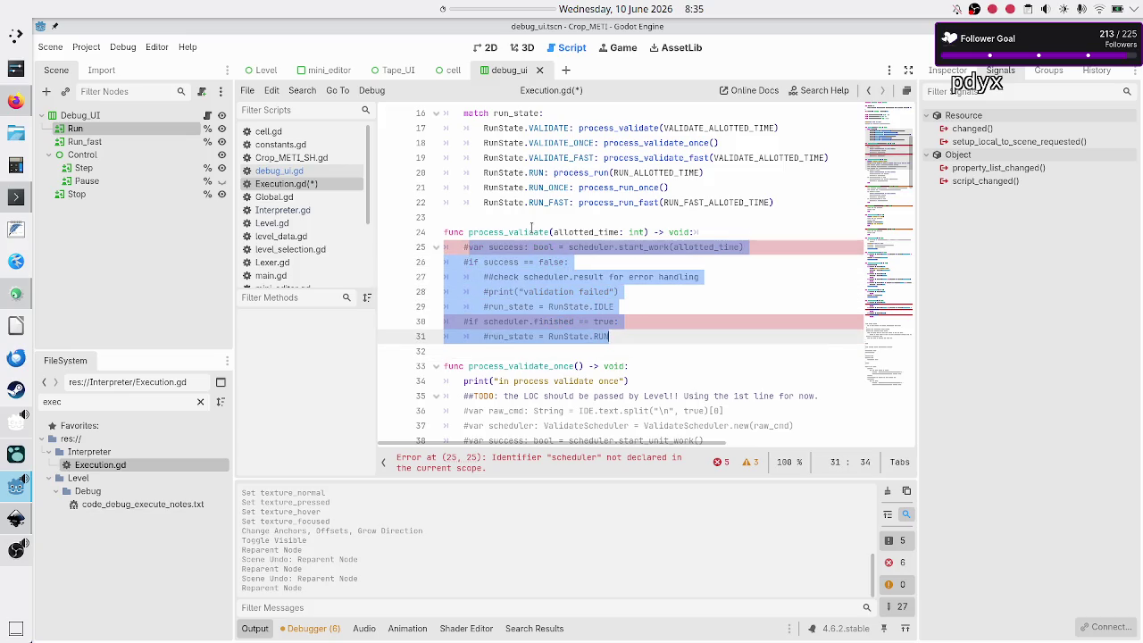
pyautogui.hotkey('ctrl', 'k')
# Add 'run_state = RunState.RUN' below the commented block.
pyautogui.press('Return')
pyautogui.write('run_st')
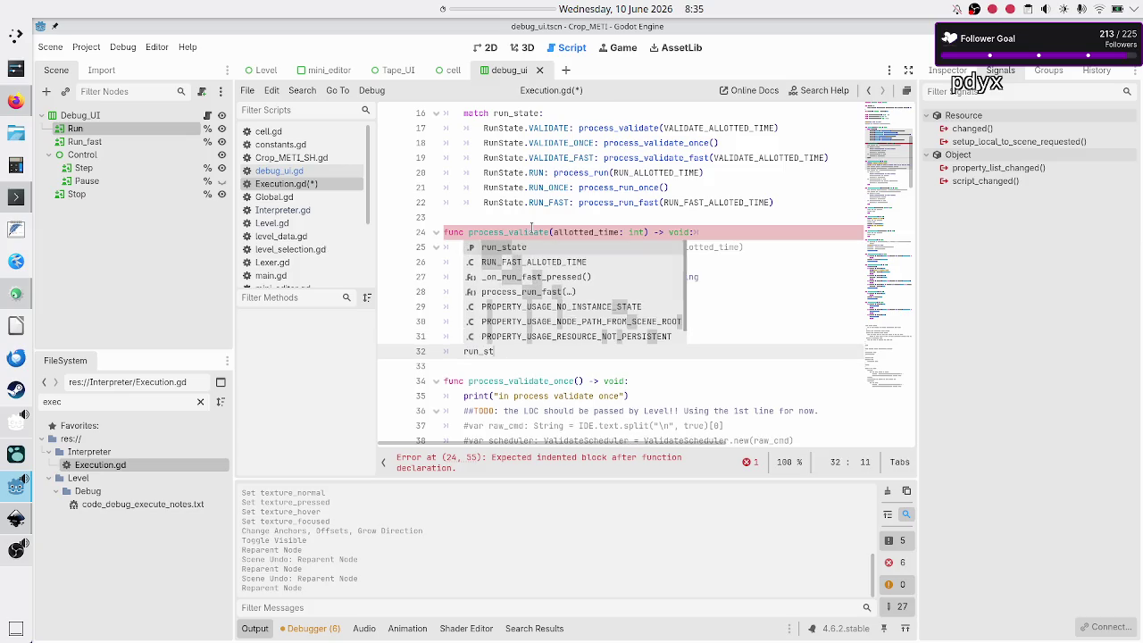
pyautogui.press('Return')
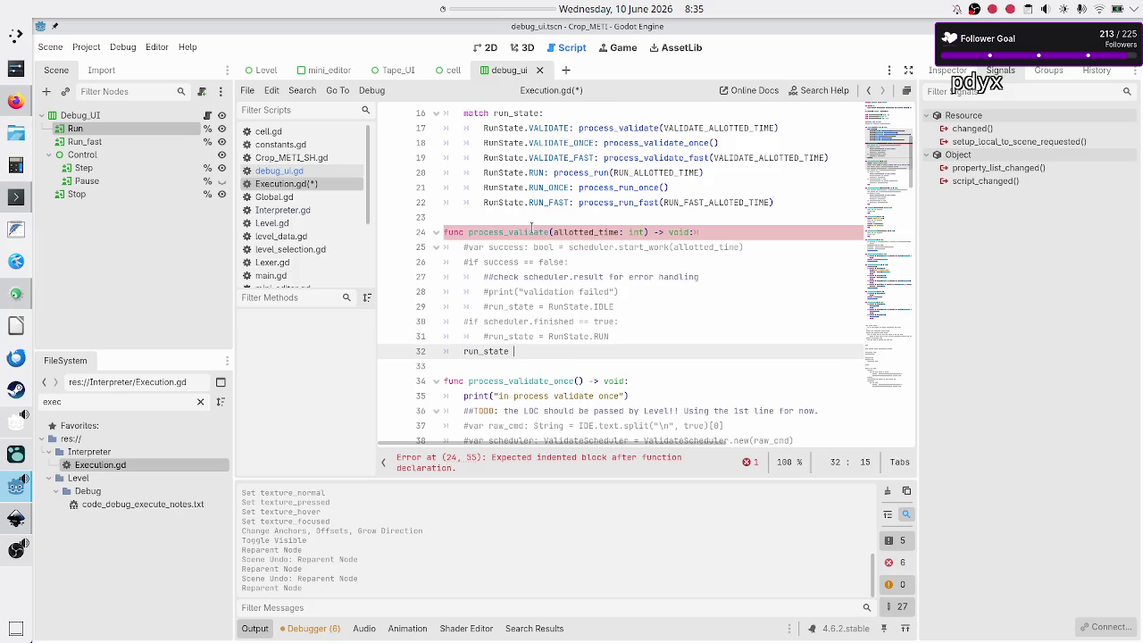
pyautogui.write('= RUN')
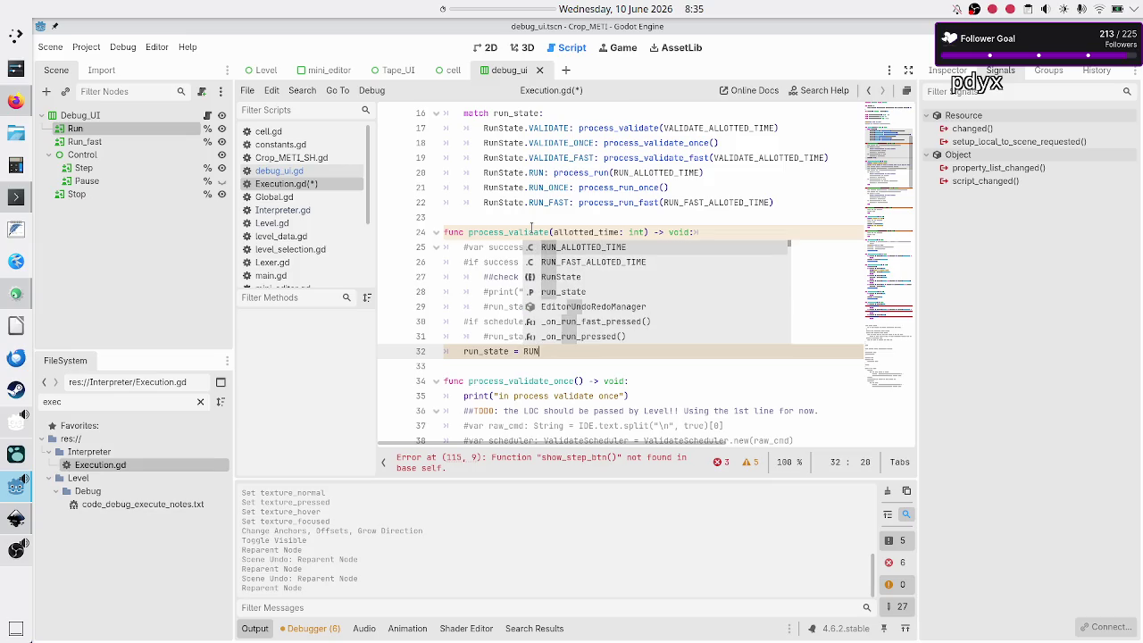
pyautogui.press('Down')
pyautogui.press('Down')
pyautogui.press('Return')
pyautogui.write('.R')
pyautogui.press('Return')
# Comment out the print line in process_validate_once with #.
pyautogui.press('Up')
pyautogui.press('Right')
pyautogui.press('Right')
pyautogui.press('Home')
pyautogui.press('Home')
pyautogui.hotkey('shift', 'End')
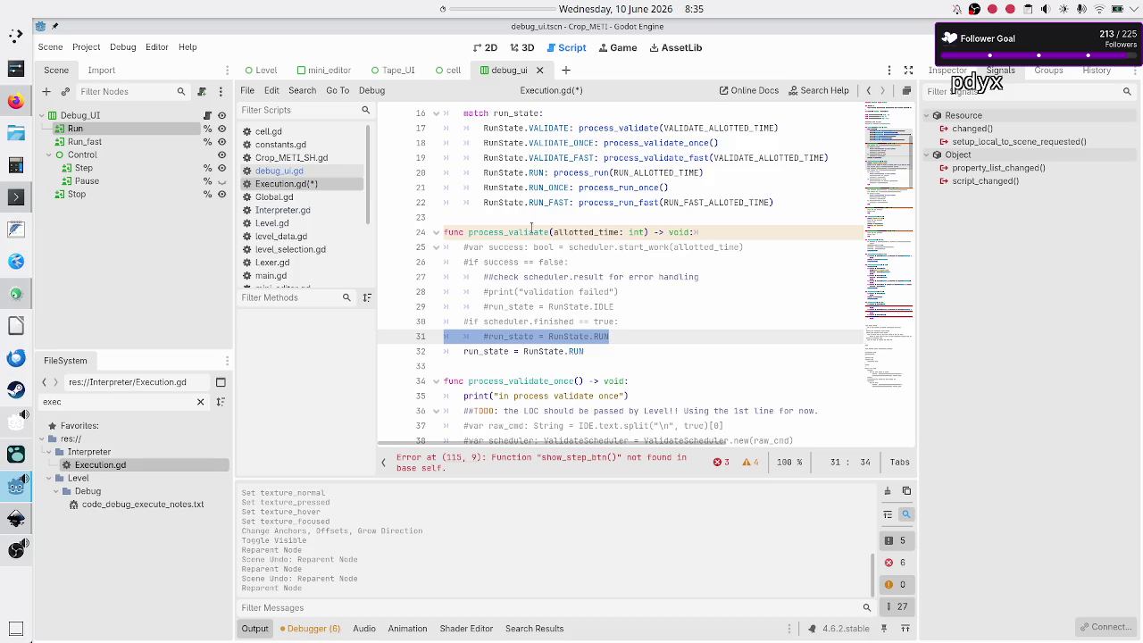
pyautogui.press('Down')
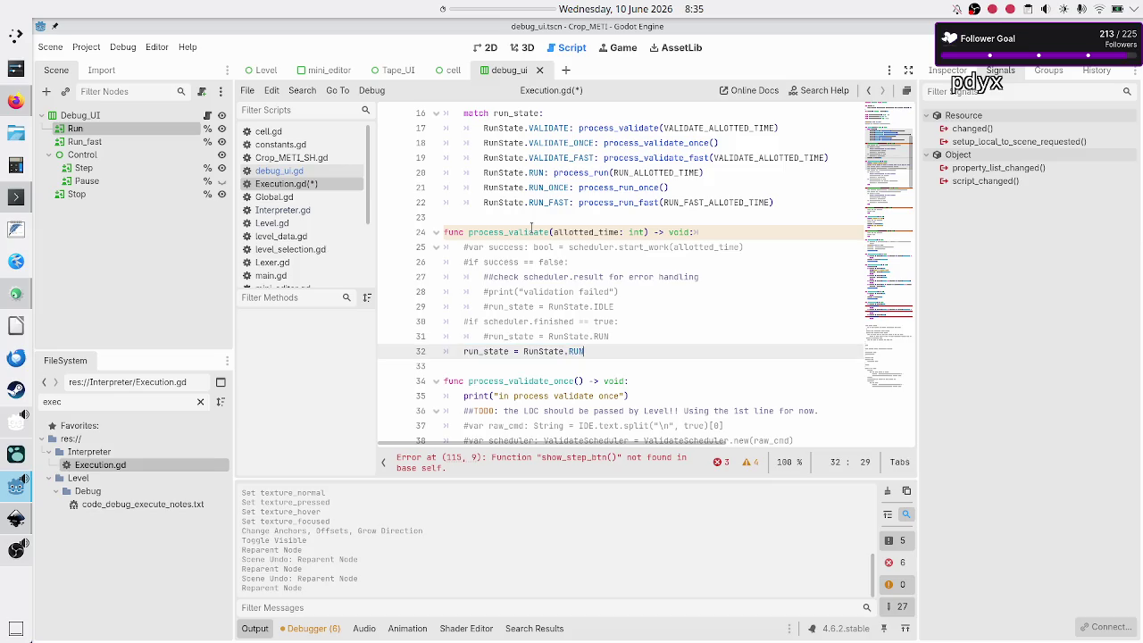
pyautogui.press('Down')
pyautogui.press('Down')
pyautogui.press('Down')
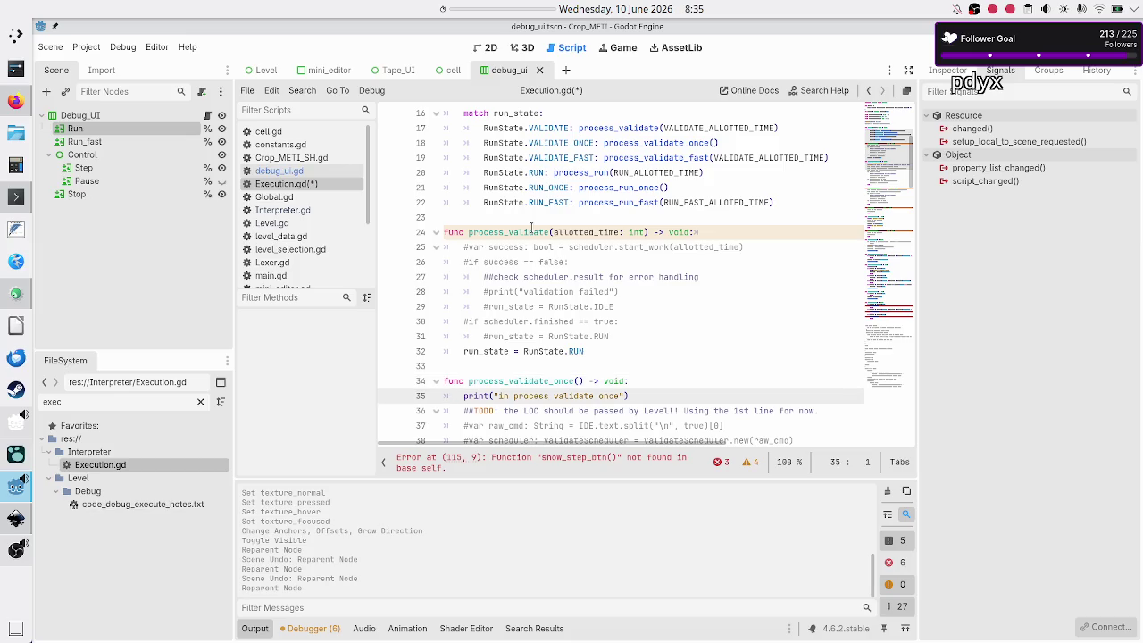
pyautogui.press('Down')
pyautogui.press('Down')
pyautogui.press('Down')
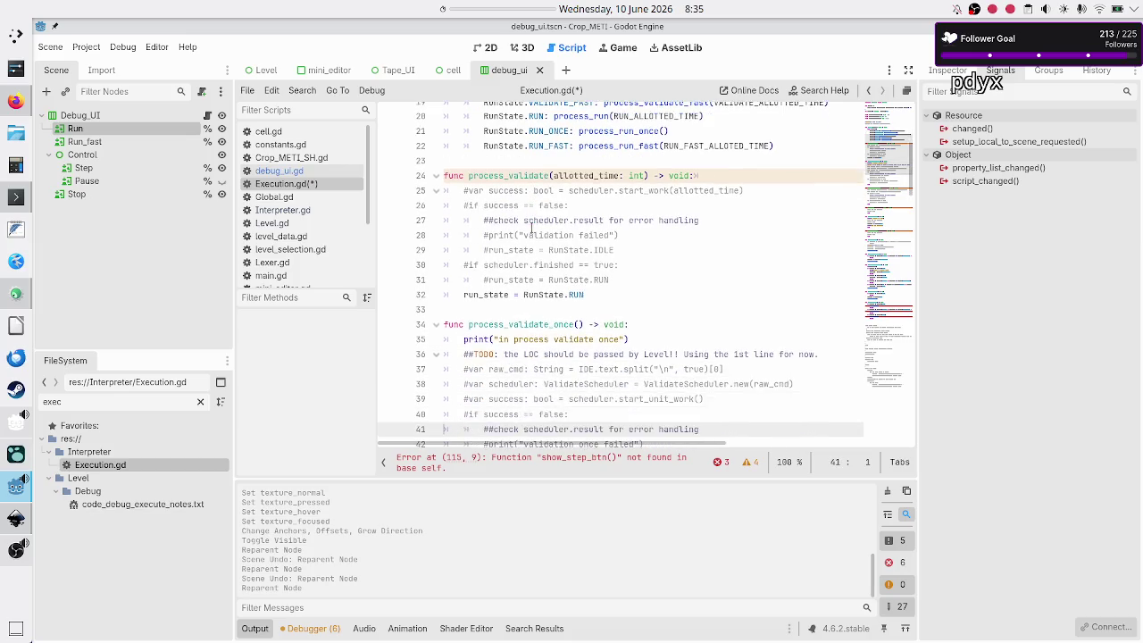
pyautogui.press('Down')
pyautogui.press('Down')
pyautogui.press('Down')
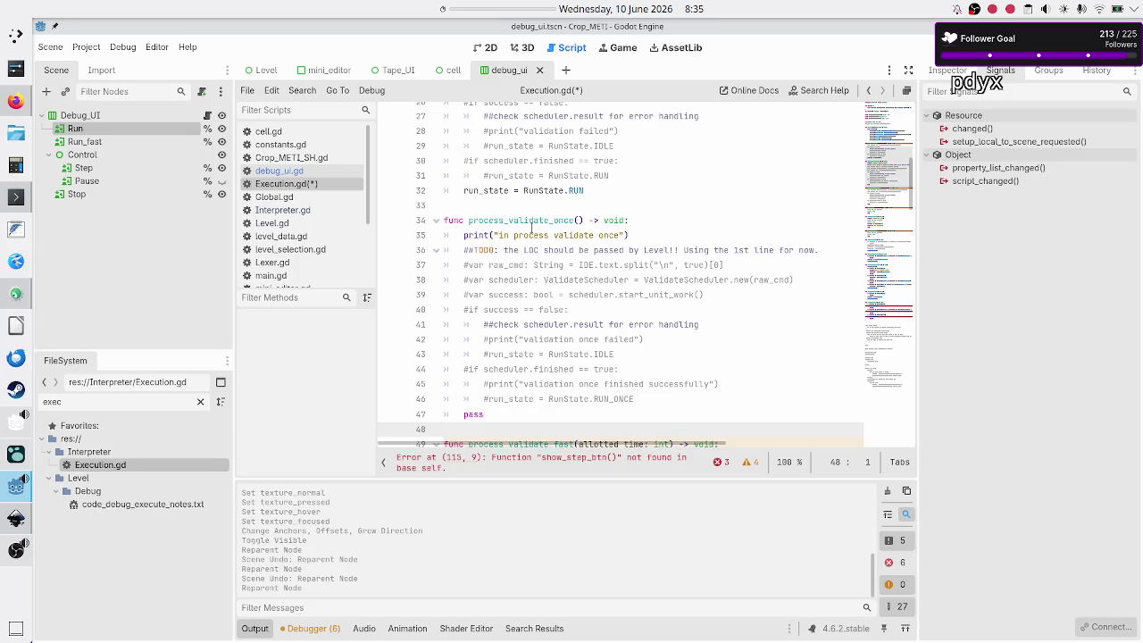
pyautogui.press('Up')
pyautogui.press('Up')
pyautogui.press('Up')
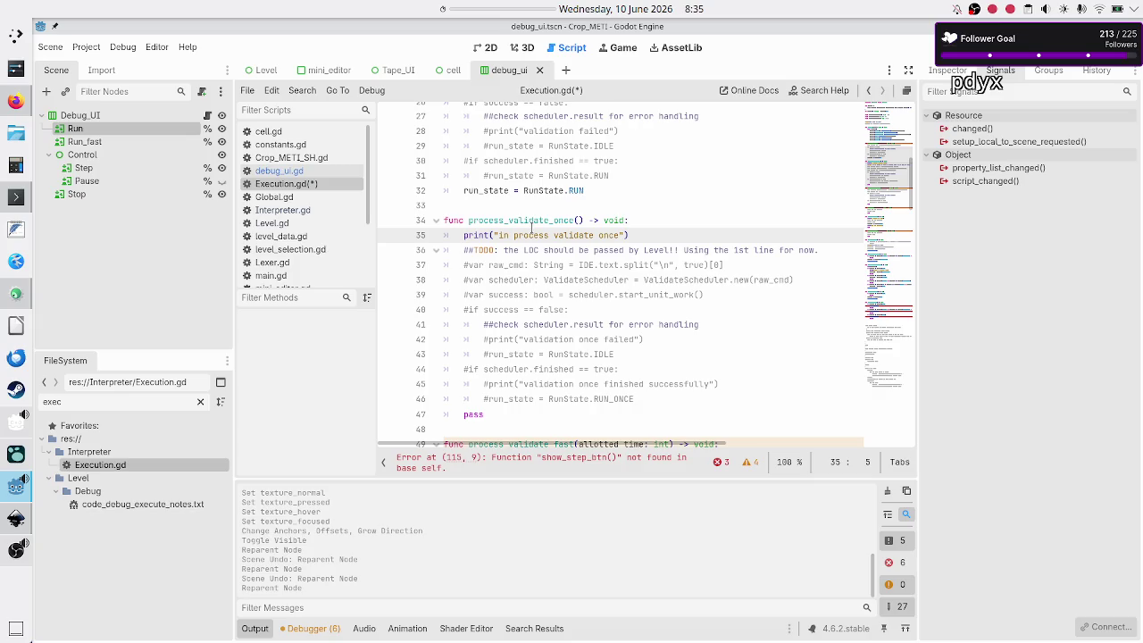
pyautogui.write('#')
pyautogui.press('BackSpace')
pyautogui.write('#')
pyautogui.press('Up')
pyautogui.press('Up')
pyautogui.press('Up')
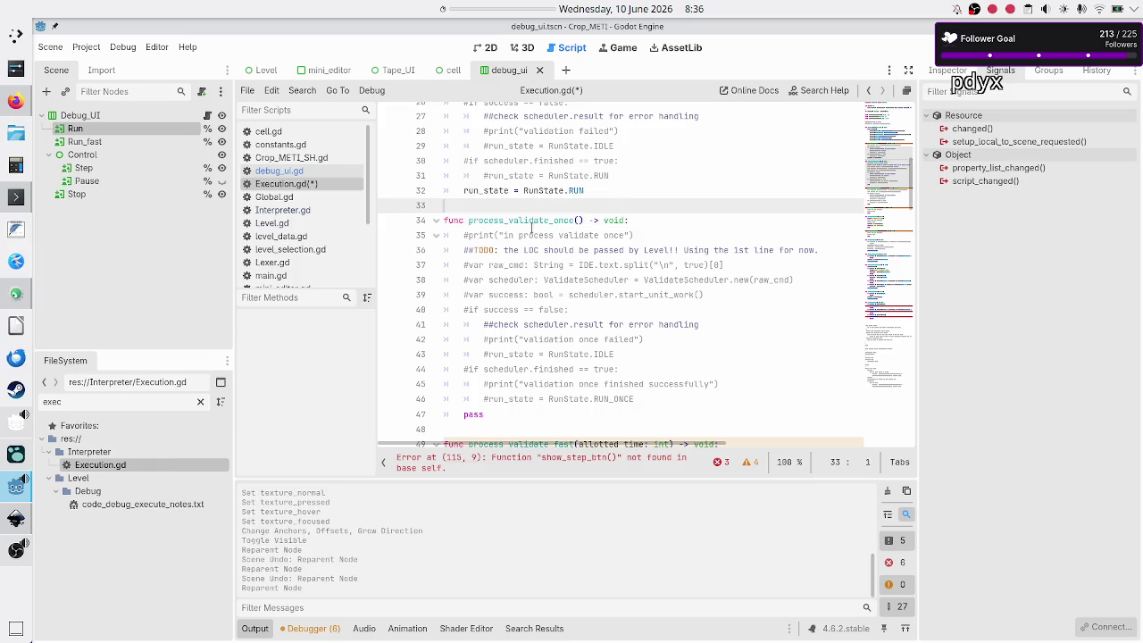
# Replace process_validate_once's pass with 'run_state = RunState.RUN_ONCE'.
pyautogui.press('Down')
pyautogui.press('Down')
pyautogui.press('Down')
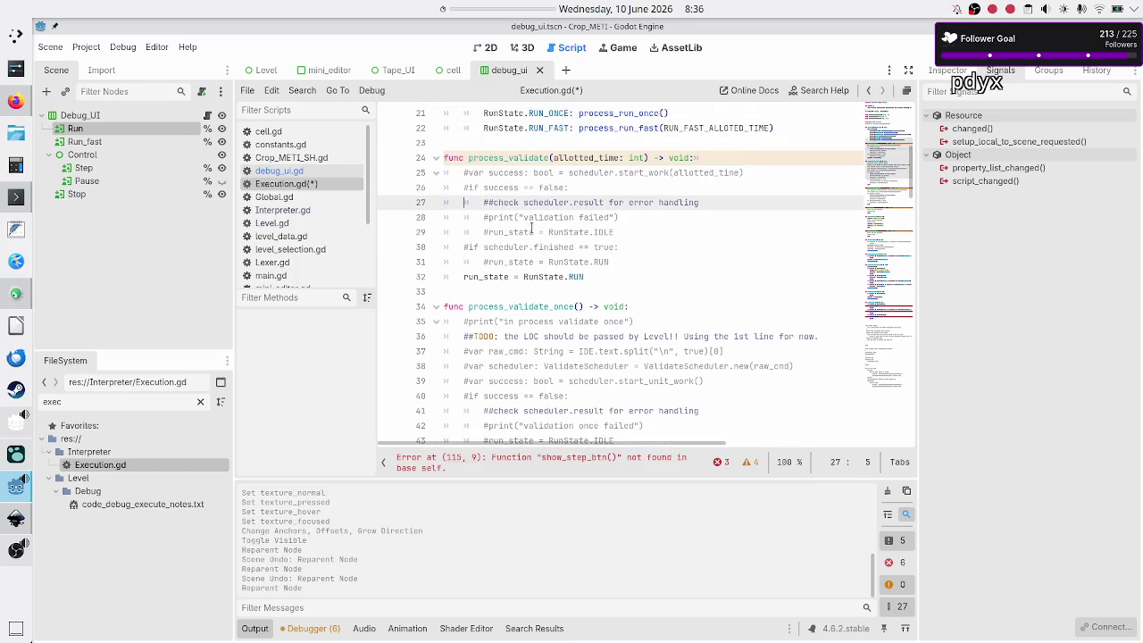
pyautogui.press('Down')
pyautogui.press('Down')
pyautogui.press('Down')
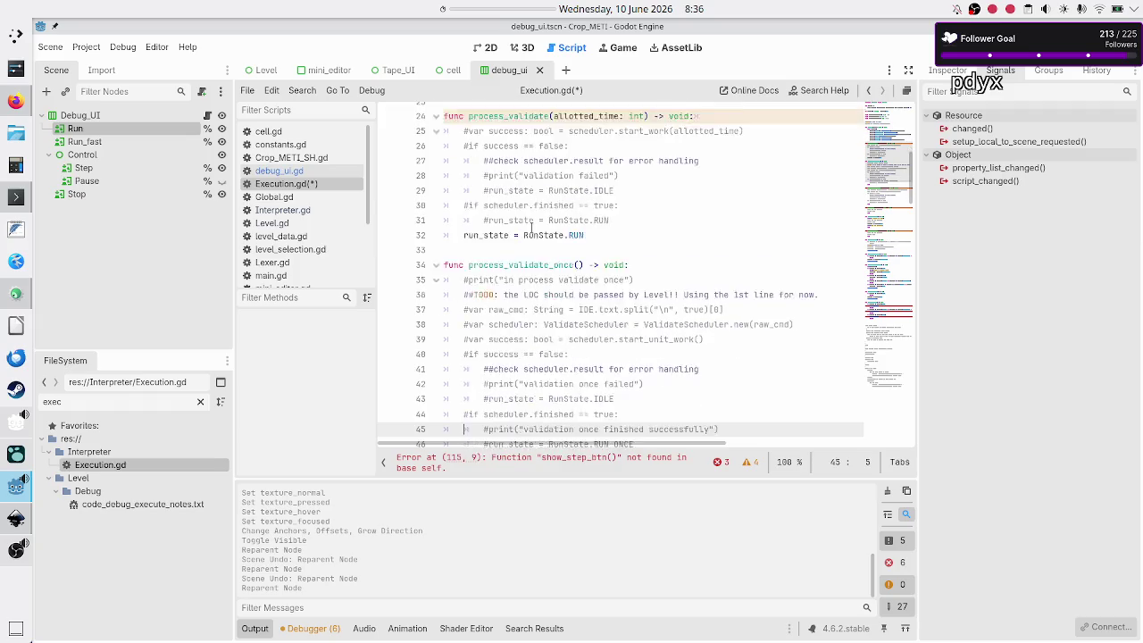
pyautogui.press('Up')
pyautogui.press('Up')
pyautogui.press('Up')
pyautogui.press('BackSpace')
pyautogui.press('BackSpace')
pyautogui.press('BackSpace')
pyautogui.write('run')
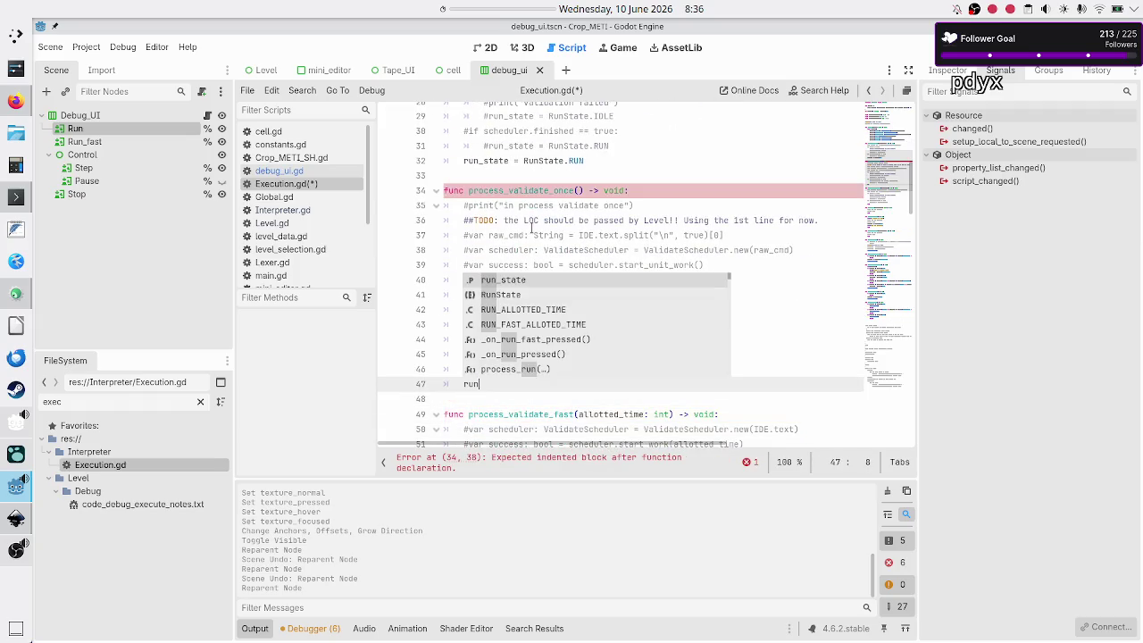
pyautogui.write('_state ')
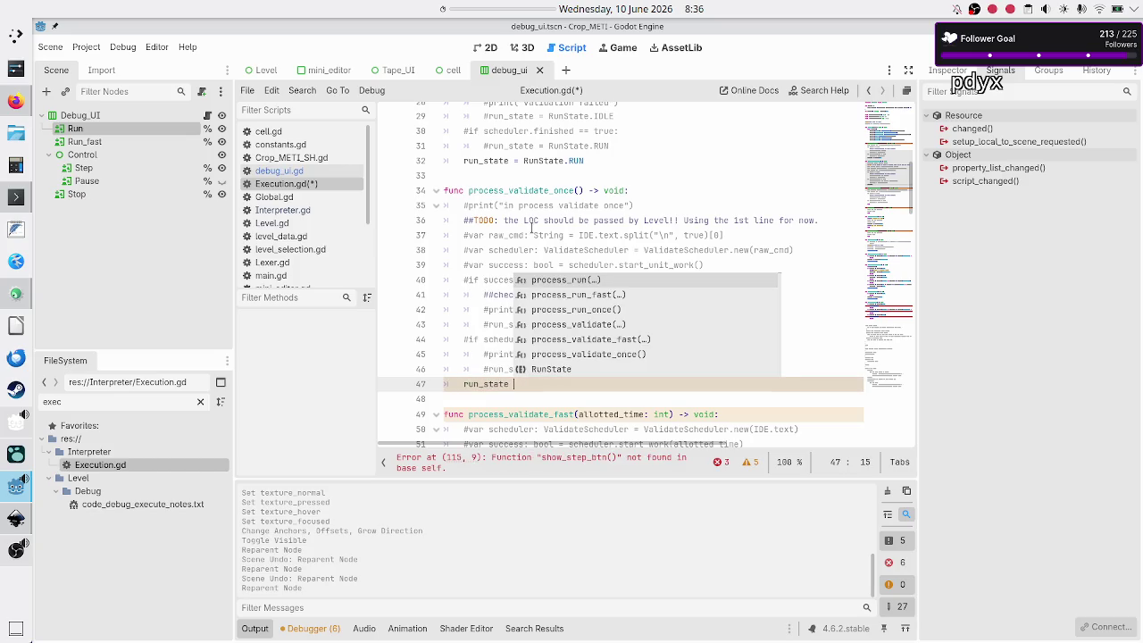
pyautogui.write('= Run')
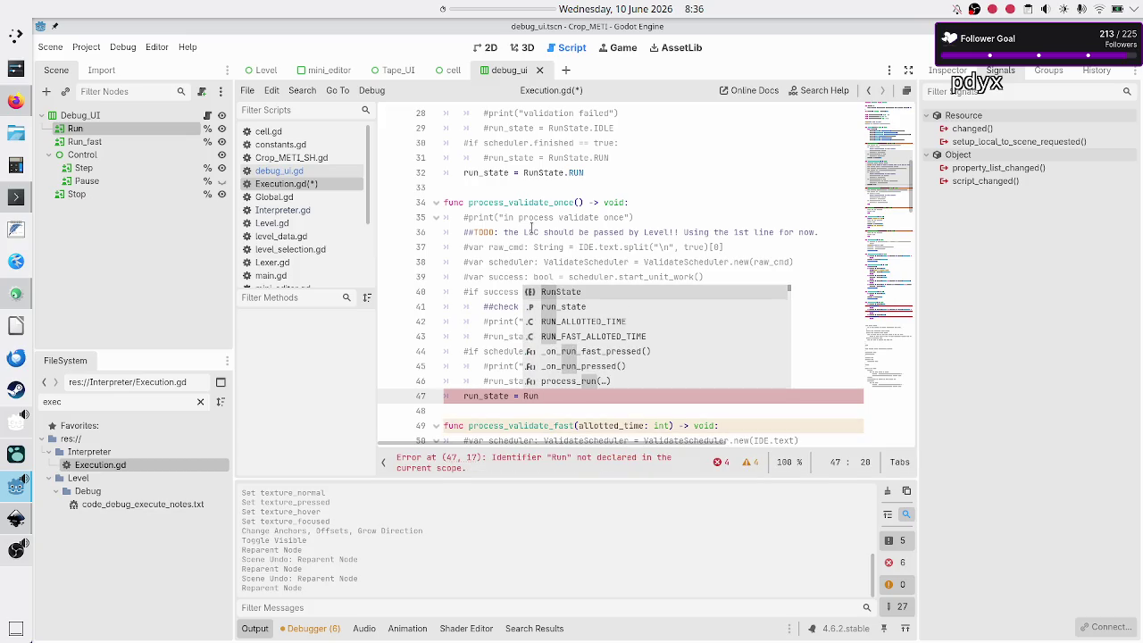
pyautogui.press('Down')
pyautogui.press('Up')
pyautogui.press('Return')
pyautogui.write('.RUN')
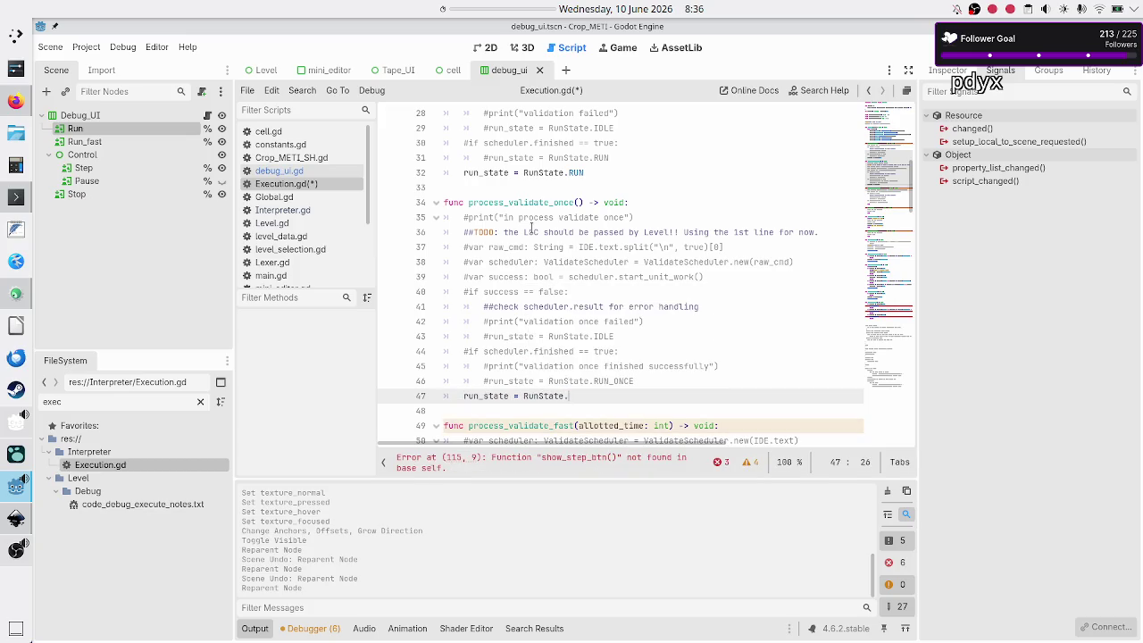
pyautogui.press('Down')
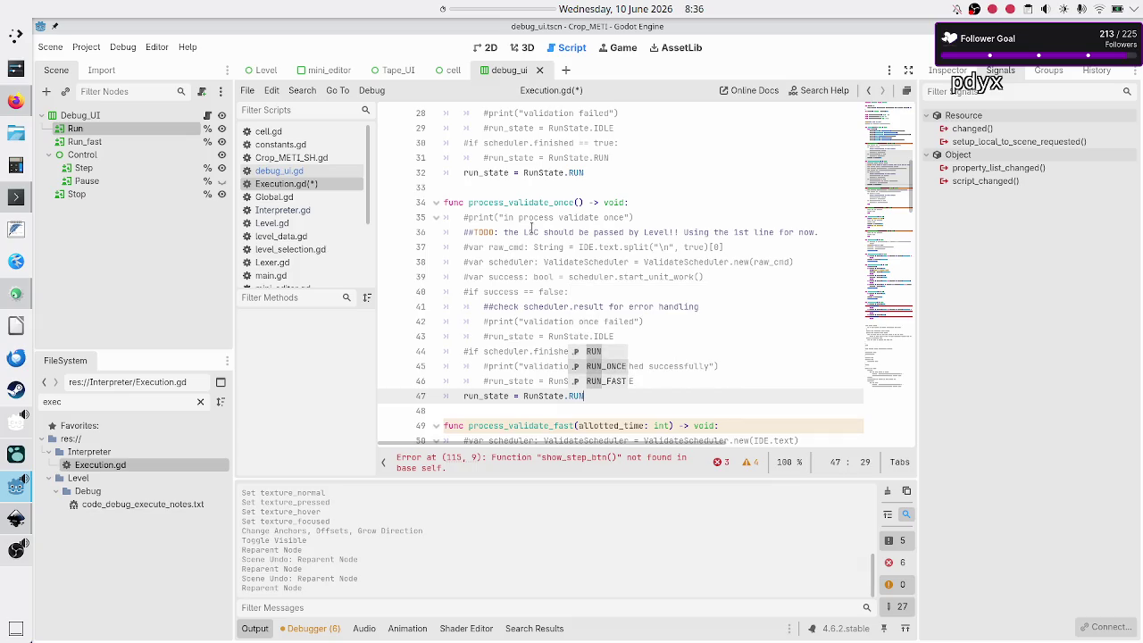
pyautogui.press('Return')
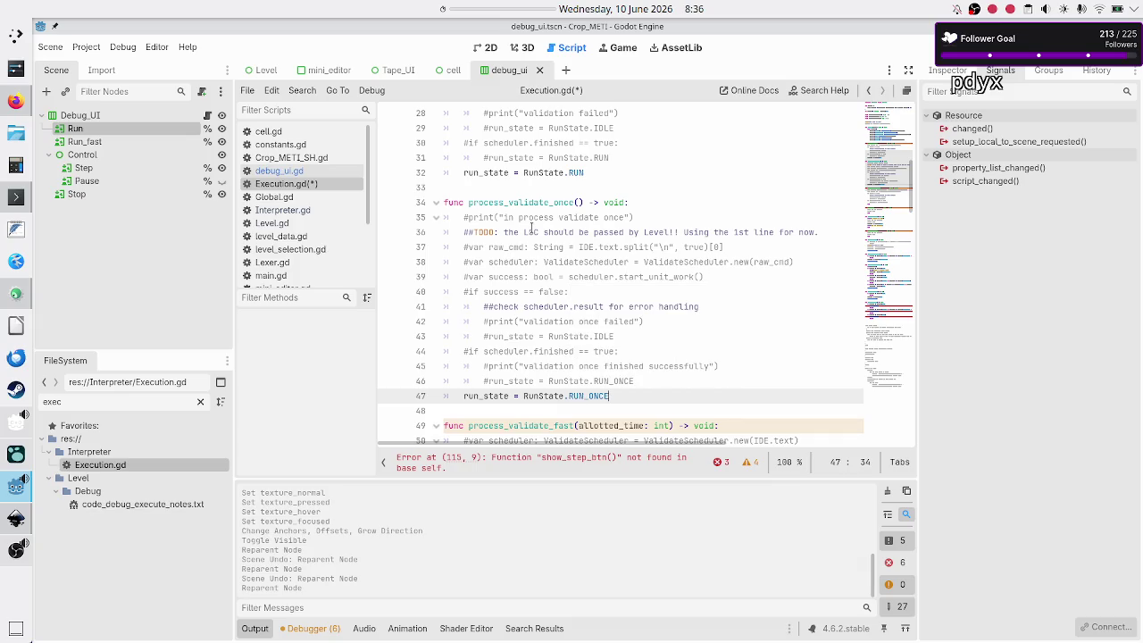
pyautogui.scroll(5, 572, 300)
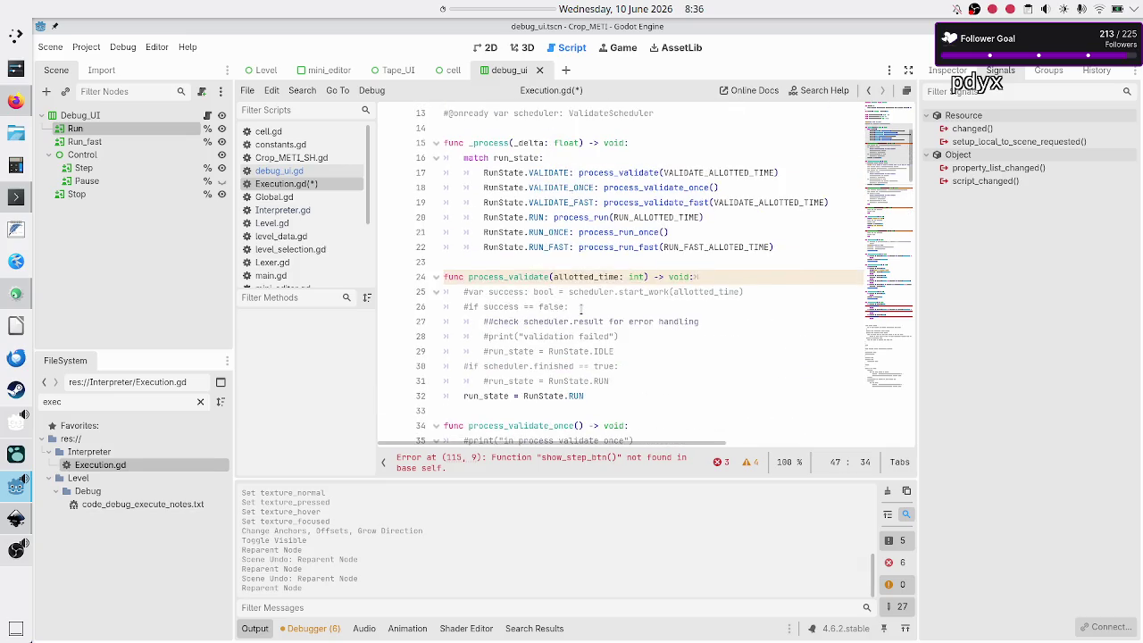
pyautogui.scroll(-7, 581, 307)
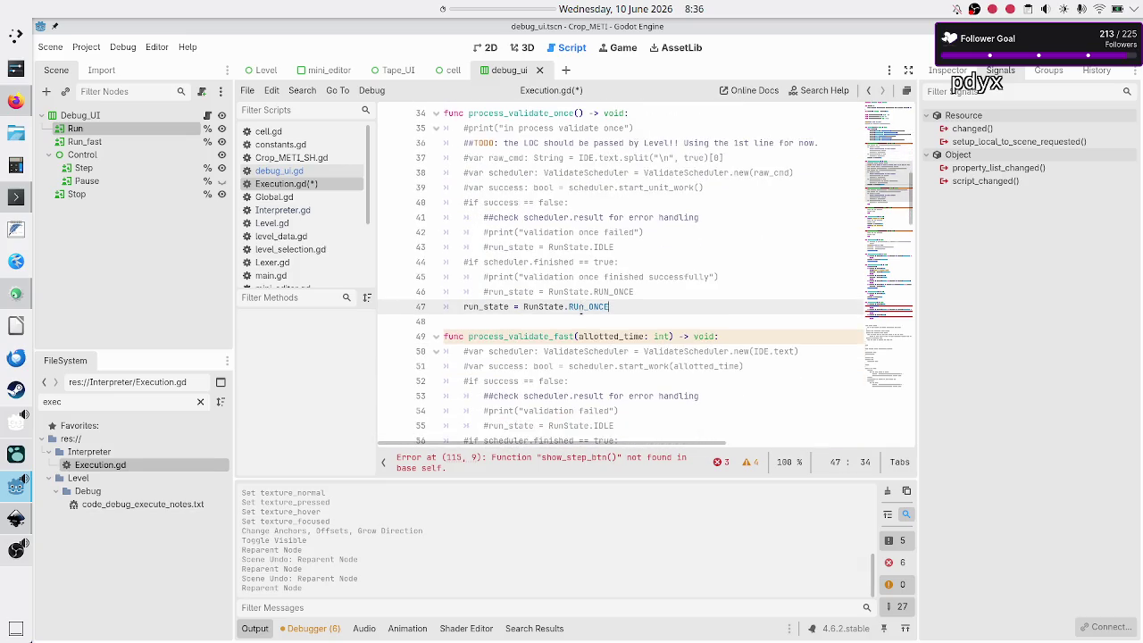
# Replace process_validate_fast's pass with 'run_state = RunState.RUN_FAST'.
pyautogui.press('Down')
pyautogui.press('Down')
pyautogui.press('Down')
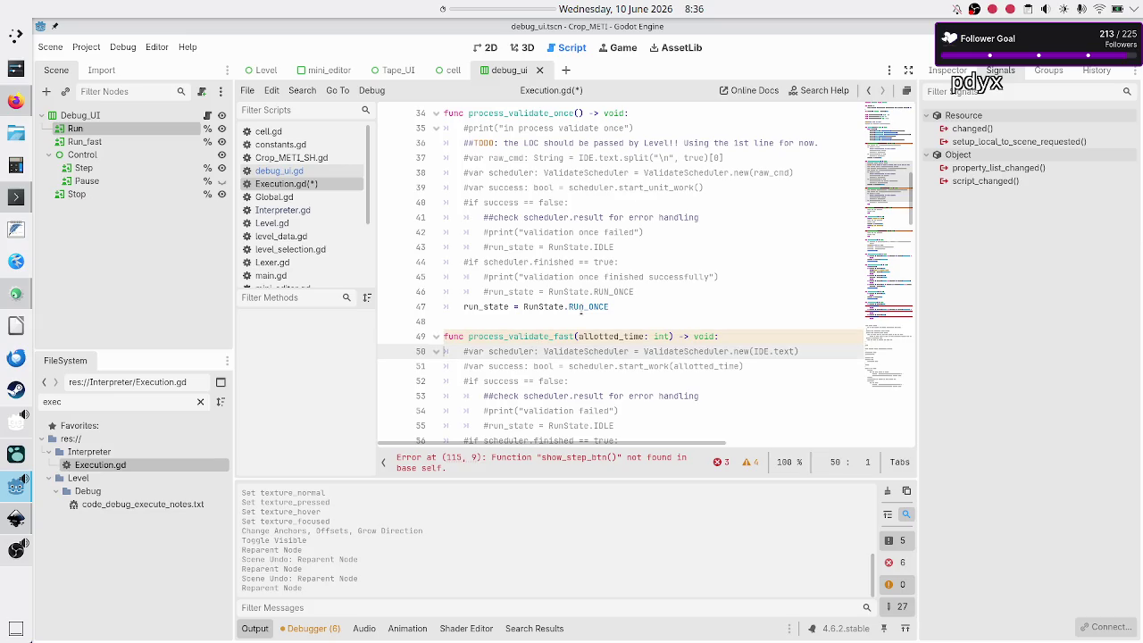
pyautogui.press('Down')
pyautogui.press('Down')
pyautogui.press('Down')
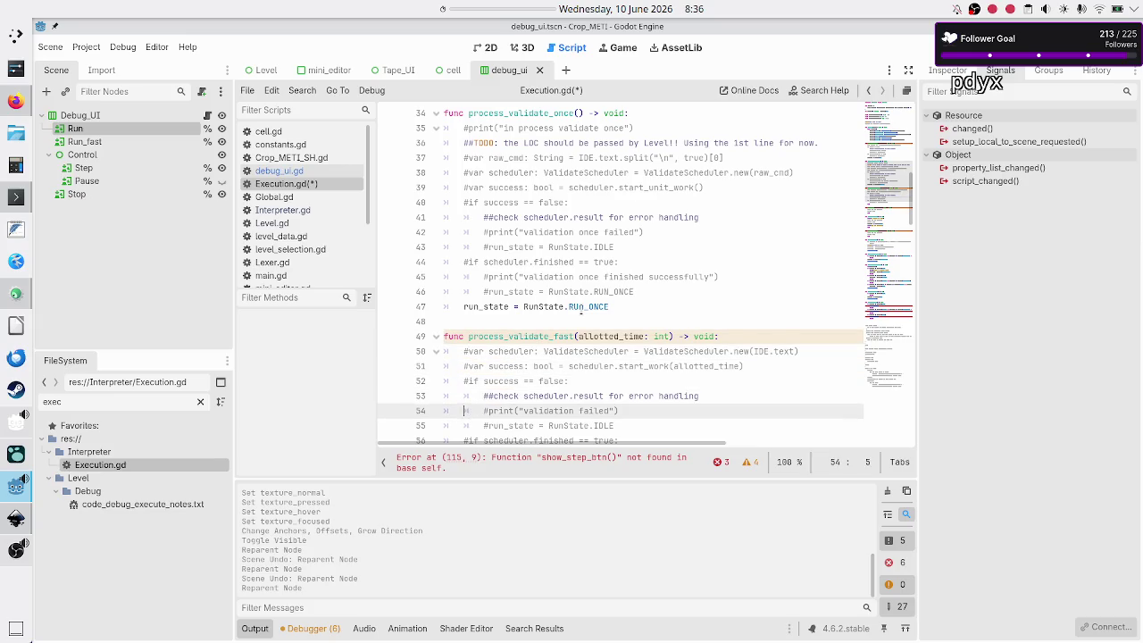
pyautogui.press('Down')
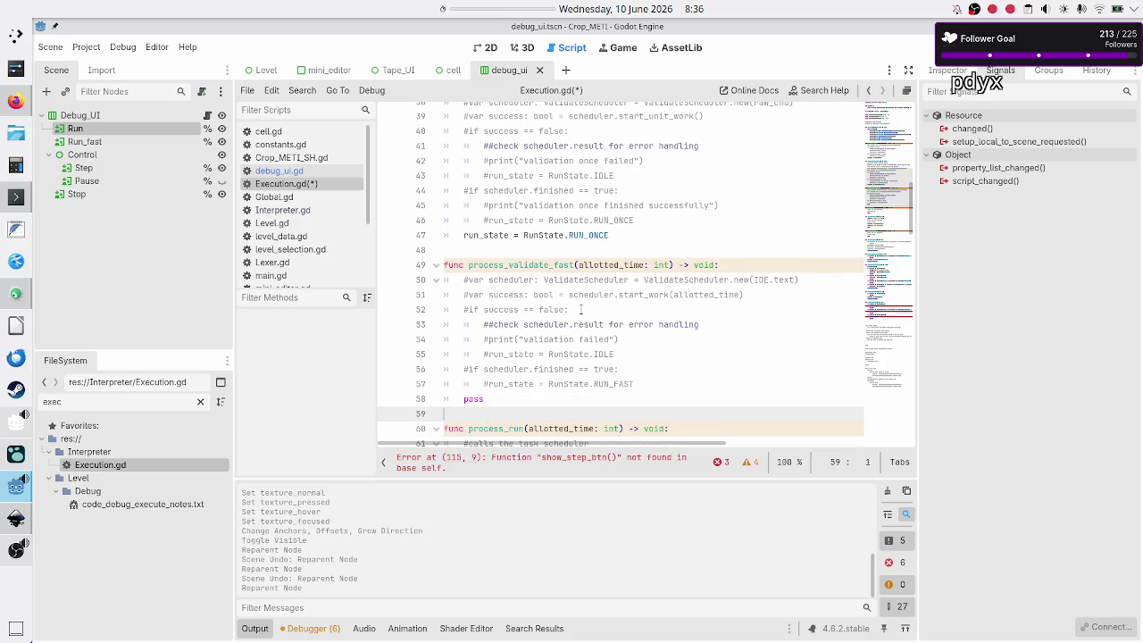
pyautogui.press('BackSpace')
pyautogui.press('BackSpace')
pyautogui.press('BackSpace')
pyautogui.write('ru')
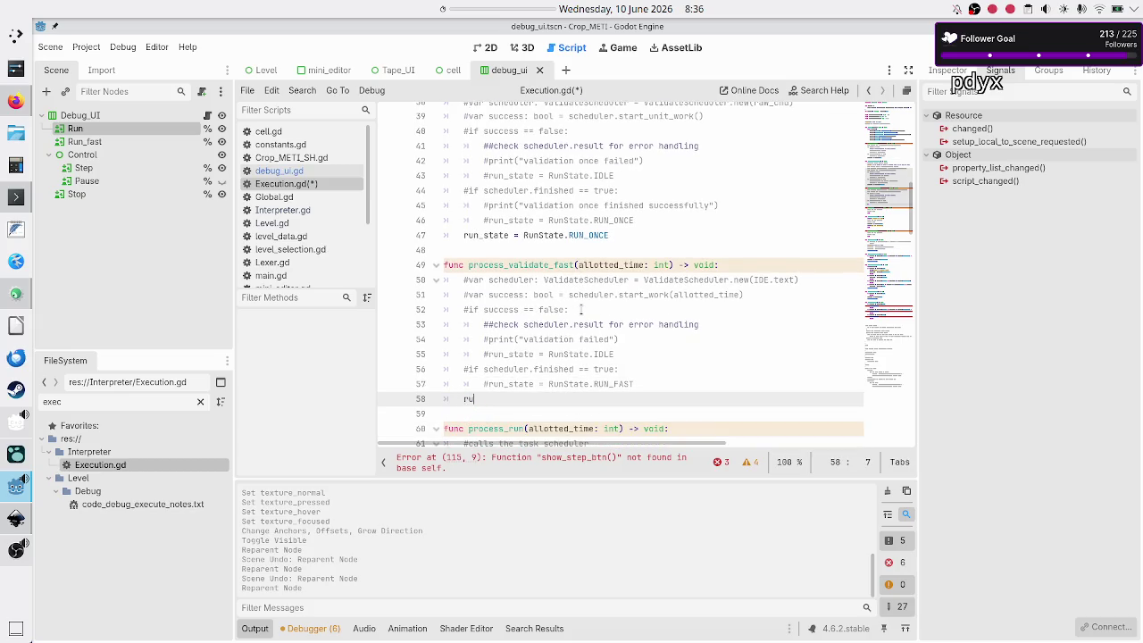
pyautogui.write('n_state = ')
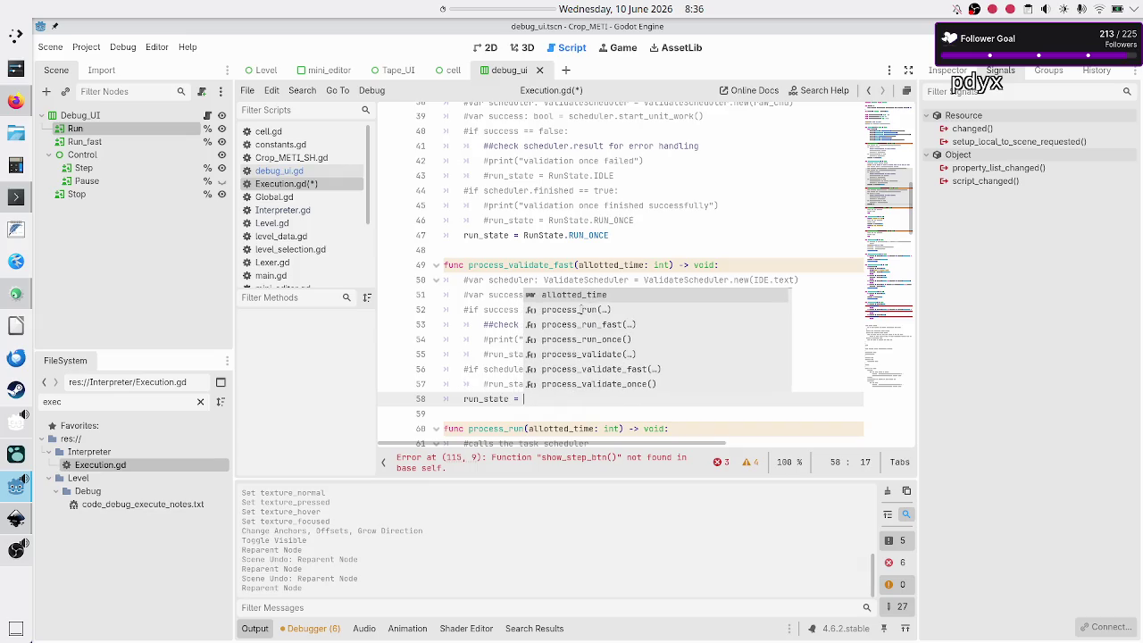
pyautogui.write('RUnS')
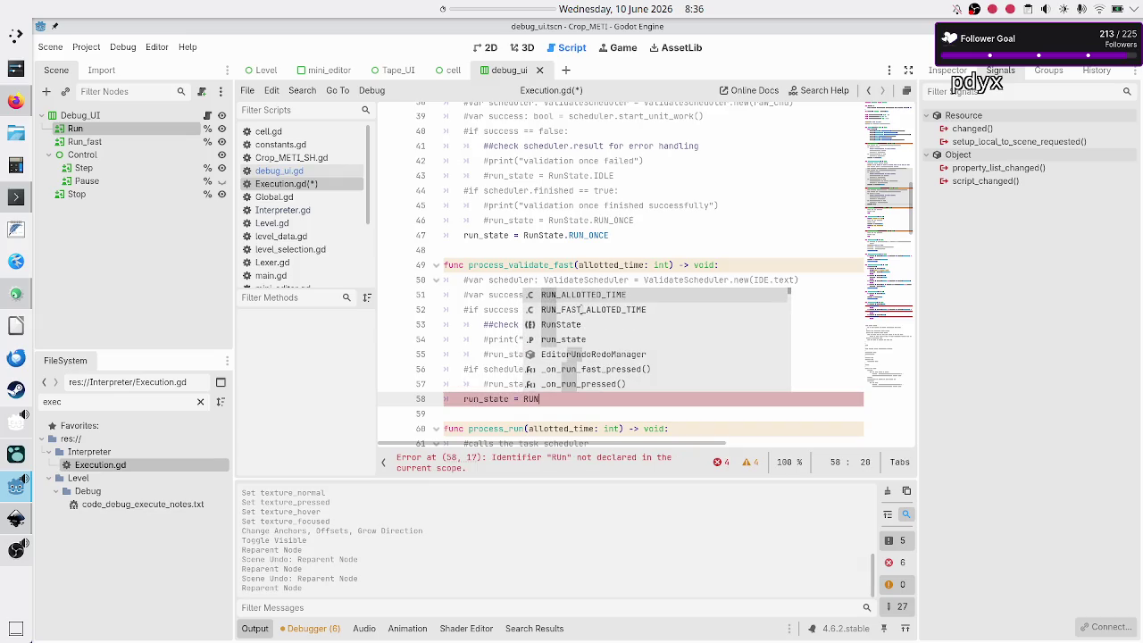
pyautogui.press('Return')
pyautogui.write('.RUN_F')
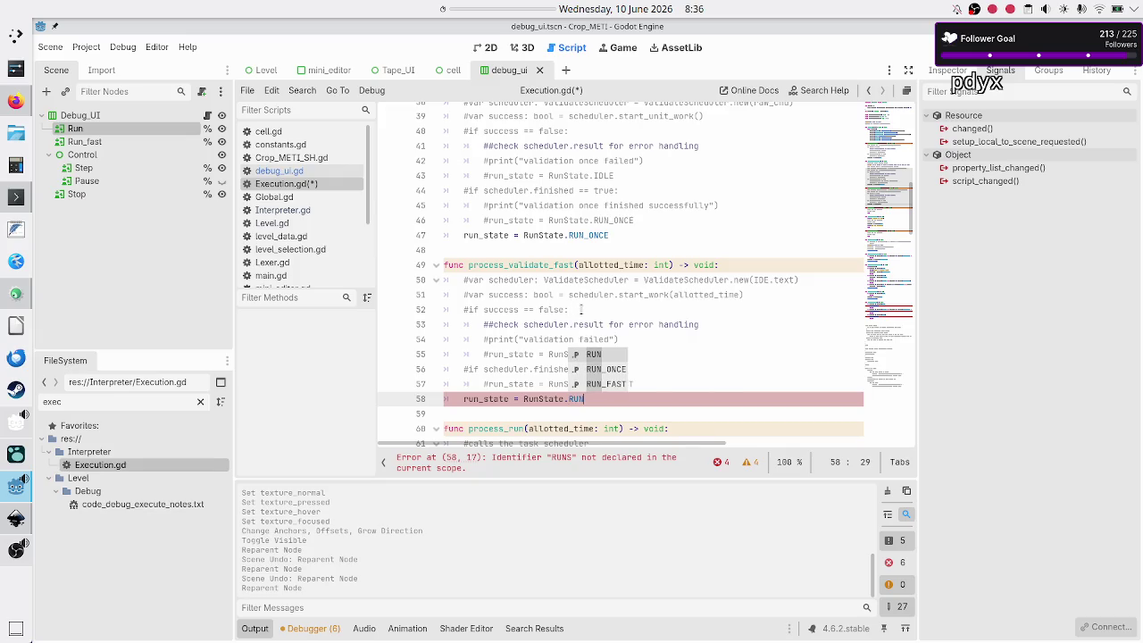
pyautogui.press('Return')
# Move the caret to the #switch state comment in process_run.
pyautogui.press('Down')
pyautogui.press('Down')
pyautogui.press('Down')
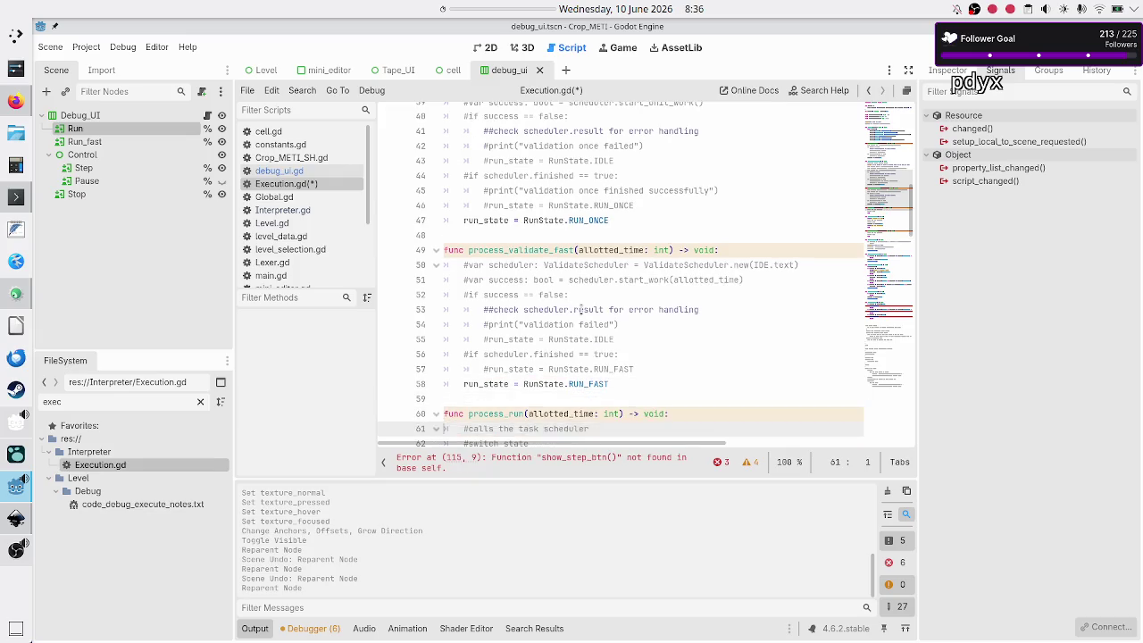
pyautogui.press('Up')
pyautogui.press('Up')
pyautogui.press('Up')
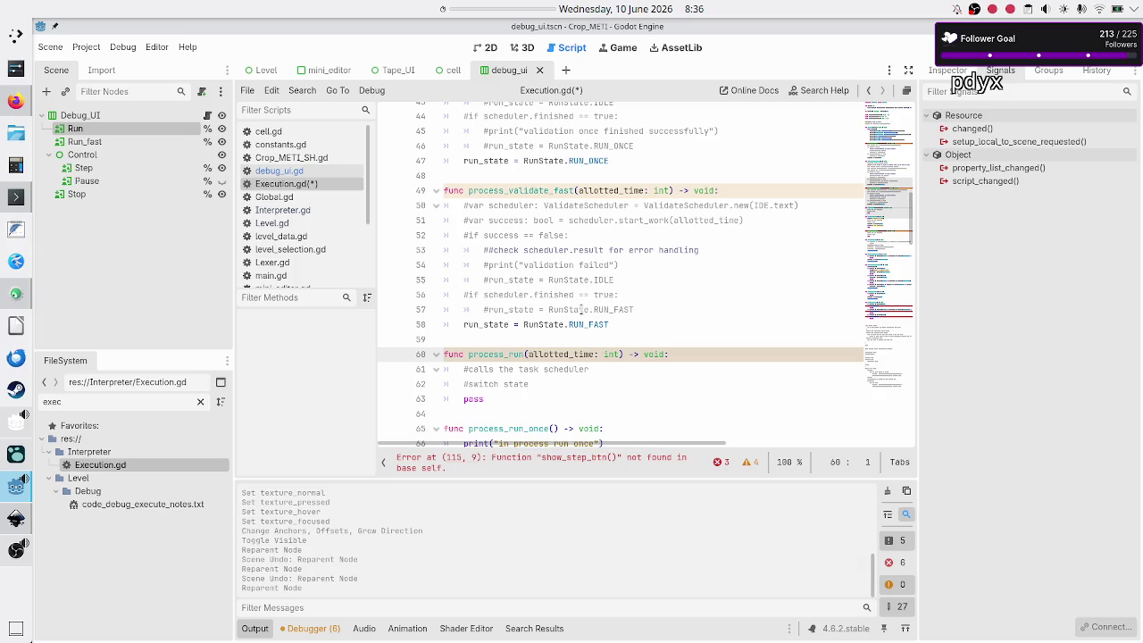
pyautogui.click(582, 310)
pyautogui.press('Down')
pyautogui.press('Down')
pyautogui.press('Down')
pyautogui.press('Down')
pyautogui.press('Up')
pyautogui.press('Up')
pyautogui.press('Home')
pyautogui.press('Down')
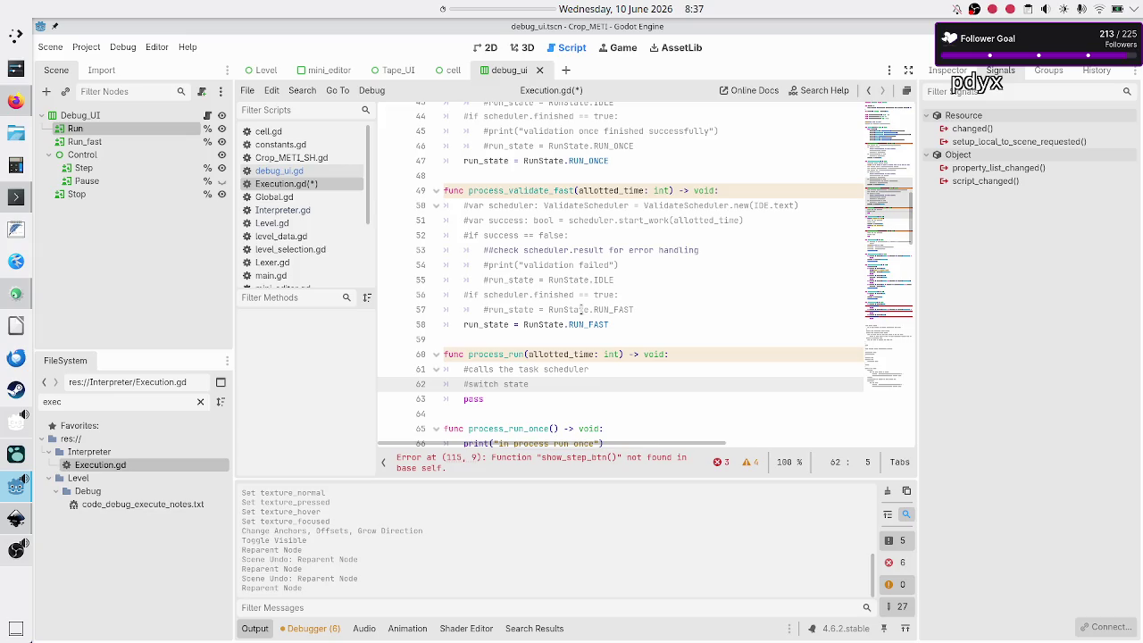
pyautogui.hotkey('shift', 'Down')
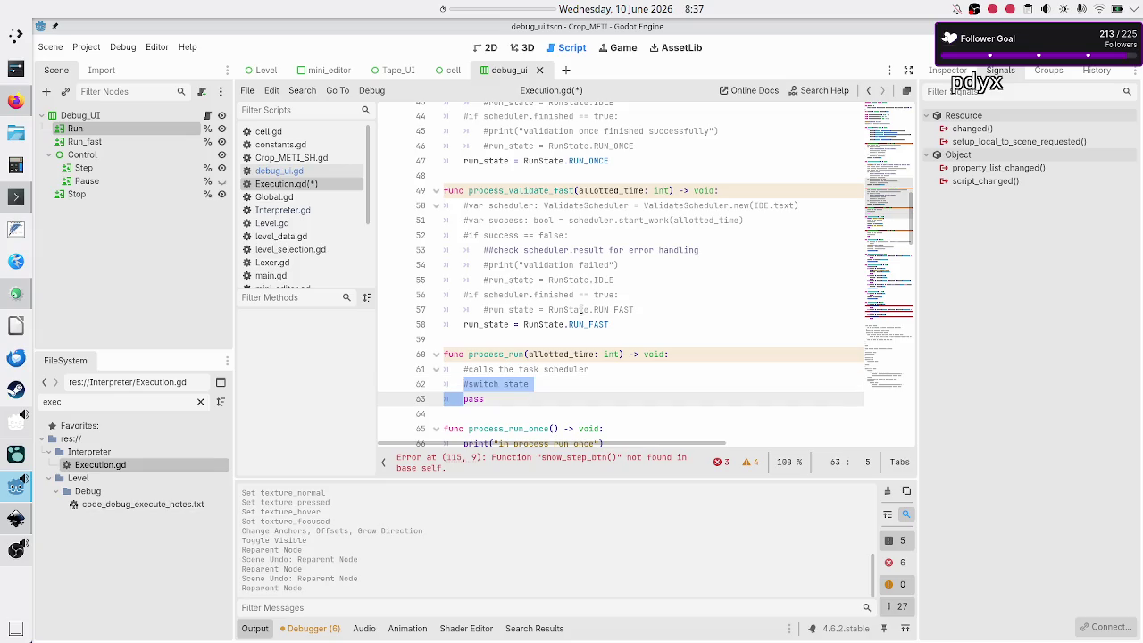
pyautogui.scroll(-7, 637, 309)
pyautogui.scroll(4, 639, 313)
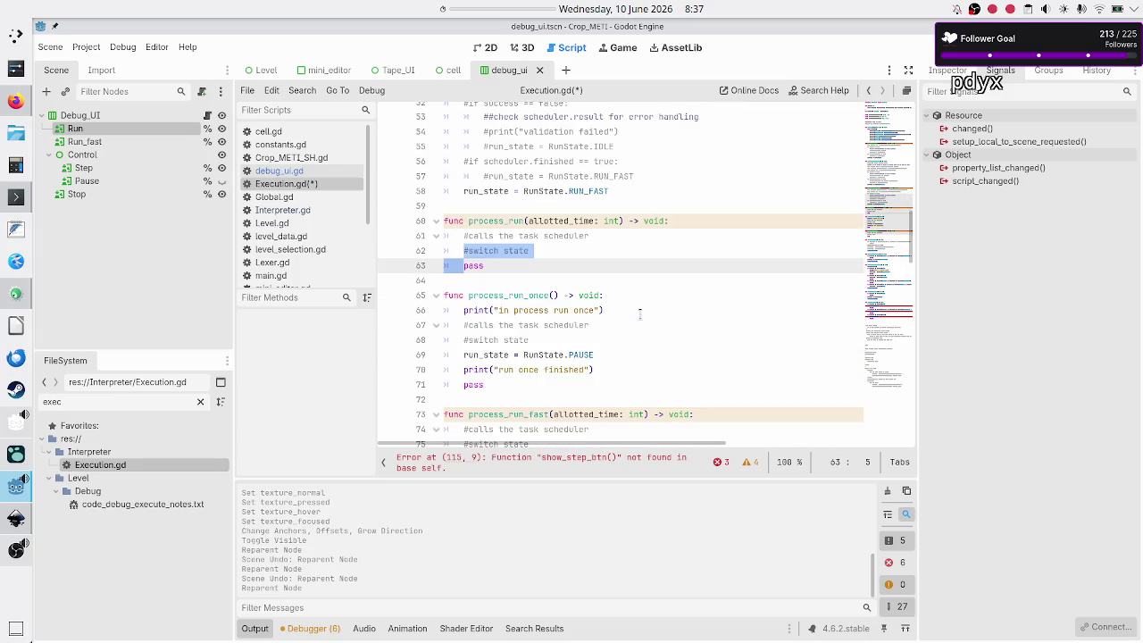
pyautogui.press('Down')
pyautogui.press('Up')
pyautogui.press('Up')
pyautogui.press('Up')
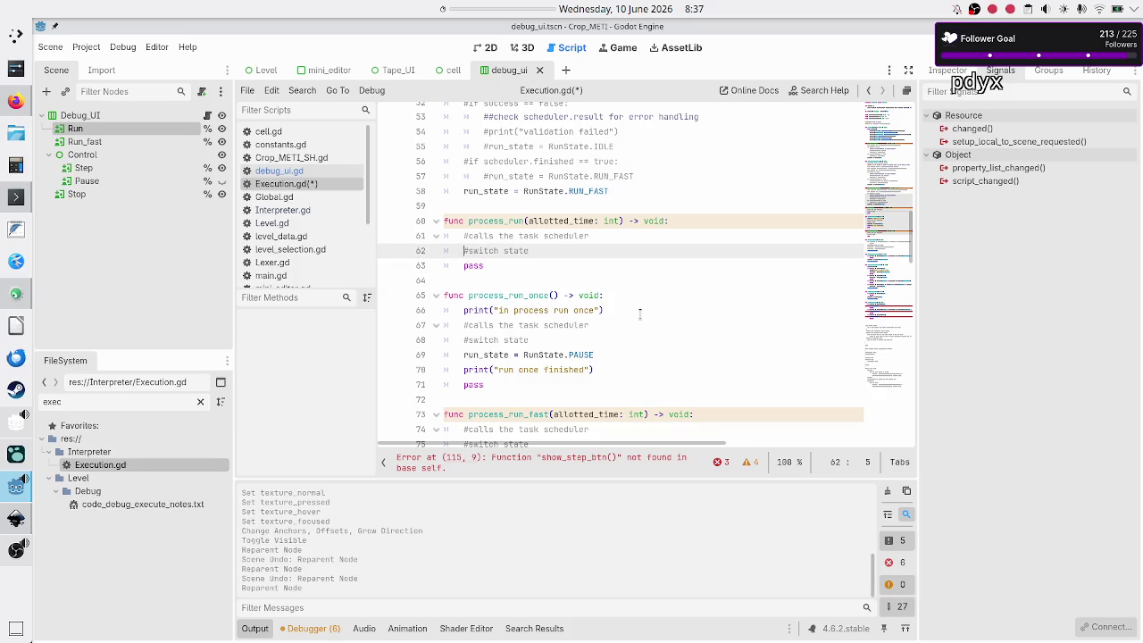
pyautogui.press('Right')
pyautogui.press('Right')
pyautogui.press('Right')
pyautogui.press('Right')
pyautogui.press('Right')
pyautogui.press('Right')
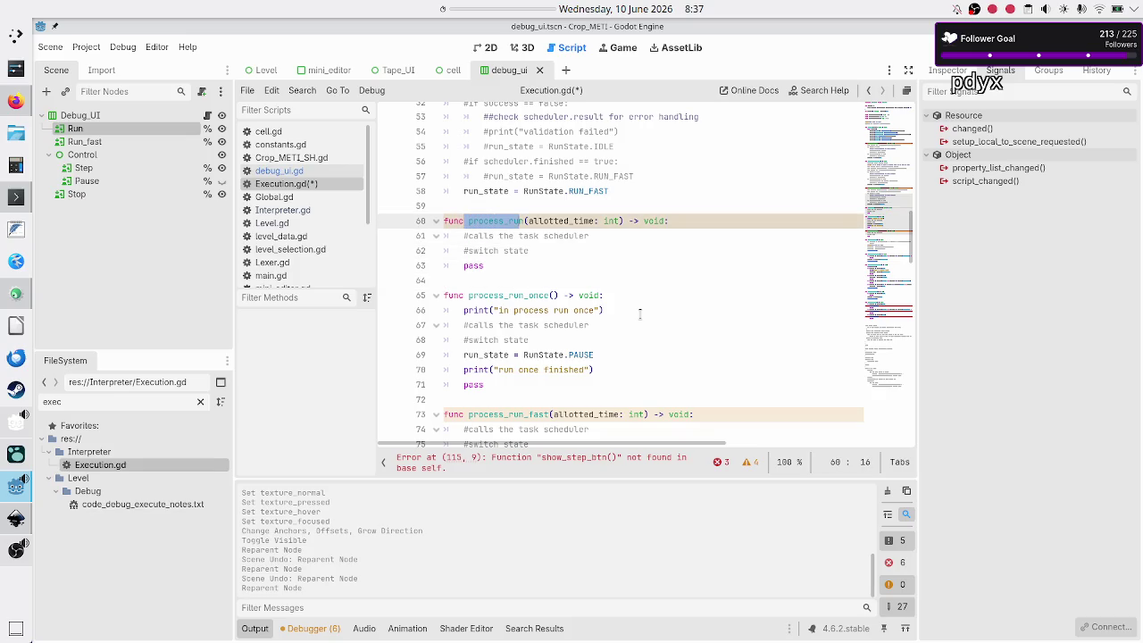
pyautogui.press('Down')
pyautogui.press('Down')
pyautogui.press('Down')
pyautogui.press('Right')
pyautogui.press('Right')
pyautogui.press('Right')
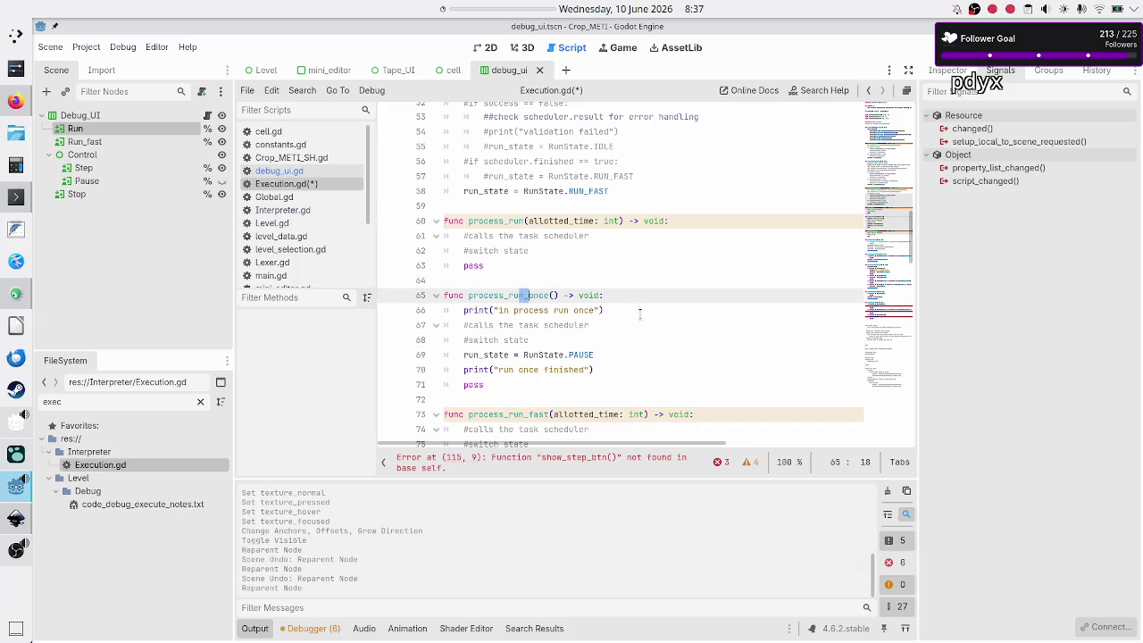
pyautogui.press('Down')
pyautogui.press('Down')
pyautogui.press('Down')
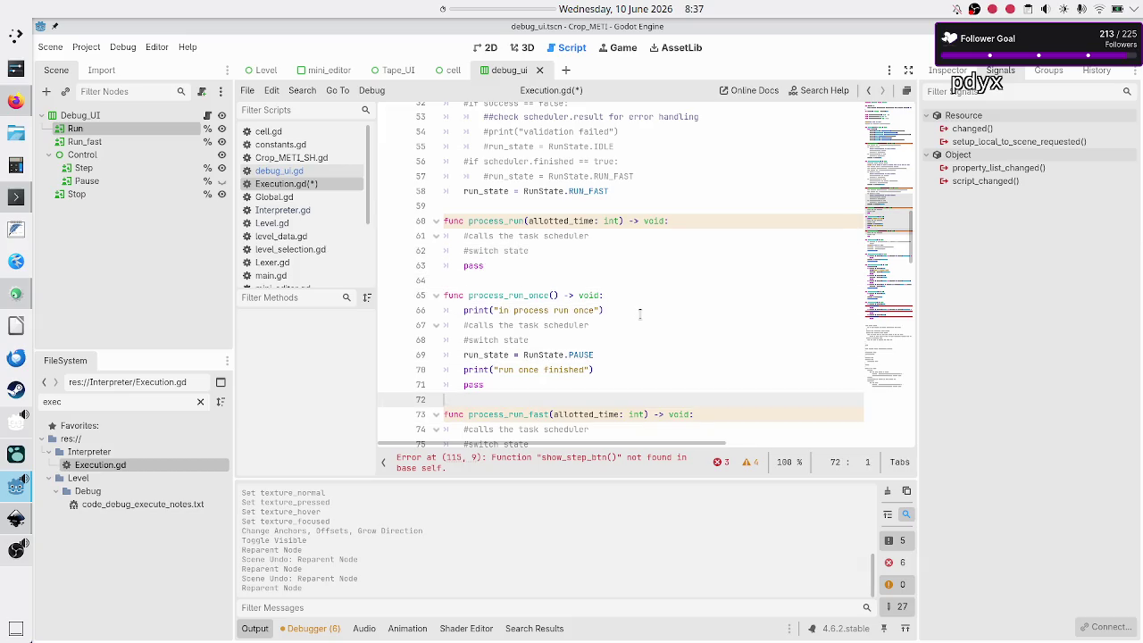
pyautogui.press('Home')
pyautogui.hotkey('shift', 'Right')
pyautogui.hotkey('shift', 'Right')
pyautogui.hotkey('shift', 'Right')
pyautogui.hotkey('shift', 'Right')
pyautogui.hotkey('shift', 'Right')
pyautogui.hotkey('shift', 'Right')
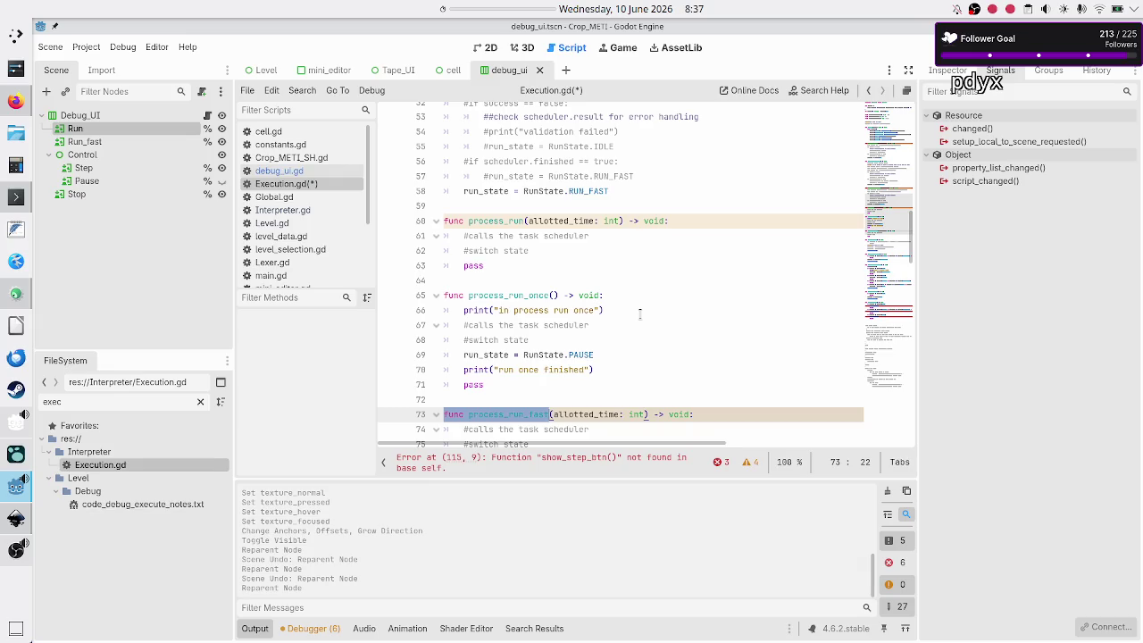
pyautogui.doubleClick(473, 294)
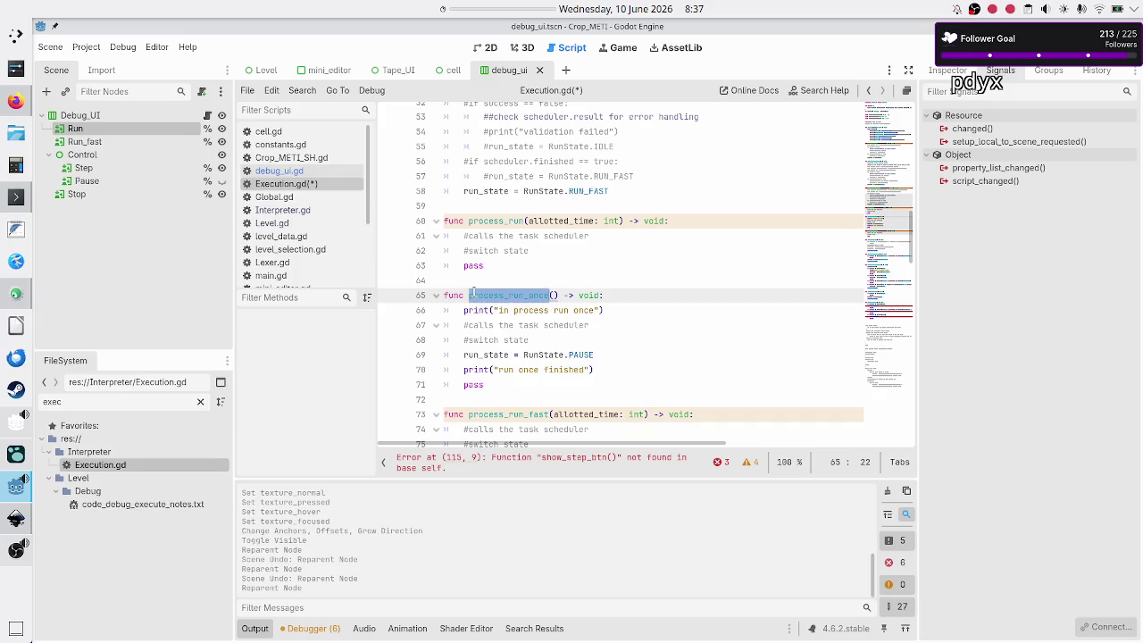
pyautogui.doubleClick(492, 222)
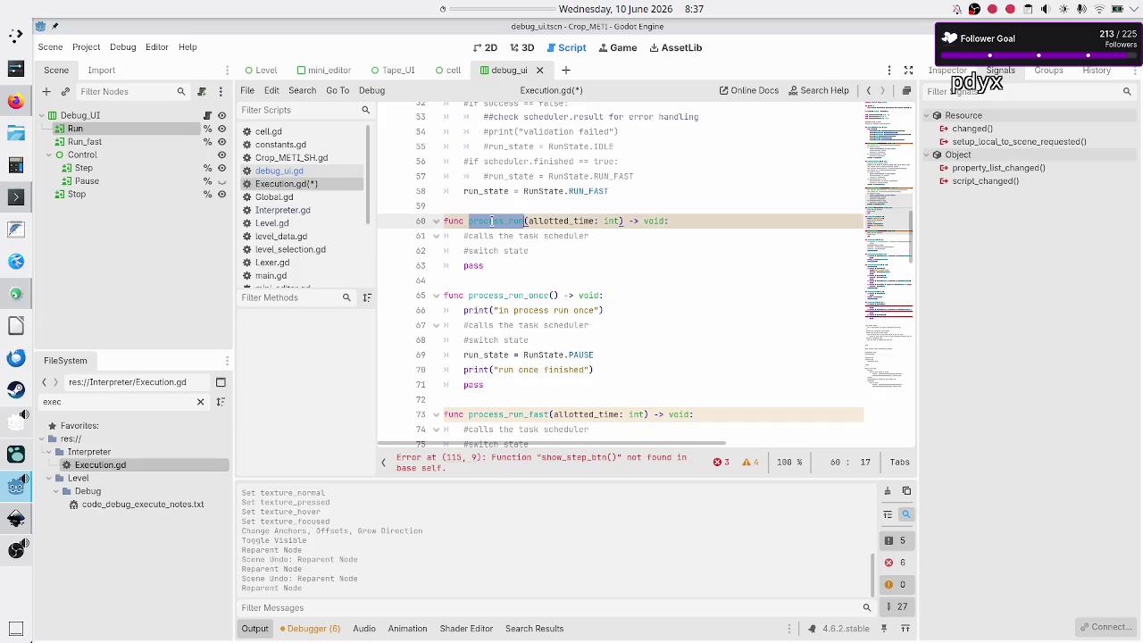
pyautogui.doubleClick(495, 413)
pyautogui.scroll(-3, 590, 354)
pyautogui.scroll(1, 589, 355)
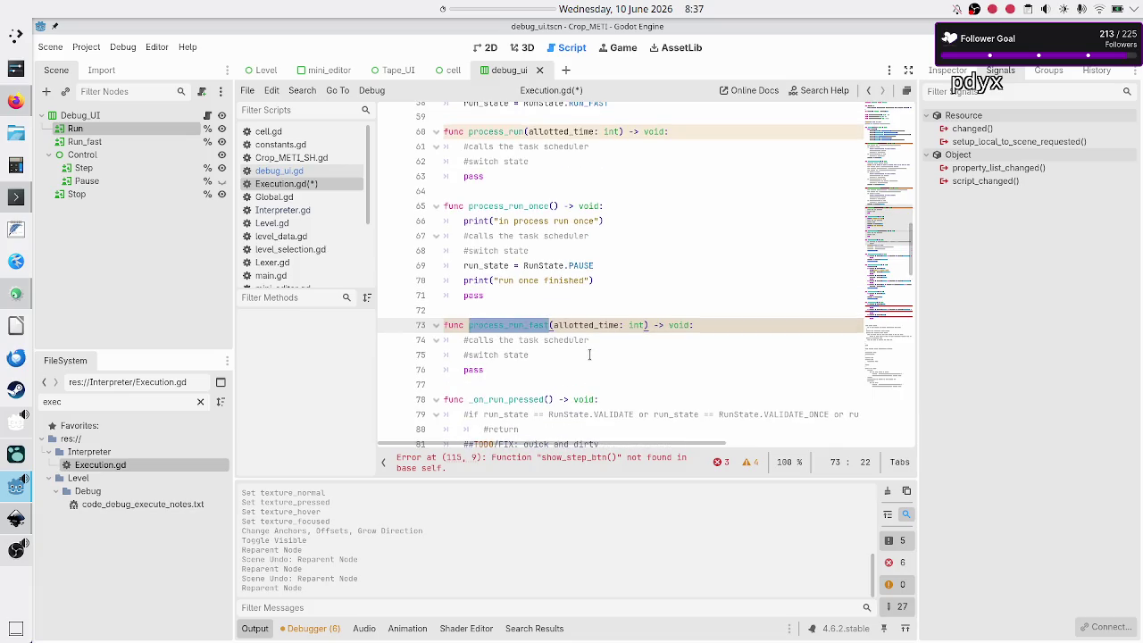
pyautogui.doubleClick(511, 177)
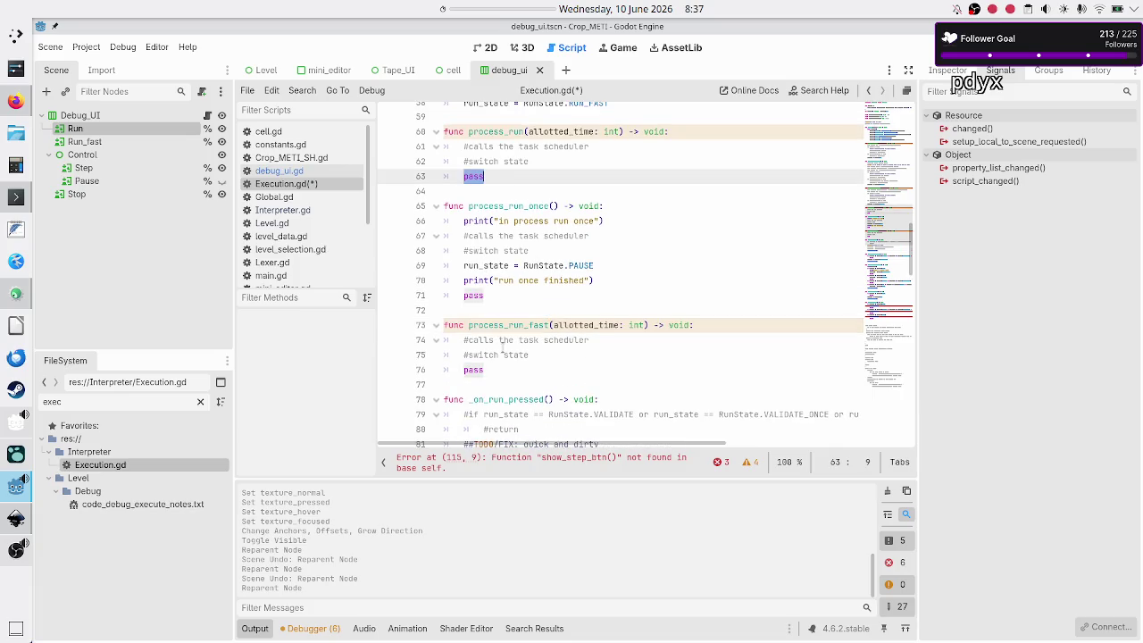
pyautogui.click(501, 341)
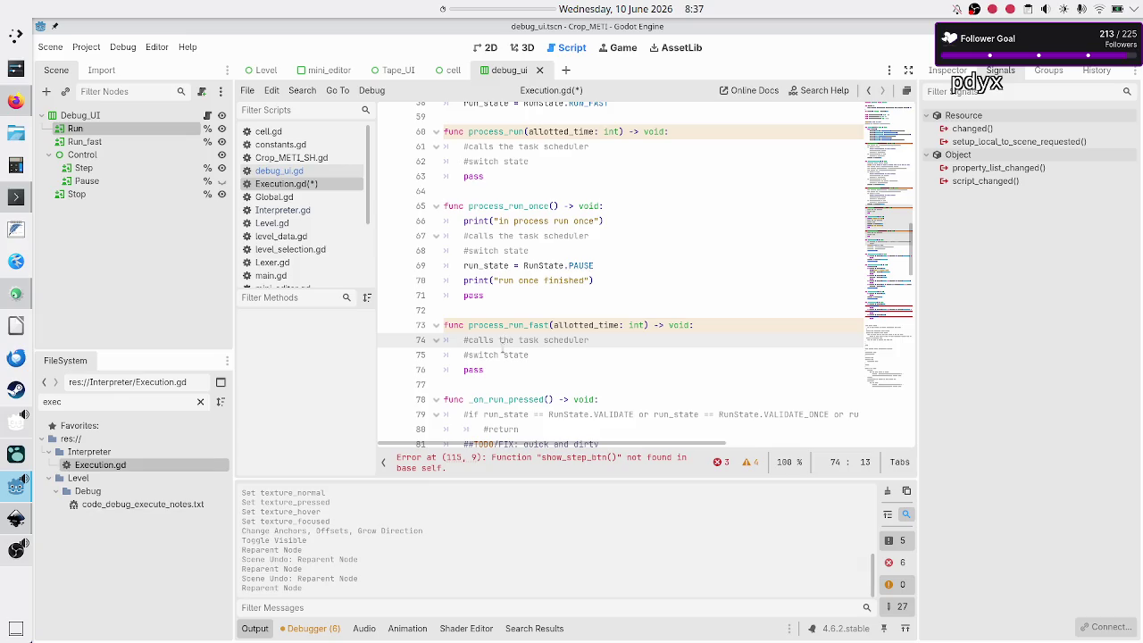
pyautogui.doubleClick(491, 206)
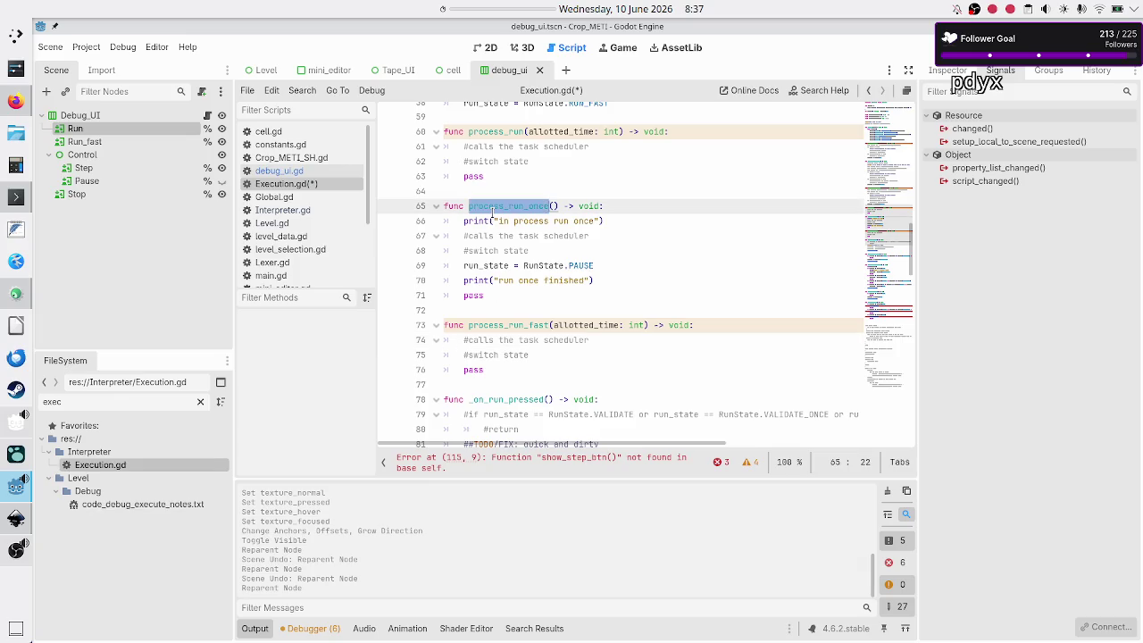
pyautogui.doubleClick(506, 146)
pyautogui.click(492, 325)
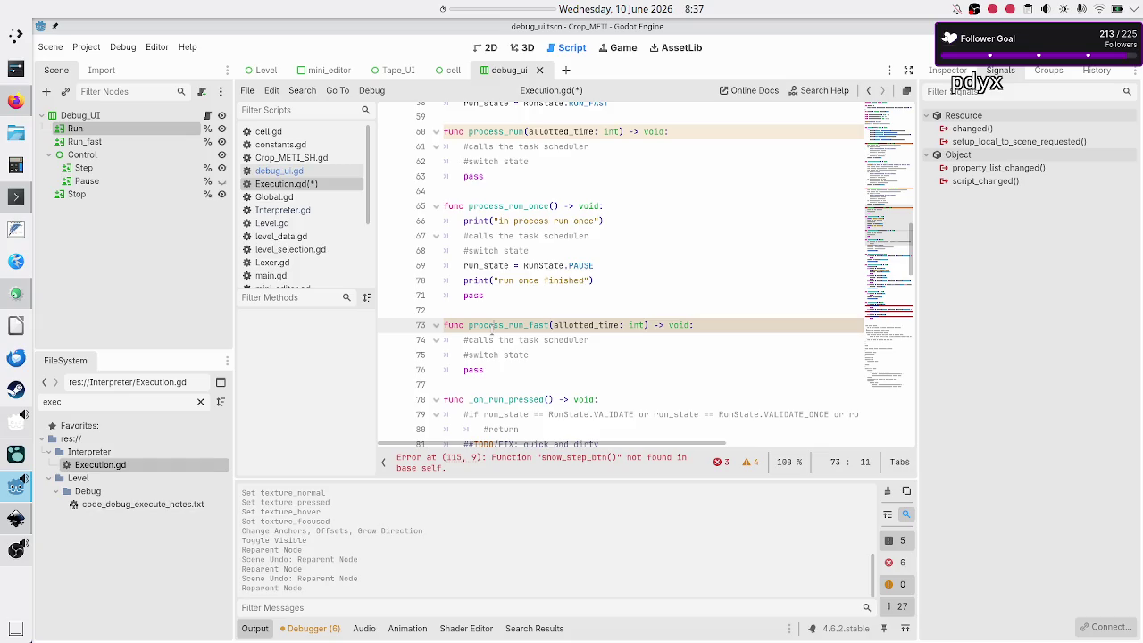
pyautogui.press('Down')
pyautogui.press('Down')
pyautogui.press('Down')
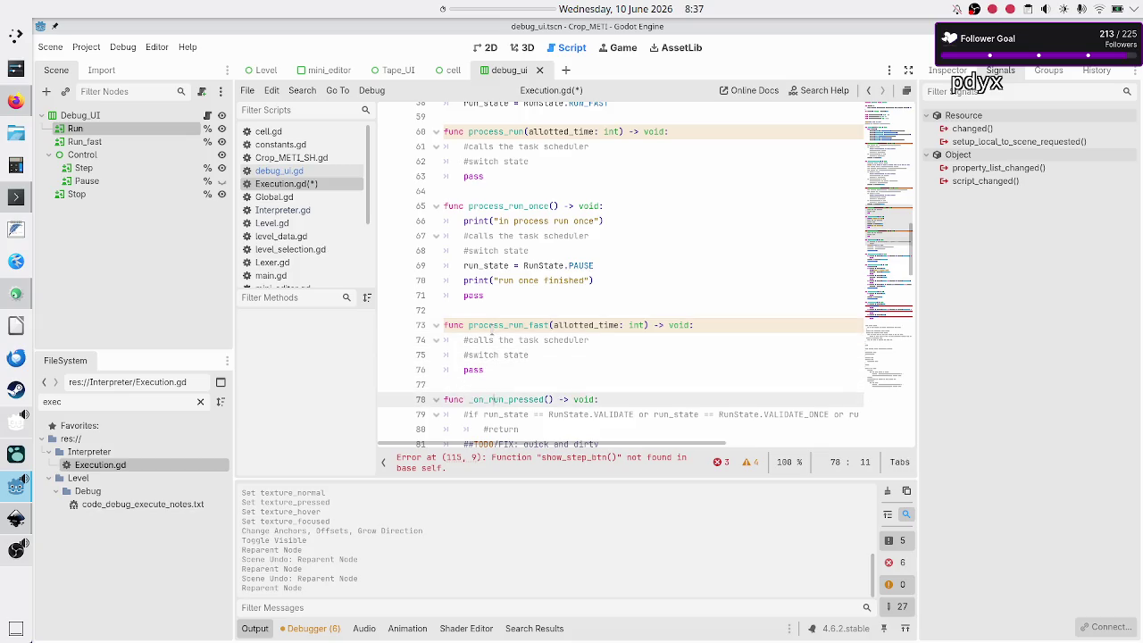
pyautogui.press('Down')
pyautogui.press('Down')
pyautogui.press('Down')
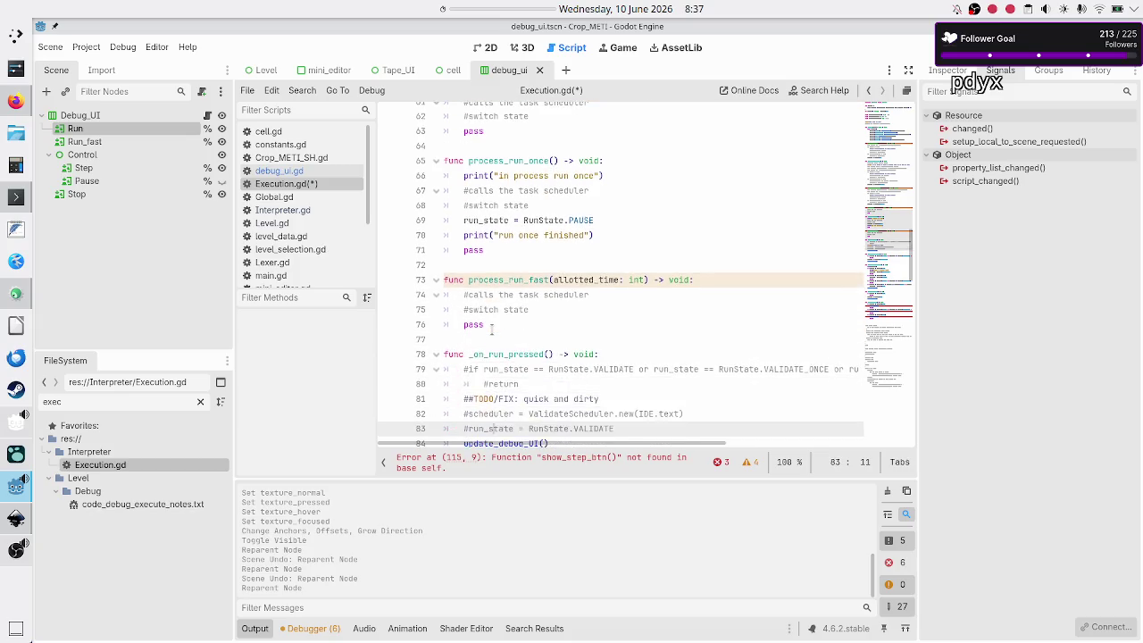
# Inspect the _on_run_pressed handler and the Run node's signals.
pyautogui.press('Up')
pyautogui.press('Up')
pyautogui.press('Up')
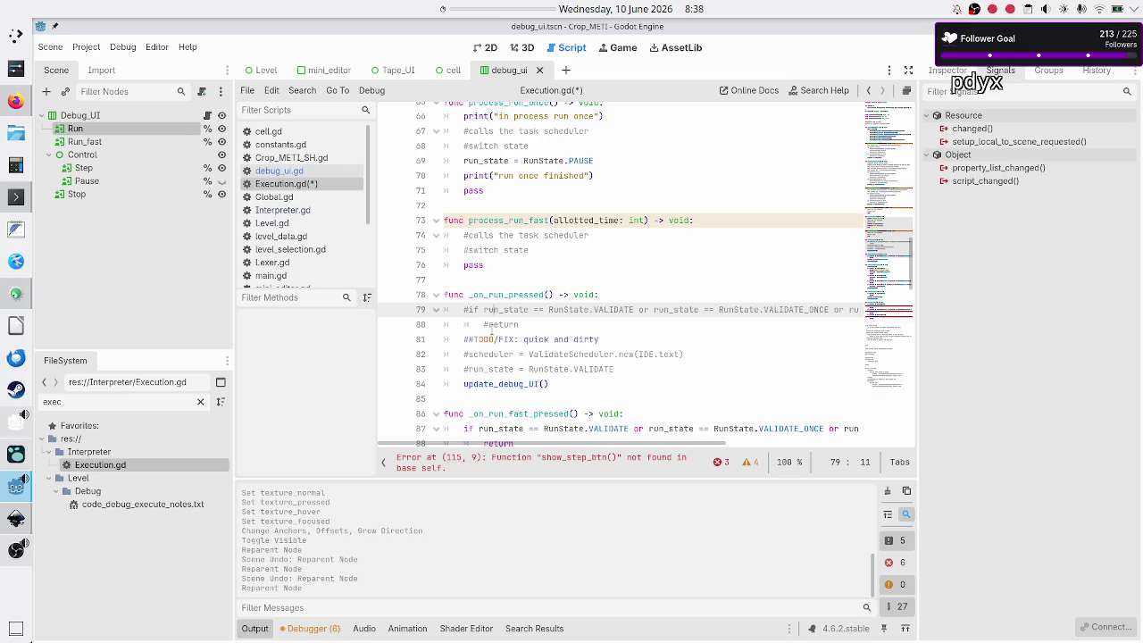
pyautogui.press('Up')
pyautogui.press('Home')
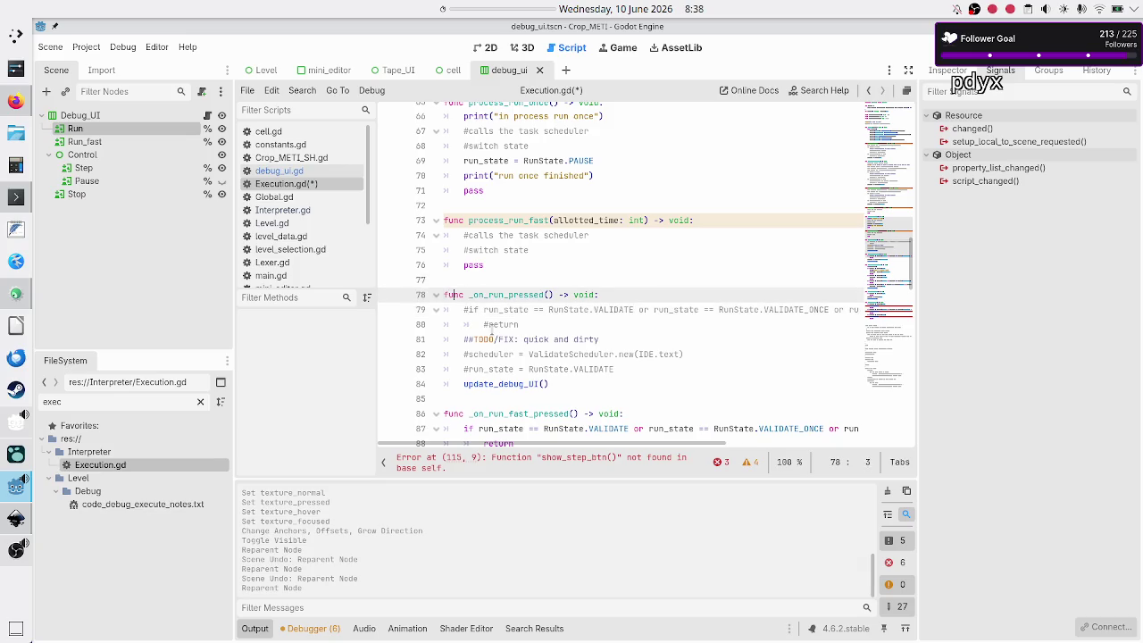
pyautogui.hotkey('shift', 'Right')
pyautogui.hotkey('shift', 'Right')
pyautogui.hotkey('shift', 'Right')
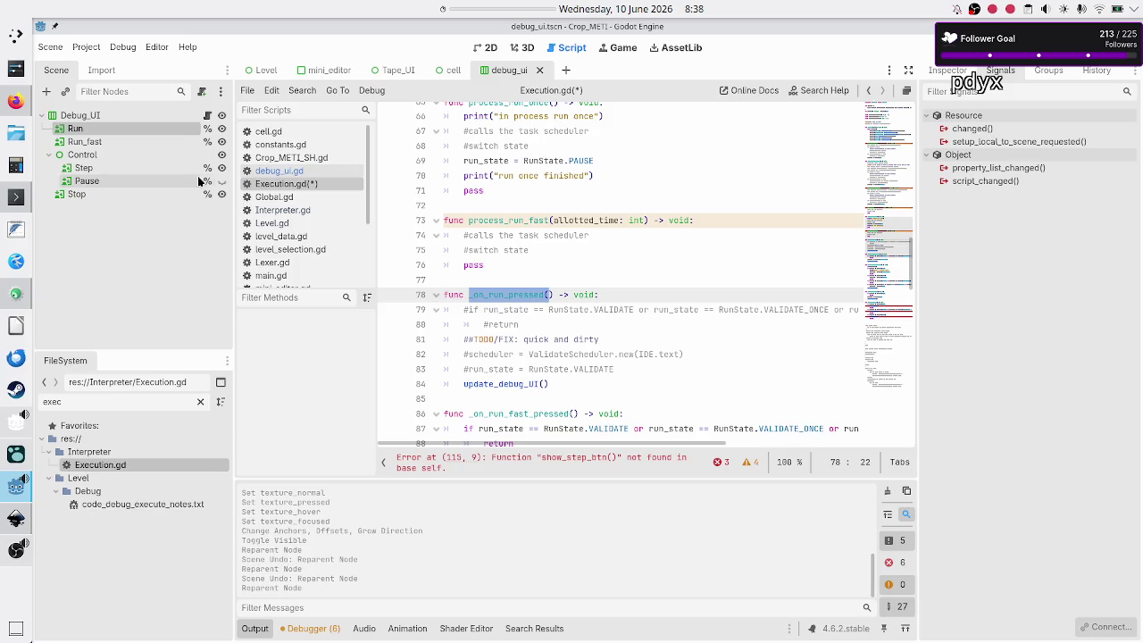
pyautogui.click(83, 156)
pyautogui.click(90, 128)
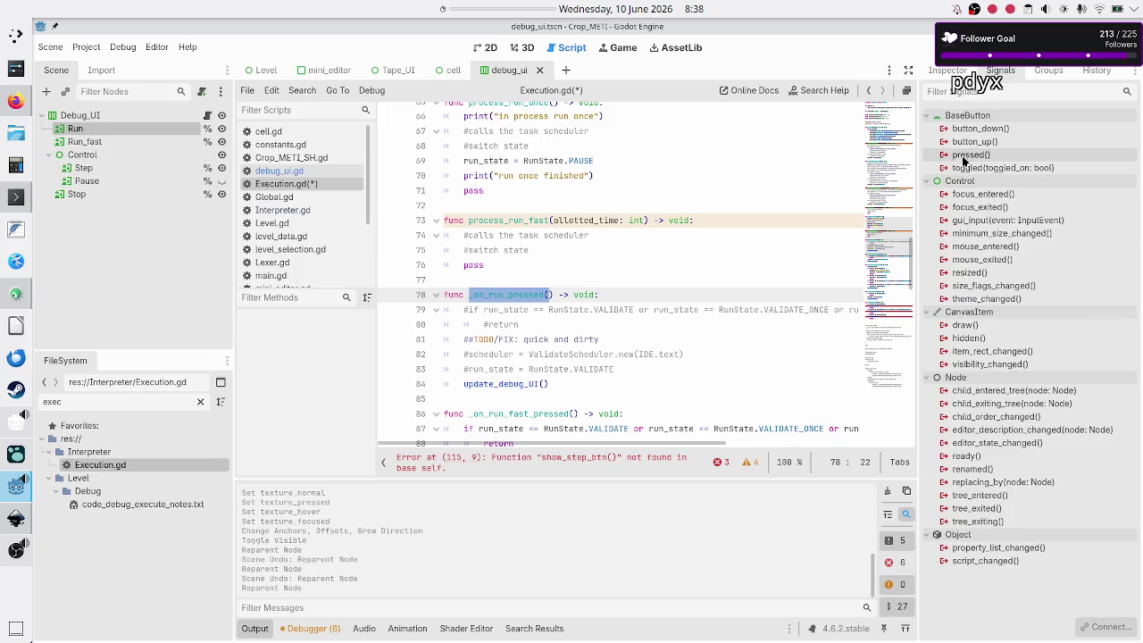
pyautogui.doubleClick(500, 291)
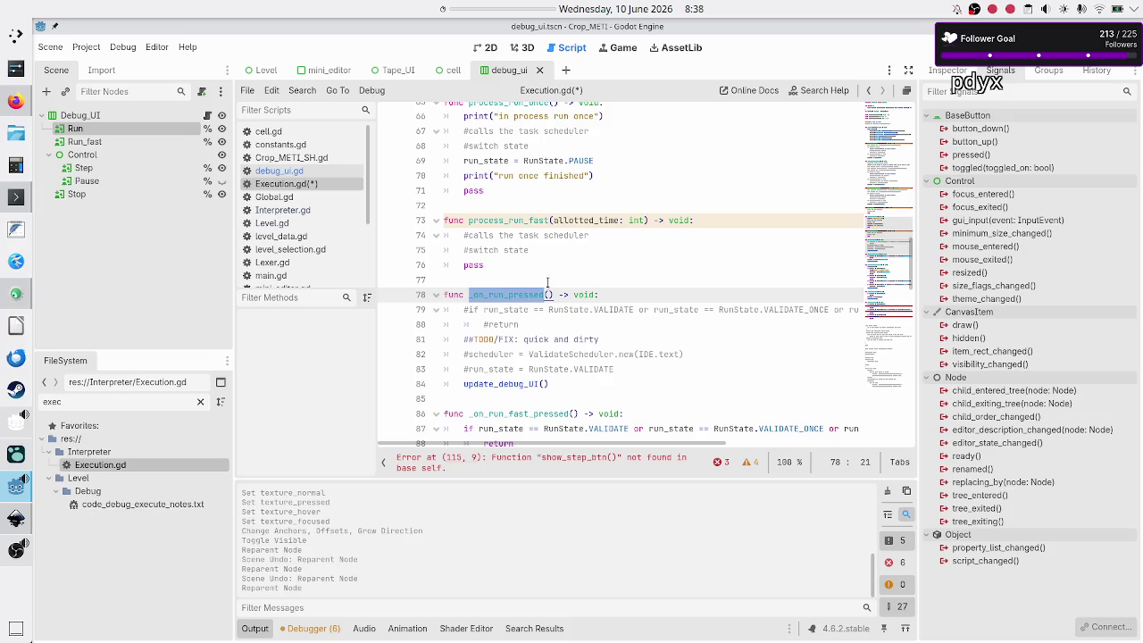
# Review the _on_run_fast_pressed and _on_pause_step_pressed handlers, then switch to the GitHub commit.
pyautogui.click(528, 314)
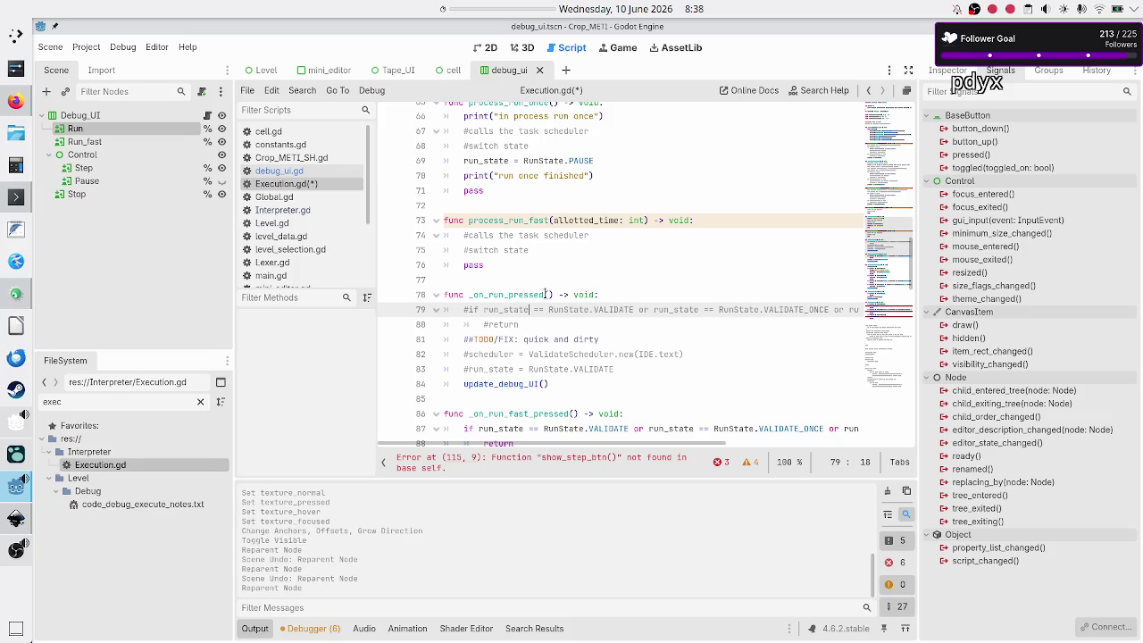
pyautogui.scroll(-1, 546, 294)
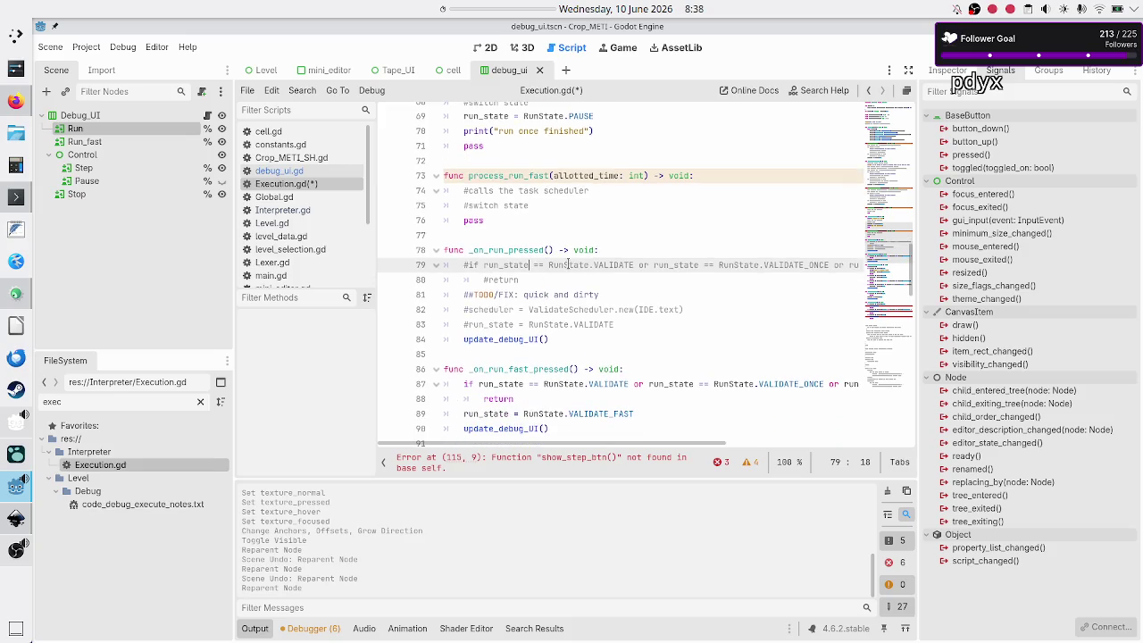
pyautogui.press('Down')
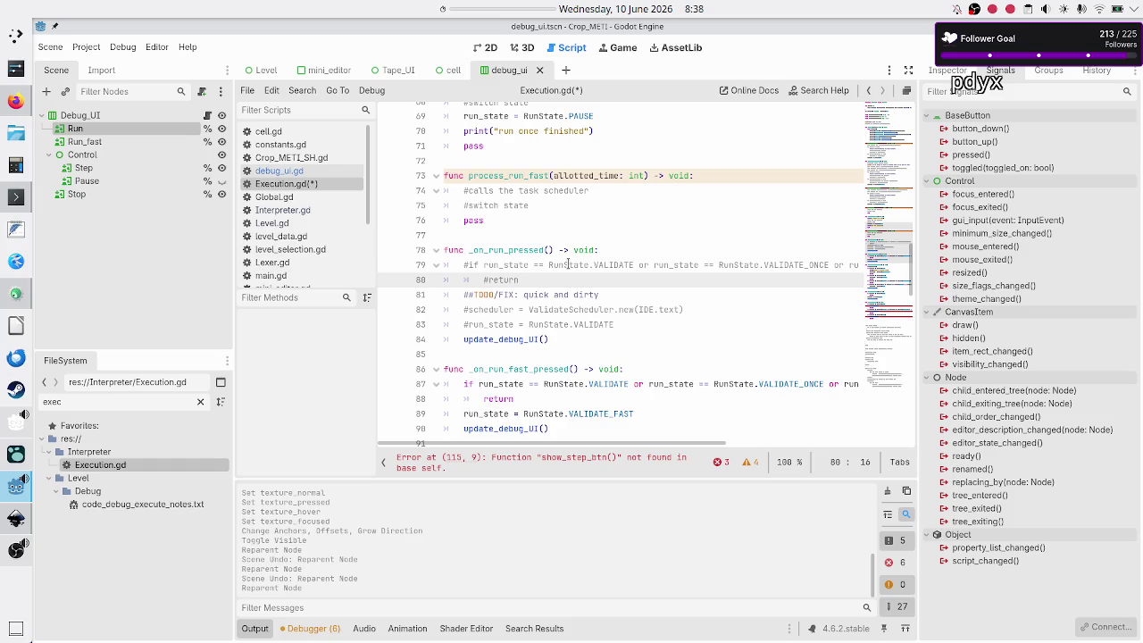
pyautogui.press('Down')
pyautogui.press('Down')
pyautogui.press('Down')
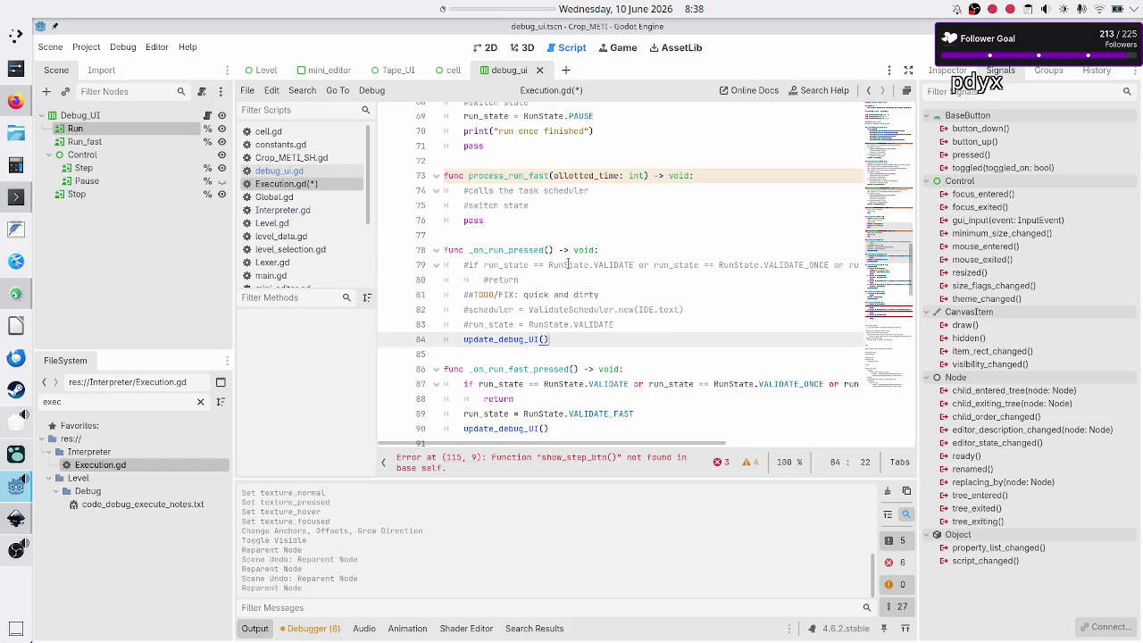
pyautogui.scroll(-3, 587, 250)
pyautogui.doubleClick(536, 235)
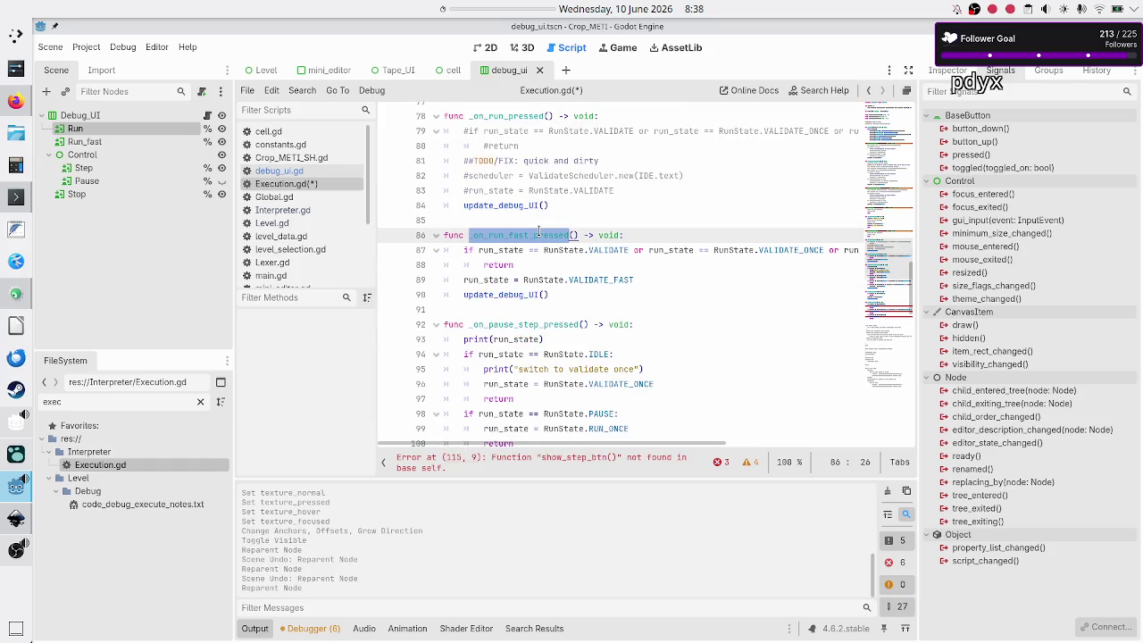
pyautogui.doubleClick(547, 322)
pyautogui.click(628, 297)
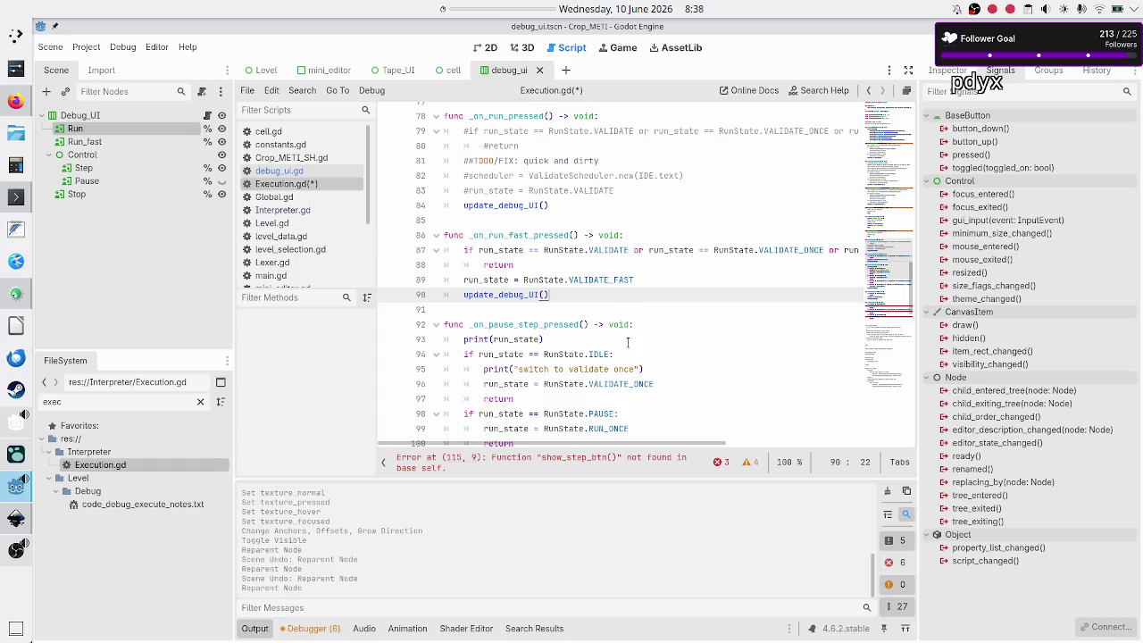
pyautogui.click(21, 105)
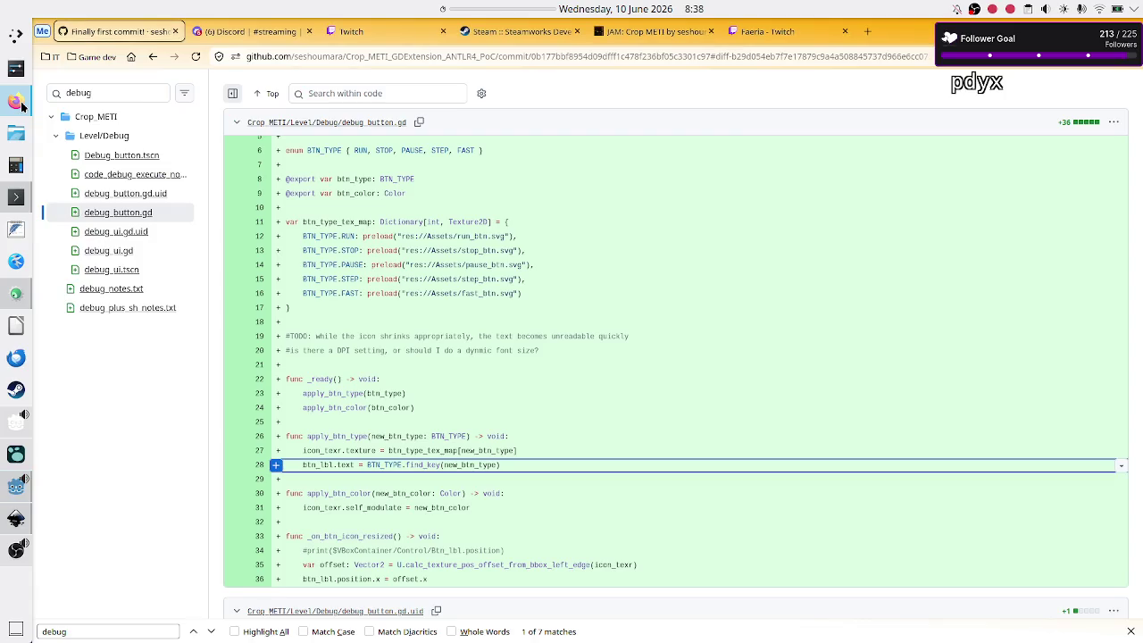
# Check the stream schedule on Firefox's Discord tab, then bring Godot's Execution.gd back.
pyautogui.click(235, 36)
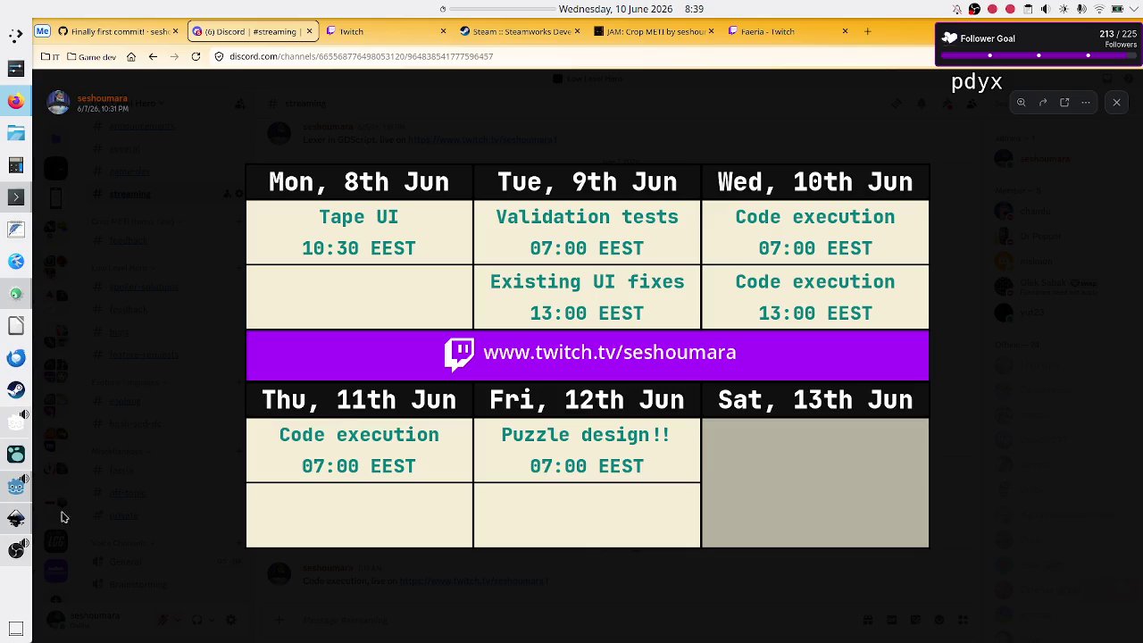
pyautogui.click(16, 420)
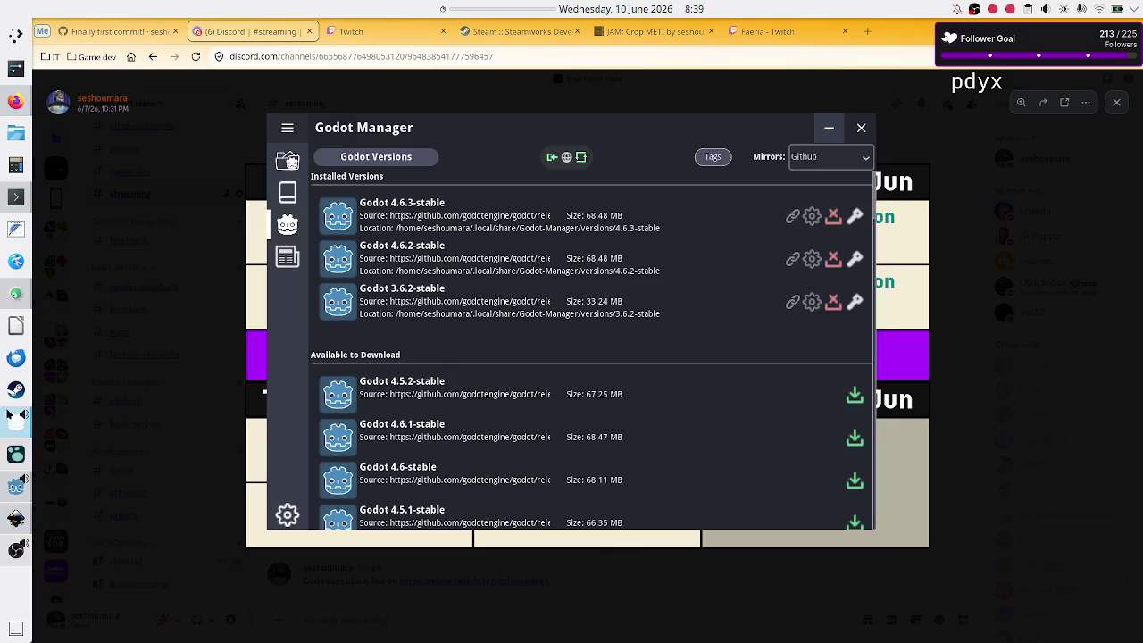
pyautogui.click(16, 486)
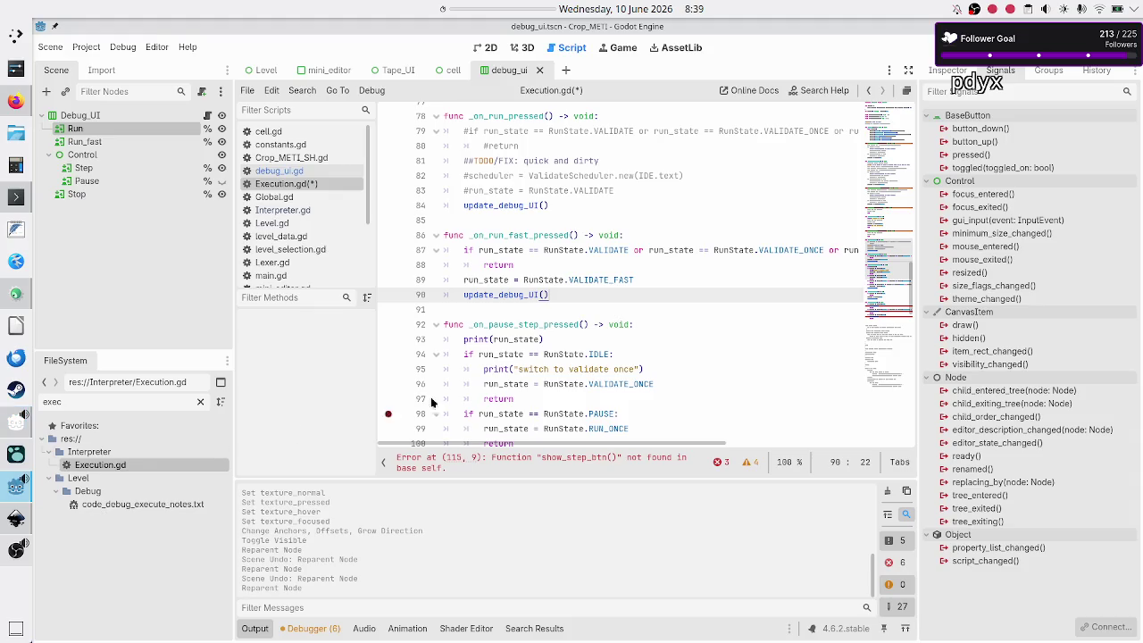
# Open a new Untitled FeatherPad note and maximize it.
pyautogui.click(660, 252)
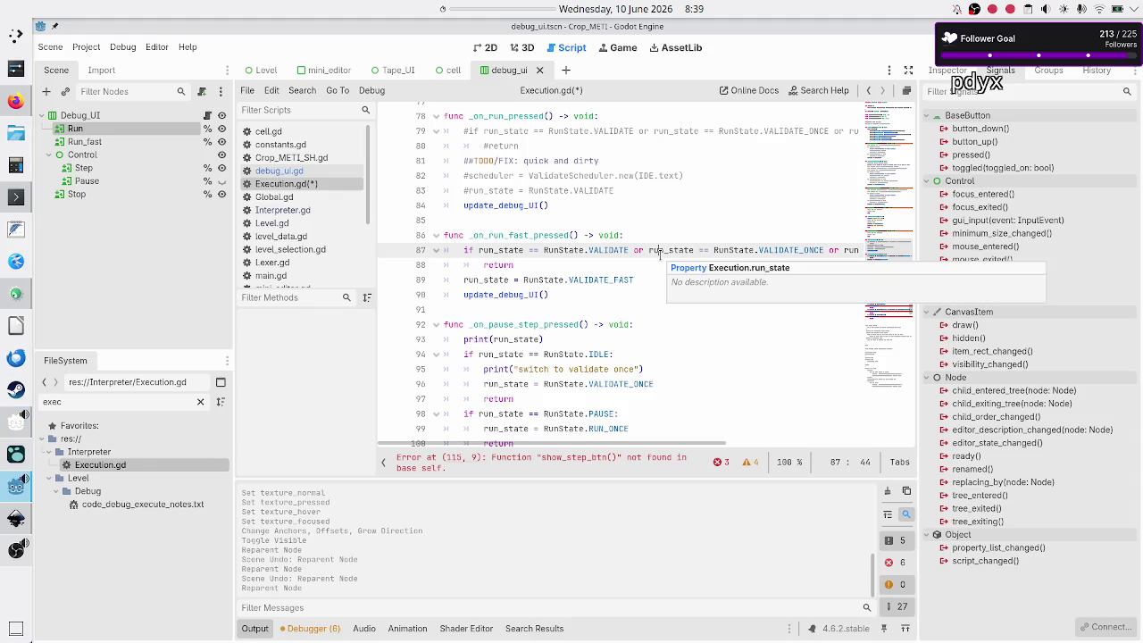
pyautogui.click(11, 231)
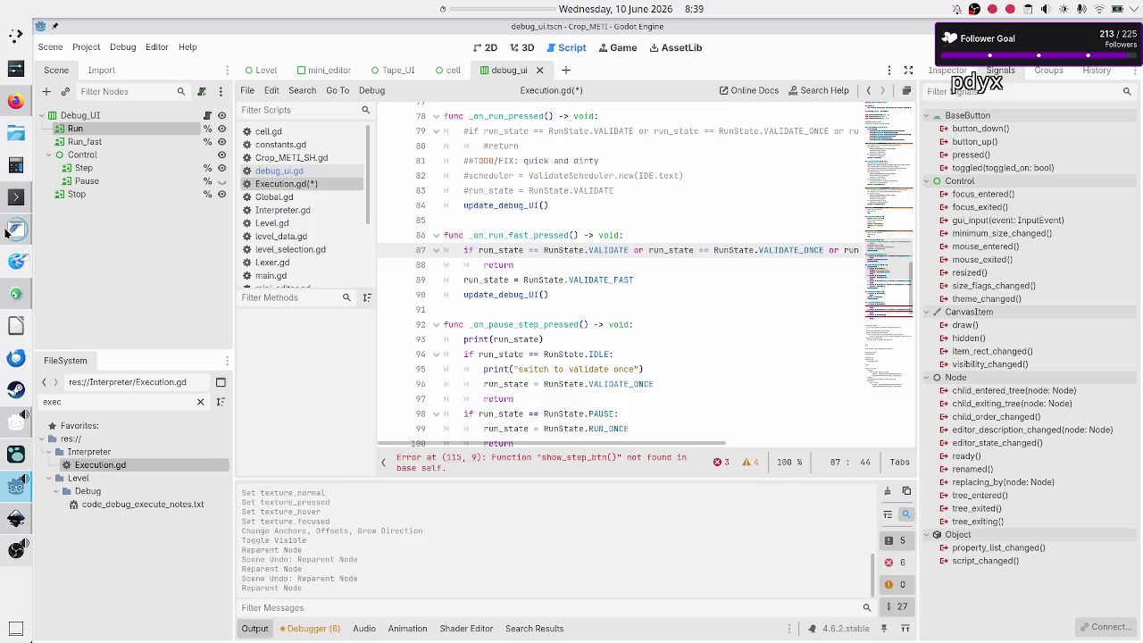
pyautogui.doubleClick(507, 116)
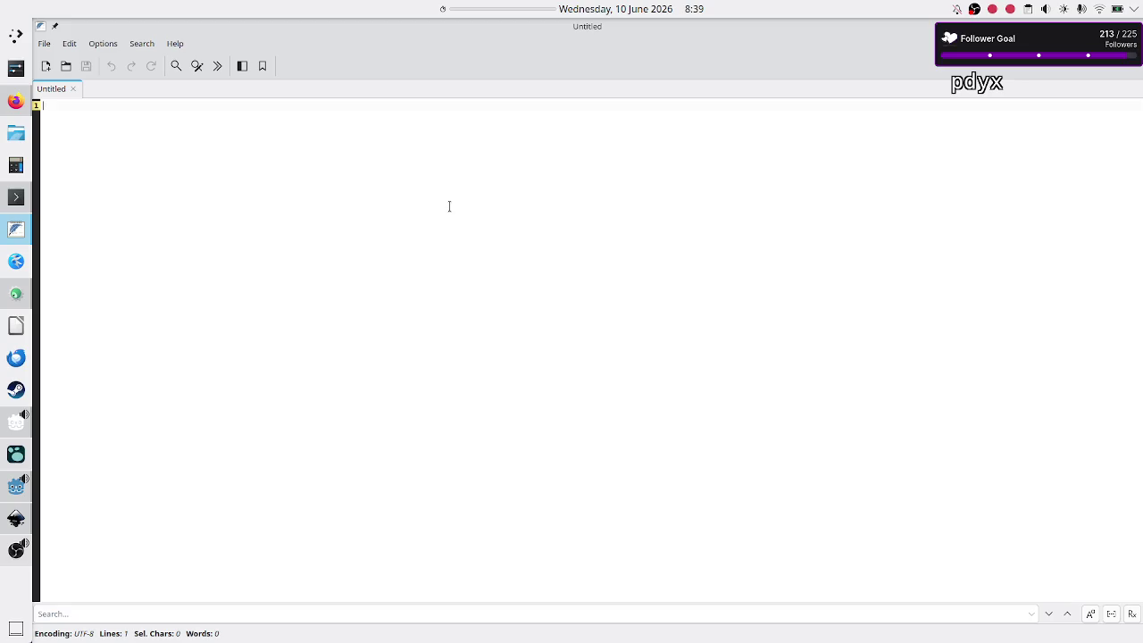
# Write 'validation test -> T/S/FO tapes', 'mini code editors -> LOC for each rule', 'debug buttons'.
pyautogui.write('validation test -> I')
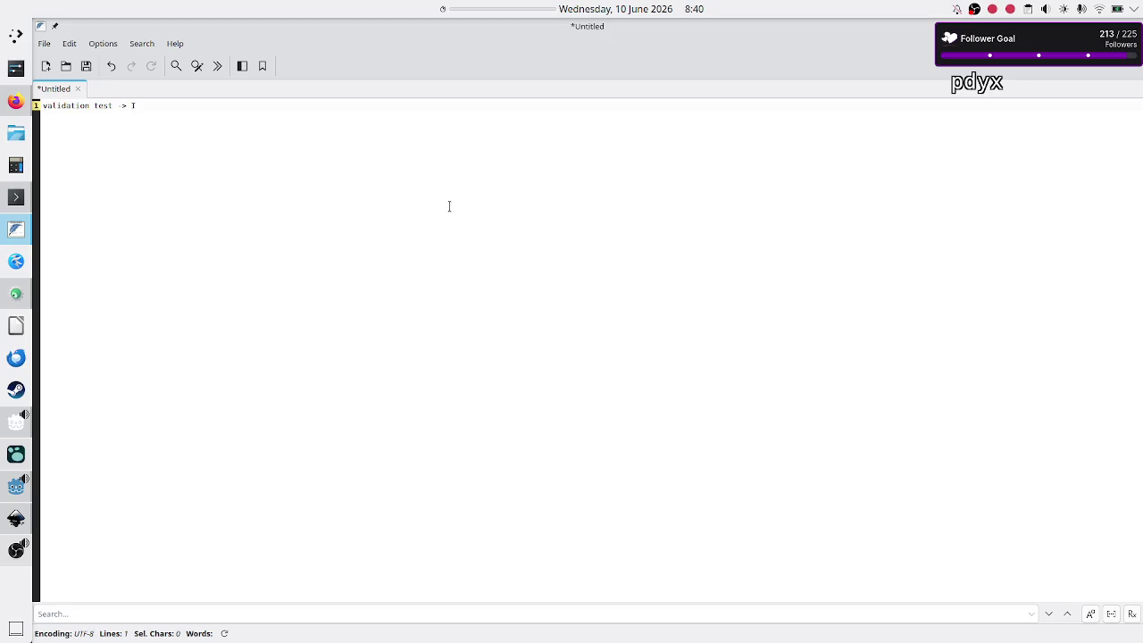
pyautogui.write('/')
pyautogui.write('S/F0 t')
pyautogui.write('apes')
pyautogui.press('Return')
pyautogui.write('ini')
pyautogui.write(' code editors -')
pyautogui.write('> ')
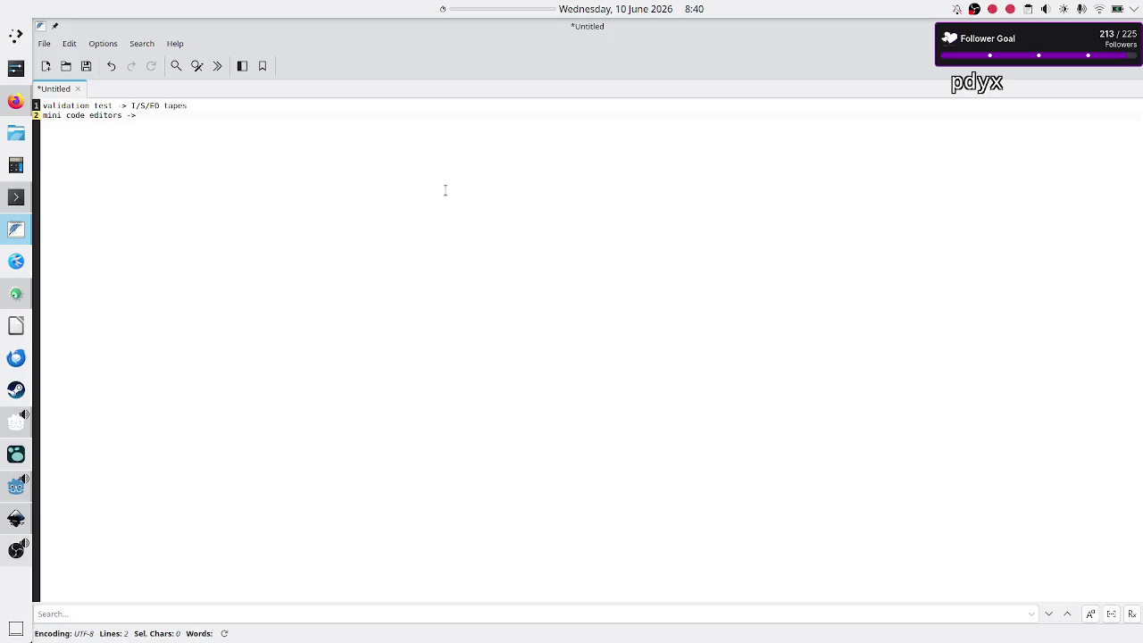
pyautogui.write('LOC for each r')
pyautogui.write('ule')
pyautogui.press('Return')
pyautogui.write('debug b')
pyautogui.write('uttons')
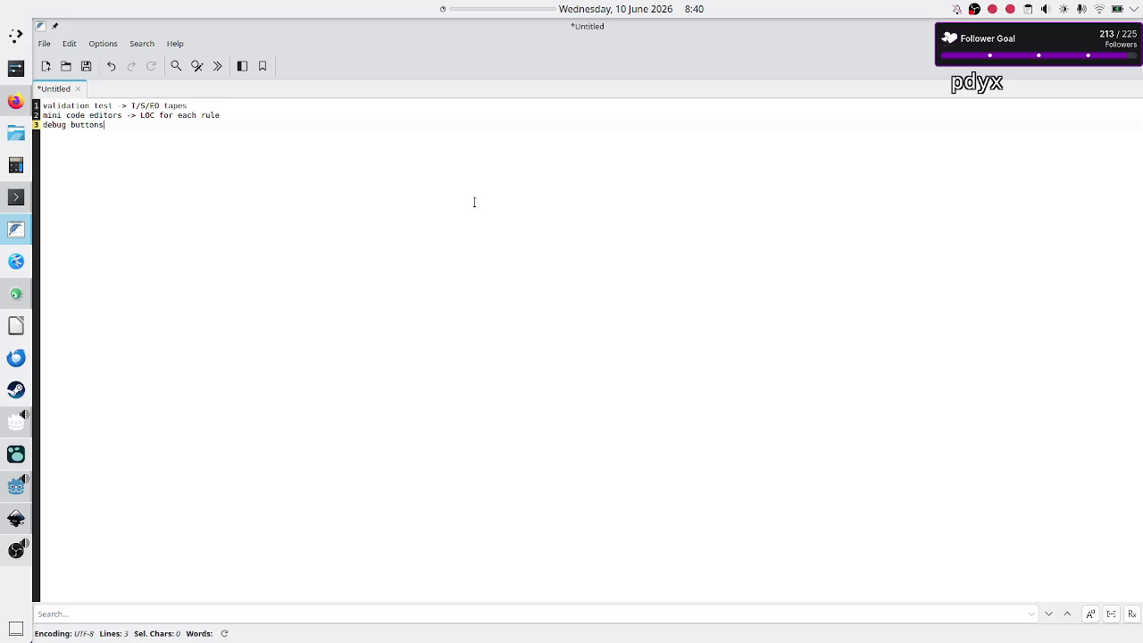
# Add 'interpreter', 'metrics display' and a '##'-prefixed 'errors display' line.
pyautogui.press('Return')
pyautogui.write('nterpreter')
pyautogui.press('Return')
pyautogui.write('error m')
pyautogui.write('ess')
pyautogui.press('BackSpace')
pyautogui.press('BackSpace')
pyautogui.press('BackSpace')
pyautogui.write('metrics di')
pyautogui.write('splay')
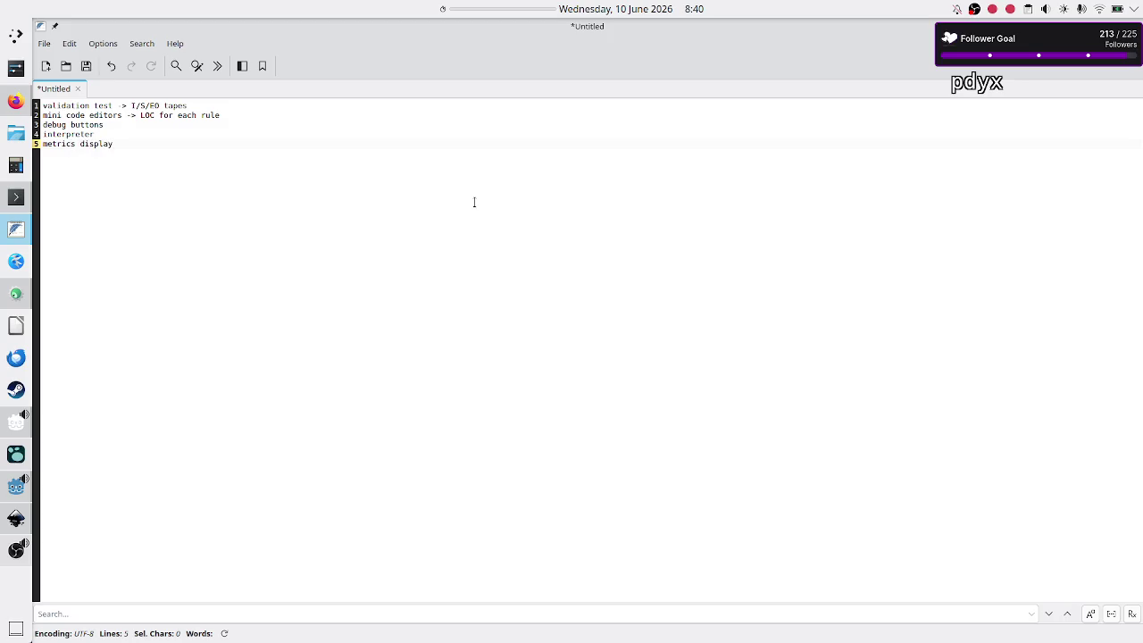
pyautogui.press('Return')
pyautogui.write('errors')
pyautogui.write(' displa')
pyautogui.press('Up')
pyautogui.press('Down')
pyautogui.write('(')
pyautogui.write(')')
pyautogui.hotkey('ctrl', 'z')
pyautogui.hotkey('ctrl', 'z')
pyautogui.write('#')
pyautogui.write('#')
# Add an 'execution class' line at the end of the list.
pyautogui.press('Up')
pyautogui.press('Up')
pyautogui.press('Up')
pyautogui.press('Up')
pyautogui.hotkey('shift', 'Down')
pyautogui.hotkey('shift', 'Down')
pyautogui.hotkey('shift', 'Down')
pyautogui.hotkey('shift', 'End')
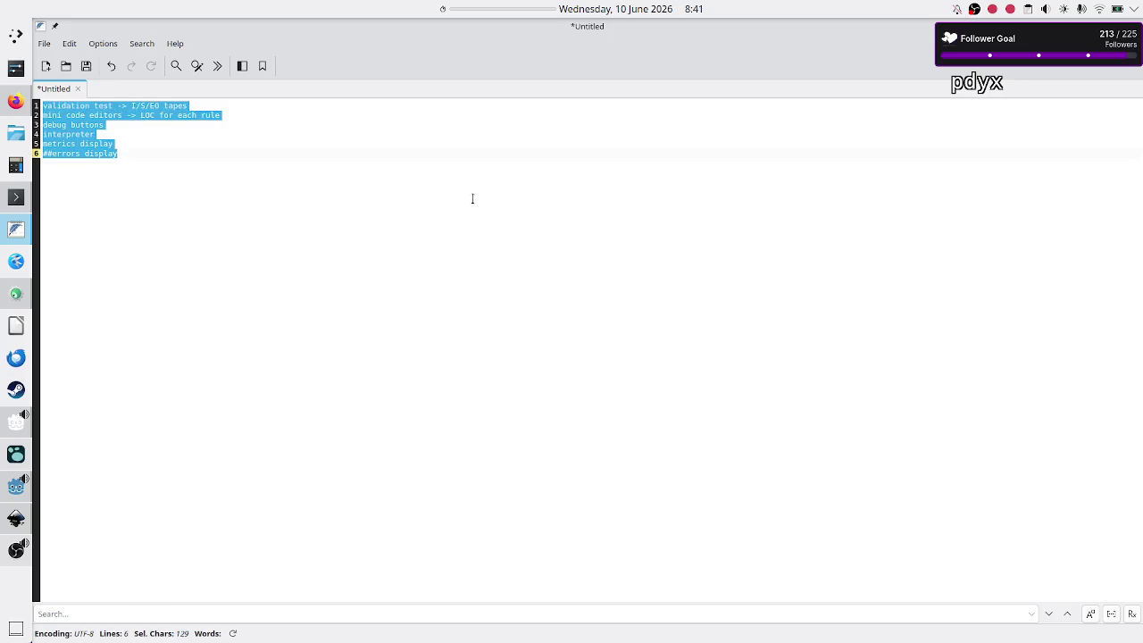
pyautogui.press('Left')
pyautogui.press('Down')
pyautogui.press('Down')
pyautogui.press('Down')
pyautogui.press('End')
pyautogui.press('Return')
pyautogui.press('Return')
pyautogui.write('ex')
pyautogui.press('BackSpace')
pyautogui.write('ecution ')
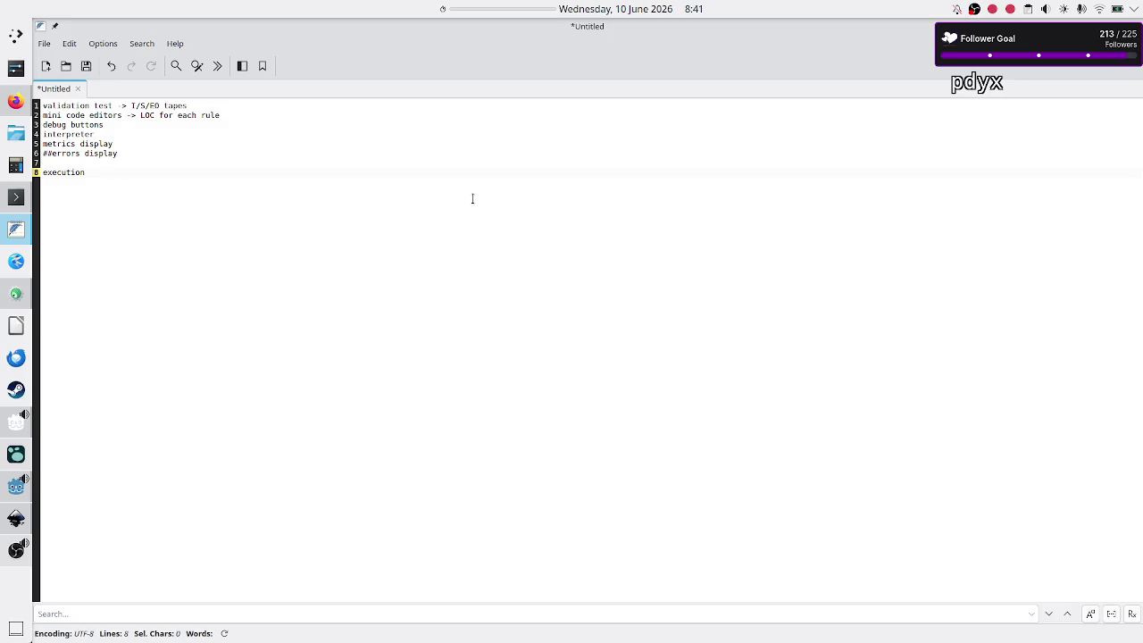
pyautogui.write('class')
# Tidy the blank lines and add the heading 'Level class orchestrates' at the top.
pyautogui.press('Up')
pyautogui.press('Delete')
pyautogui.press('Up')
pyautogui.press('Up')
pyautogui.press('Up')
pyautogui.press('Down')
pyautogui.press('Down')
pyautogui.press('Down')
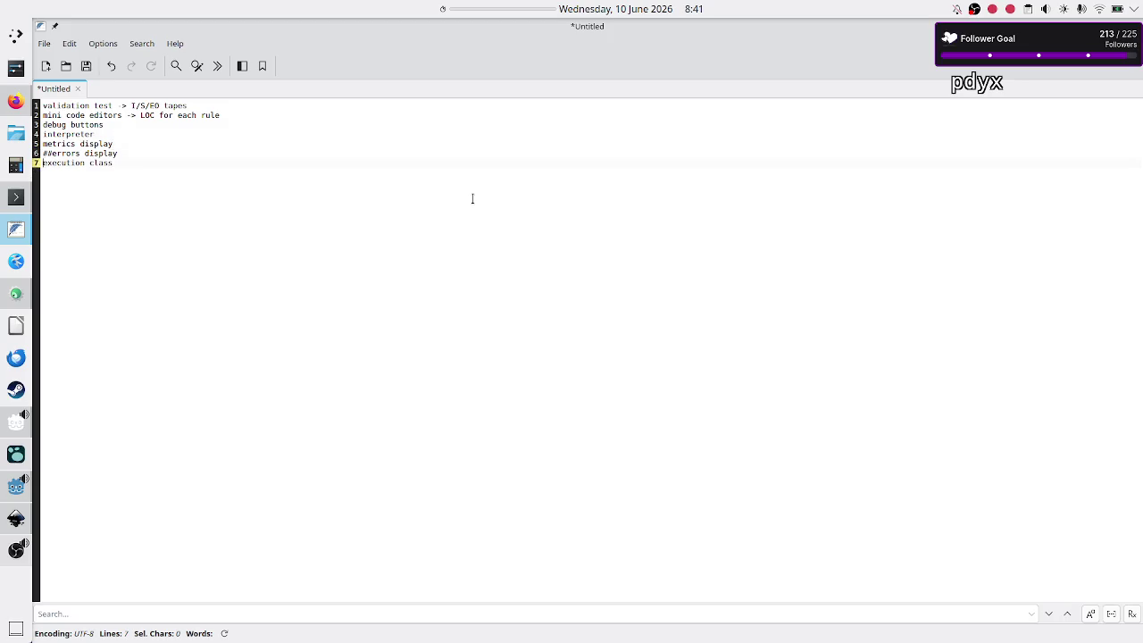
pyautogui.hotkey('shift', 'End')
pyautogui.press('Up')
pyautogui.press('End')
pyautogui.press('Return')
pyautogui.press('Up')
pyautogui.press('Up')
pyautogui.press('Up')
pyautogui.press('Return')
pyautogui.press('Return')
pyautogui.press('Return')
pyautogui.press('Up')
pyautogui.press('Up')
pyautogui.press('Up')
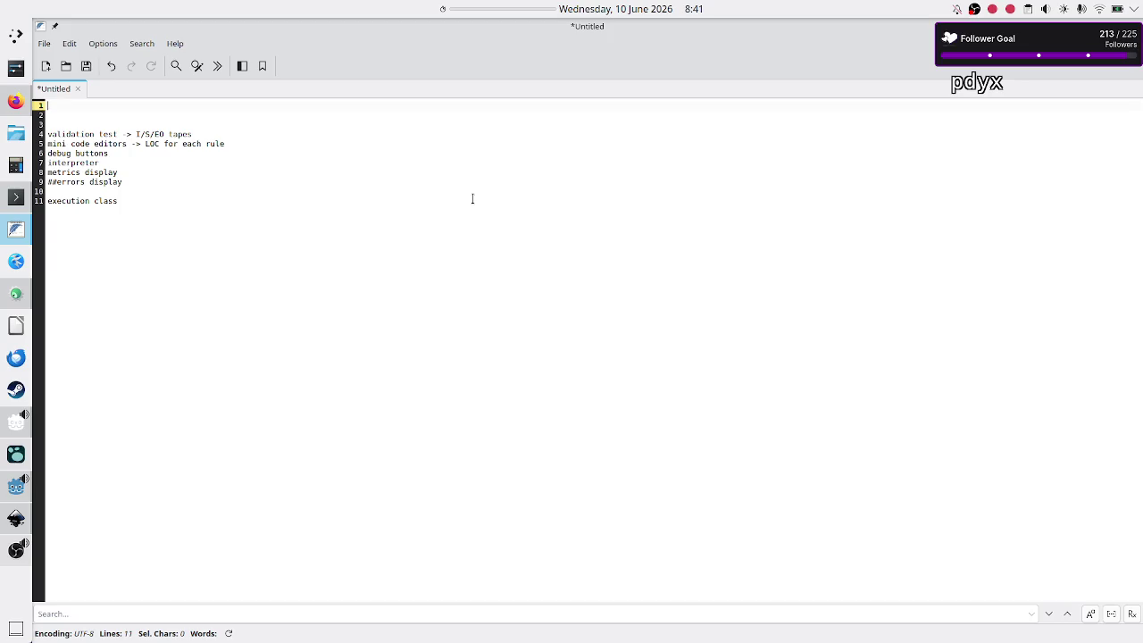
pyautogui.press('Down')
pyautogui.press('Down')
pyautogui.hotkey('shift', 'Down')
pyautogui.hotkey('shift', 'Down')
pyautogui.hotkey('shift', 'Down')
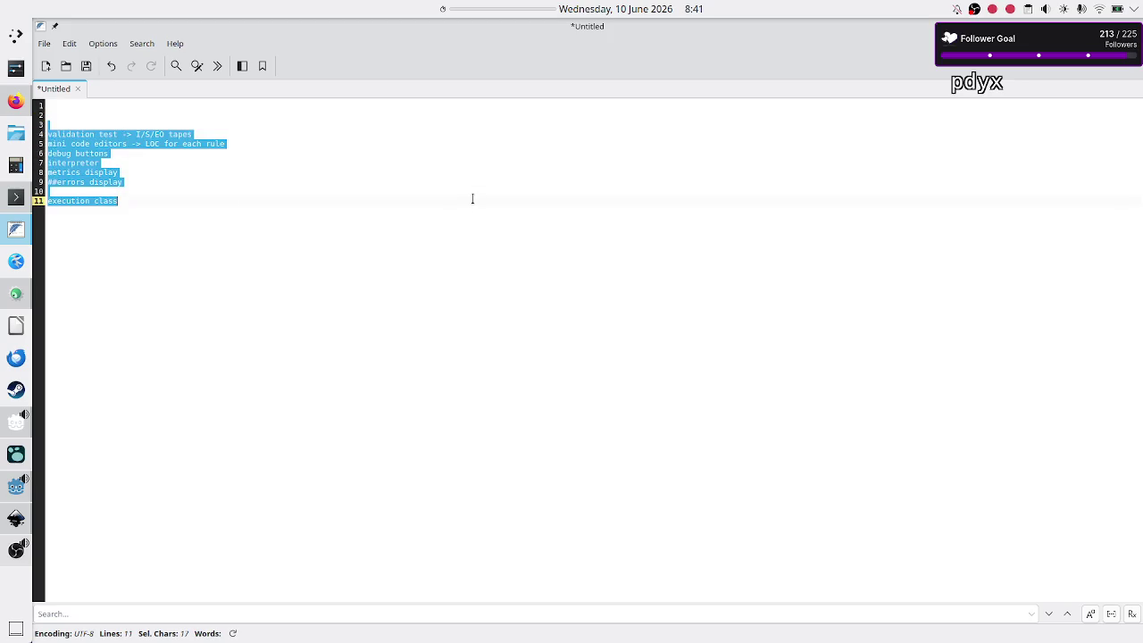
pyautogui.hotkey('shift', 'Up')
pyautogui.press('Up')
pyautogui.press('Up')
pyautogui.press('Up')
pyautogui.press('Up')
pyautogui.press('Up')
pyautogui.press('Up')
pyautogui.press('Up')
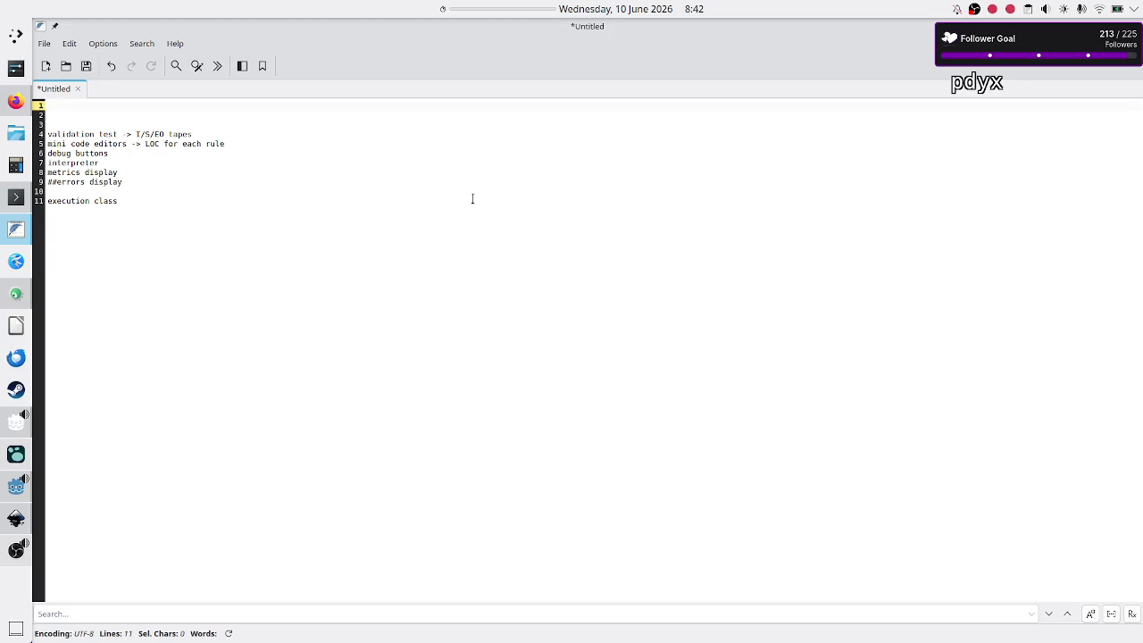
pyautogui.write('Level ')
pyautogui.write('class or')
pyautogui.write('chestrates')
# Add an empty line after the execution class line in the notes.
pyautogui.press('Down')
pyautogui.press('Down')
pyautogui.press('Down')
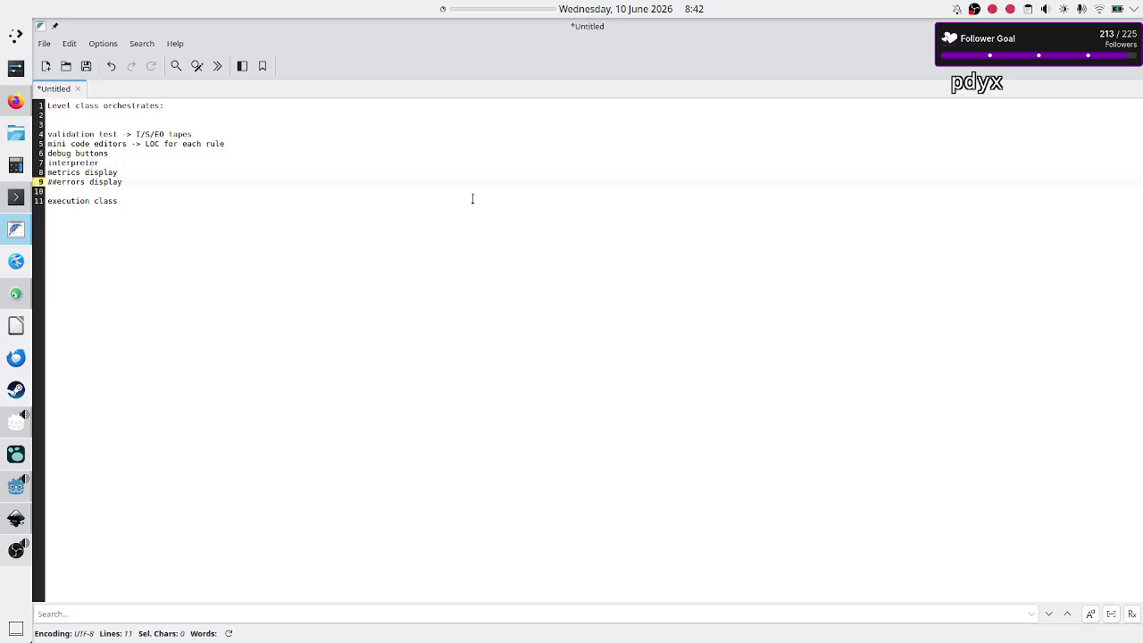
pyautogui.press('Up')
pyautogui.press('Down')
pyautogui.press('End')
pyautogui.press('Return')
# Move the debug buttons line to line 3, under the 'Level class orchestrates:' heading.
pyautogui.press('Up')
pyautogui.press('Up')
pyautogui.press('Up')
pyautogui.press('Down')
pyautogui.press('Up')
pyautogui.hotkey('shift', 'End')
pyautogui.hotkey('ctrl', 'c')
pyautogui.press('Delete')
pyautogui.press('Up')
pyautogui.press('Up')
pyautogui.press('Up')
pyautogui.press('Return')
pyautogui.press('Return')
pyautogui.press('Return')
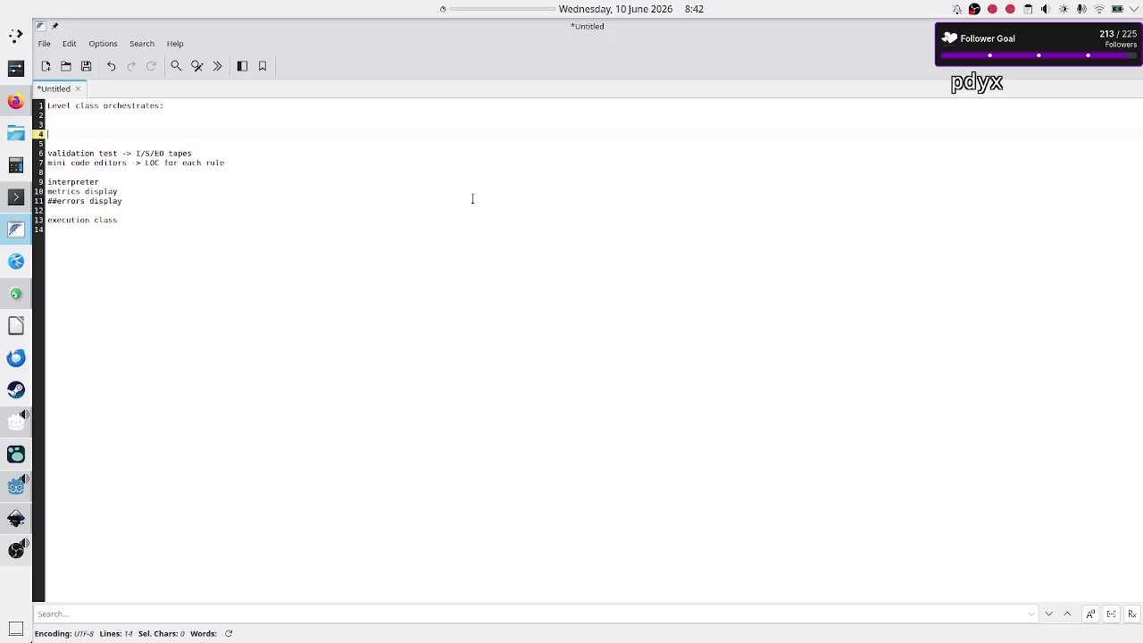
pyautogui.press('Up')
pyautogui.press('Up')
pyautogui.press('Up')
pyautogui.press('Down')
pyautogui.hotkey('ctrl', 'v')
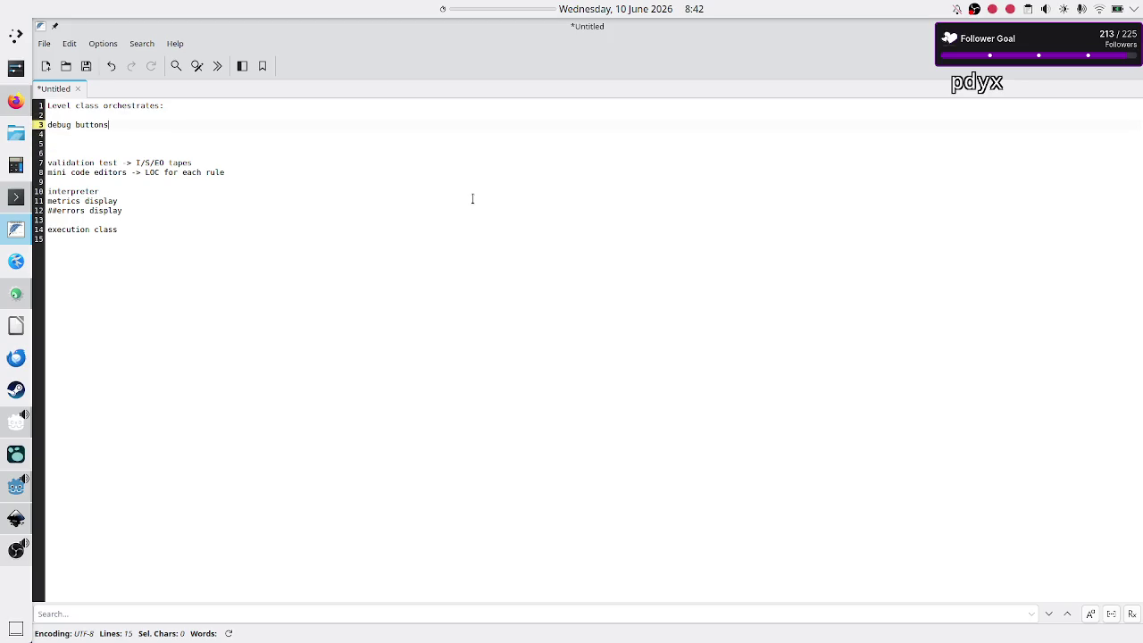
# Complete it as 'debug buttons: player clicks run' with the note 'UI class should emit a signal run_pressed'.
pyautogui.write(': player')
pyautogui.write(' clicks run')
pyautogui.press('Return')
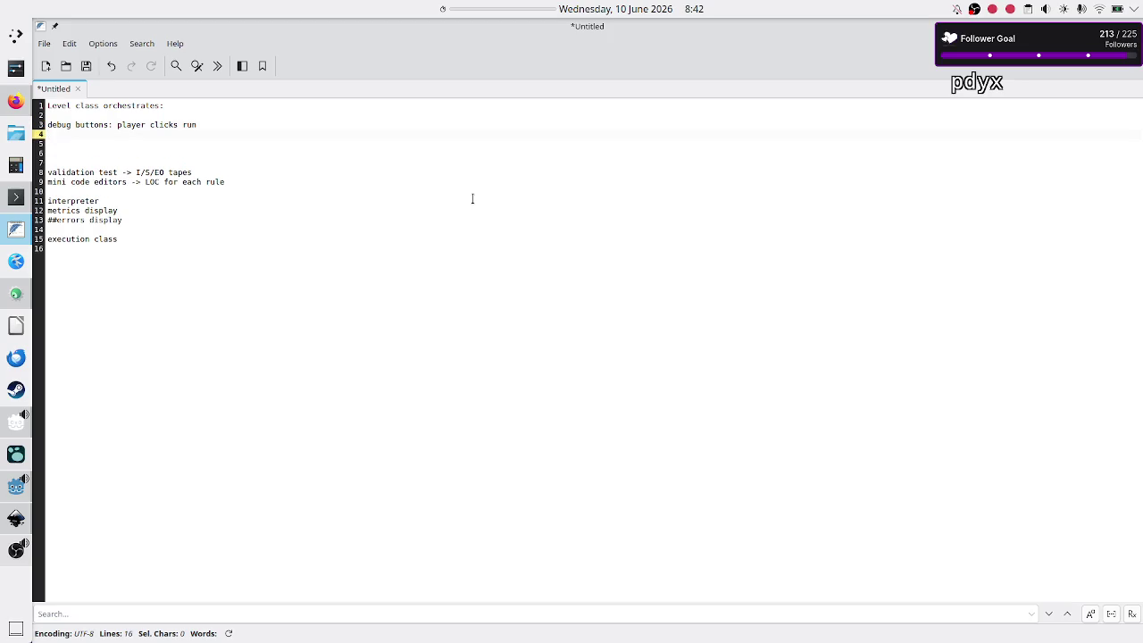
pyautogui.write('UI class sh')
pyautogui.write('ould emit')
pyautogui.write(' a signal ')
pyautogui.write('run_pressed,')
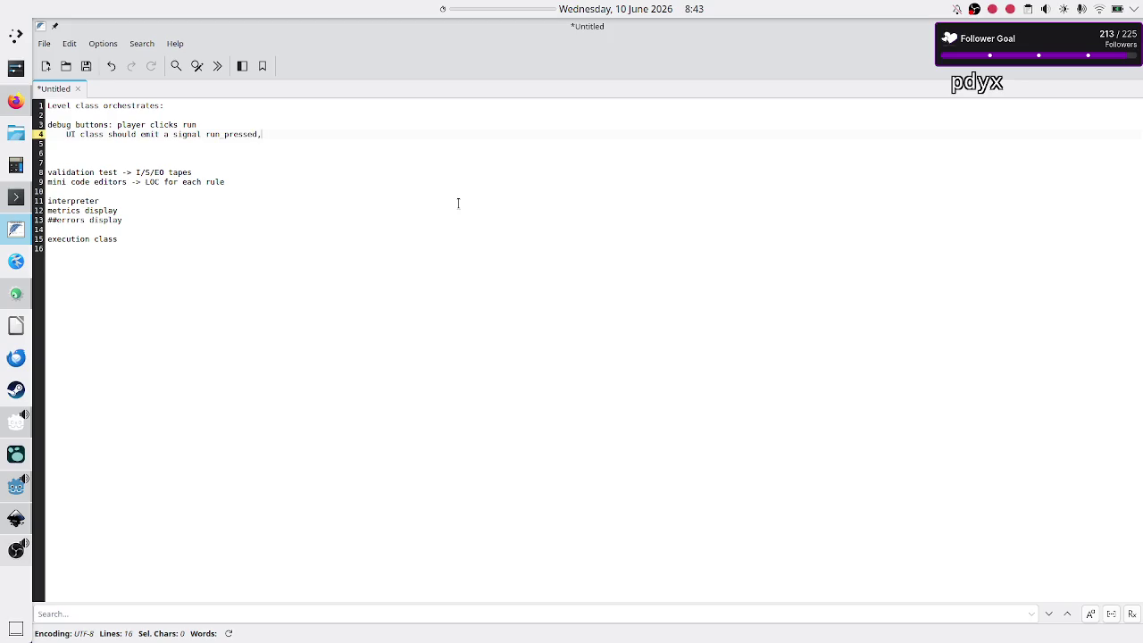
pyautogui.press('BackSpace')
pyautogui.press('Return')
# Add the line 'similarly for run_fast, step, pause, stop'.
pyautogui.write('milarly for run_')
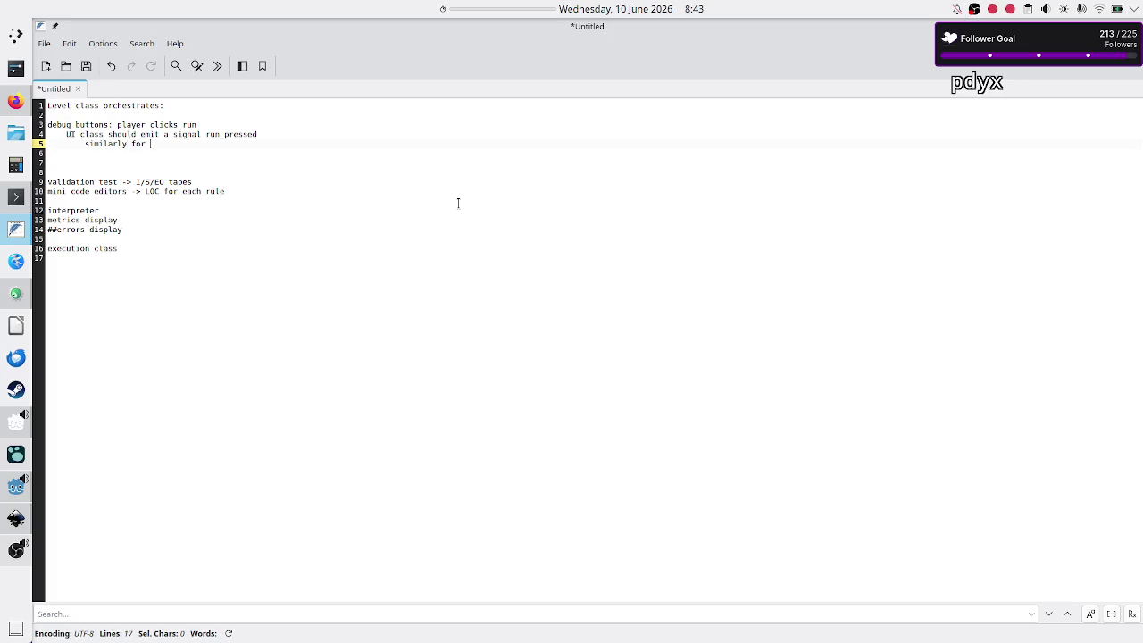
pyautogui.write('fast, r')
pyautogui.write('un_once')
pyautogui.write('pause')
pyautogui.press('BackSpace')
pyautogui.press('BackSpace')
pyautogui.press('BackSpace')
pyautogui.write('step')
pyautogui.write('top')
# Start a new line under the Level heading: 'connect the debug buttons emitted signals'.
pyautogui.press('Up')
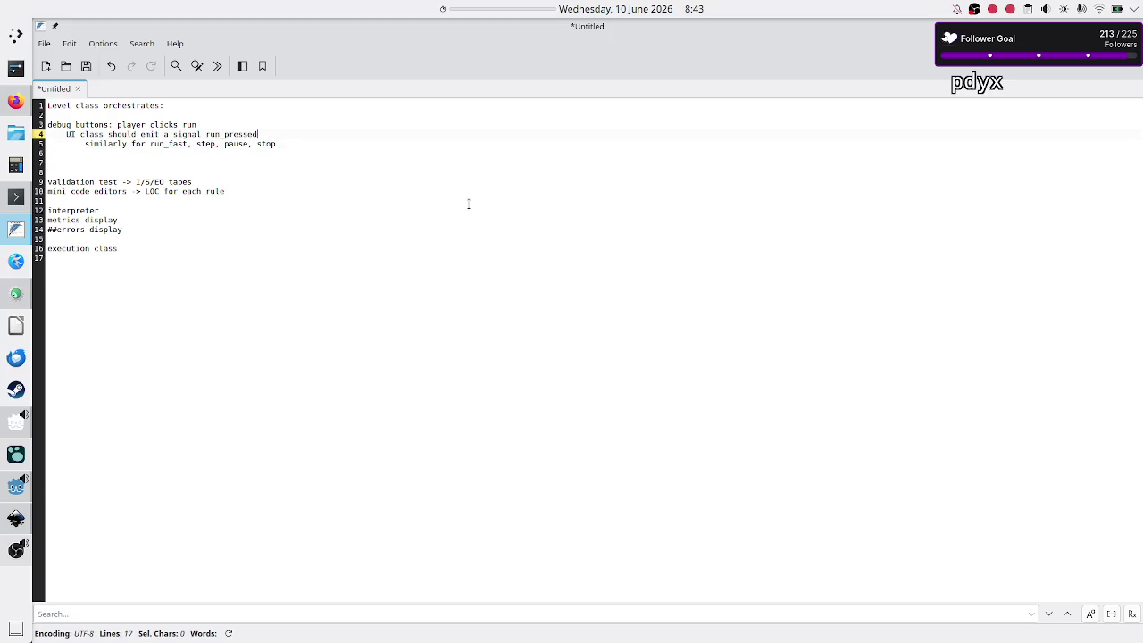
pyautogui.press('Down')
pyautogui.hotkey('shift', 'Down')
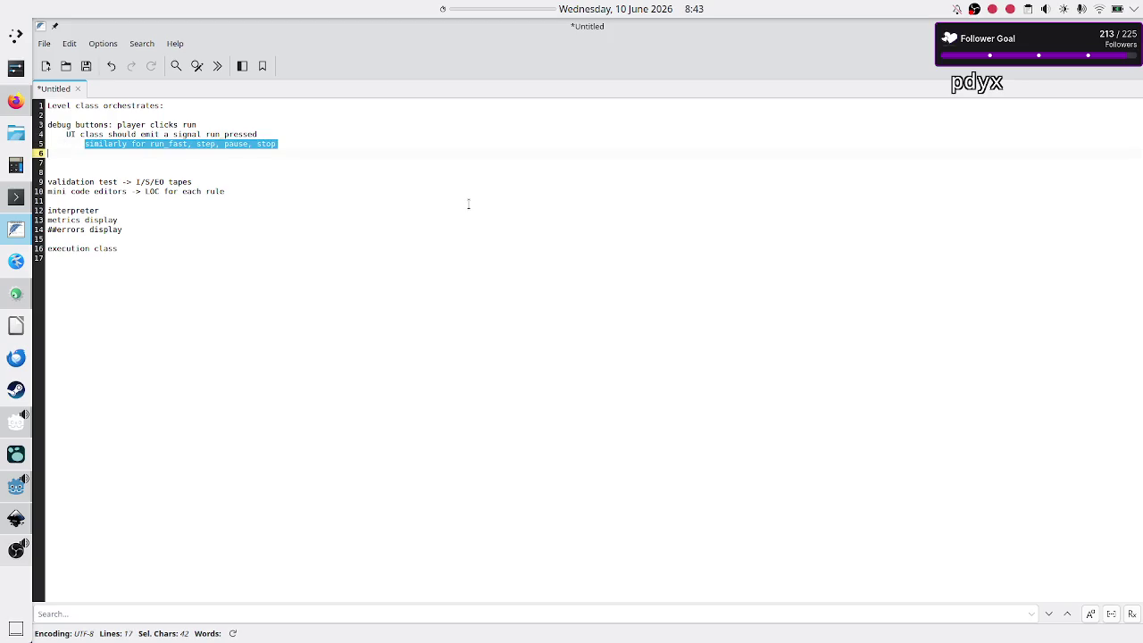
pyautogui.press('Up')
pyautogui.press('Up')
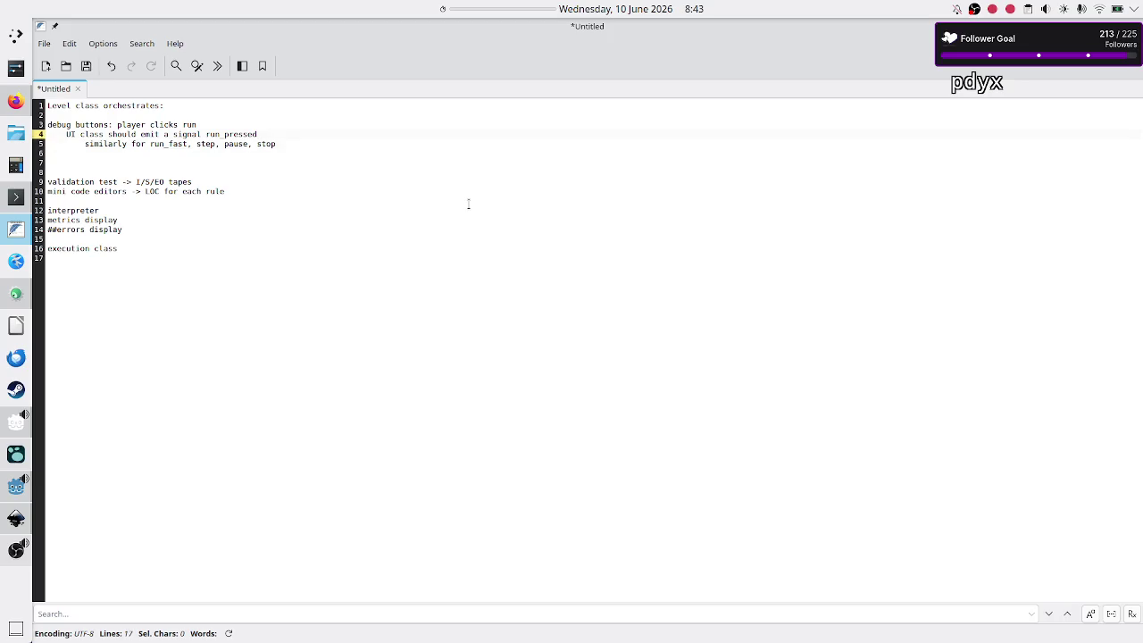
pyautogui.hotkey('shift', 'Left')
pyautogui.hotkey('shift', 'Left')
pyautogui.hotkey('shift', 'Left')
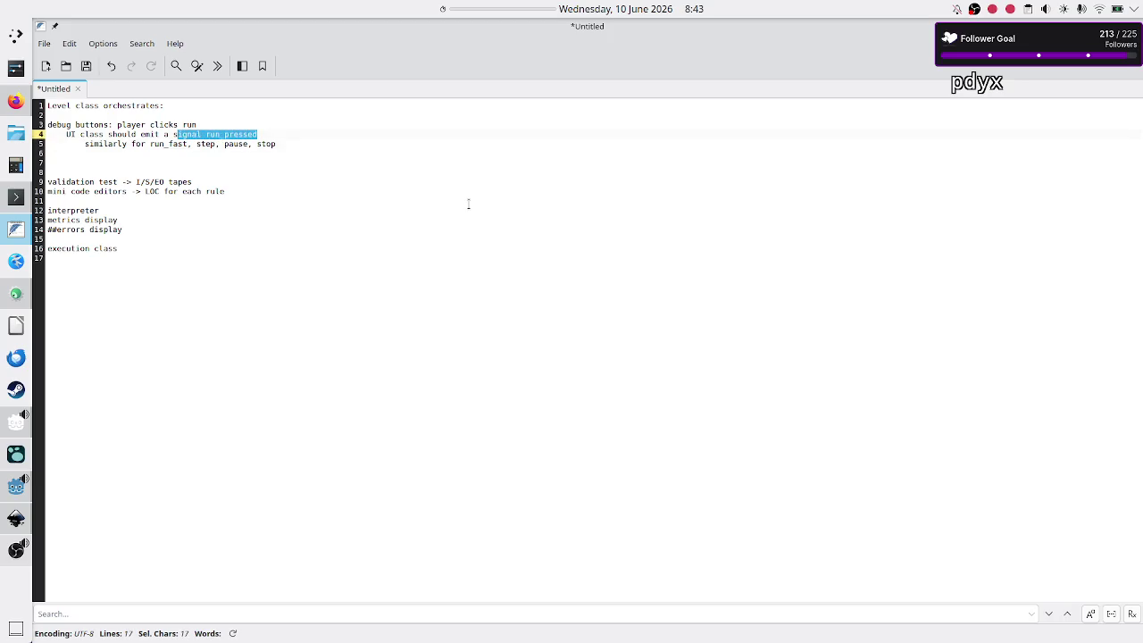
pyautogui.press('Up')
pyautogui.press('Up')
pyautogui.press('Up')
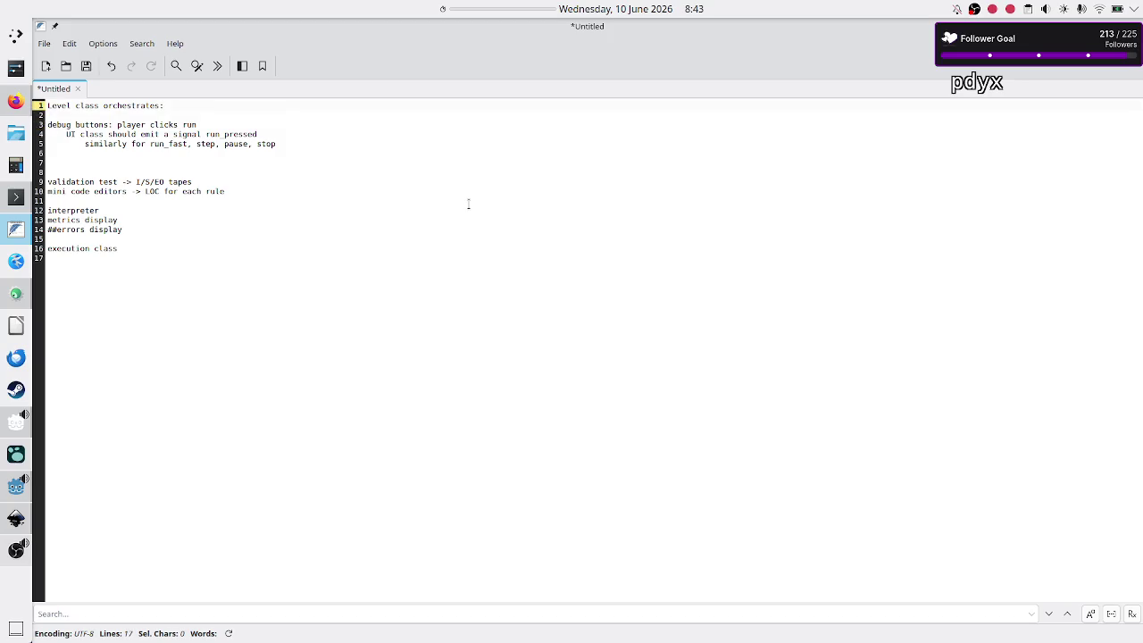
pyautogui.press('Return')
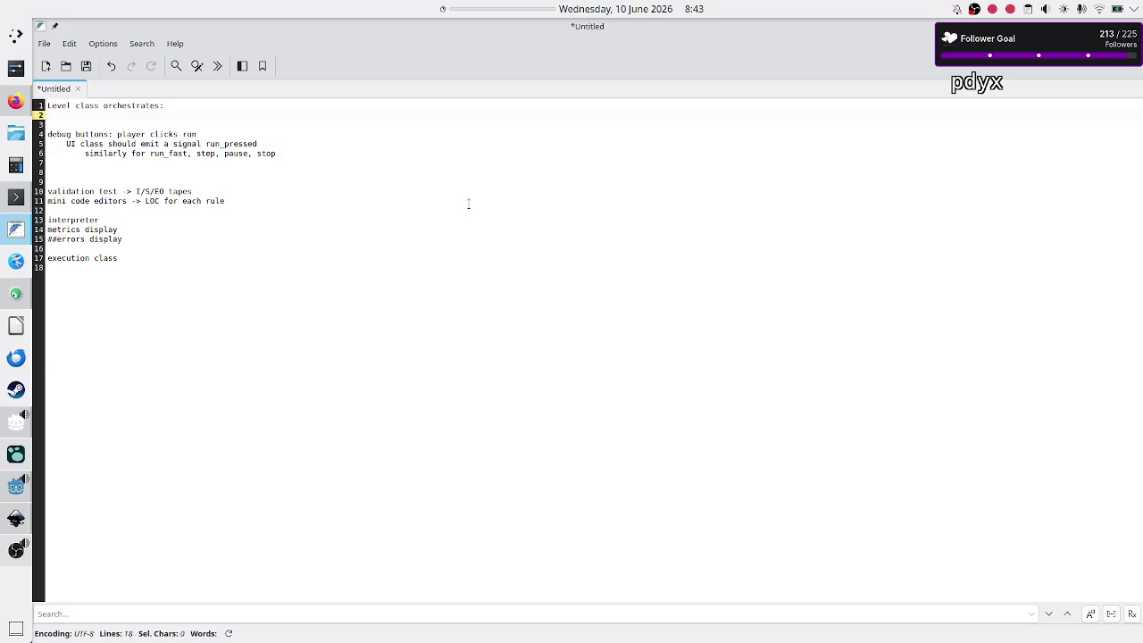
pyautogui.write('conne')
pyautogui.write('the')
pyautogui.write(' debug butto')
pyautogui.write('ns')
pyautogui.write('re')
pyautogui.write('itted signals')
# Finish line 2 as 'connect the debug buttons emitted signals to'.
pyautogui.press('Down')
pyautogui.press('Up')
pyautogui.write('o')
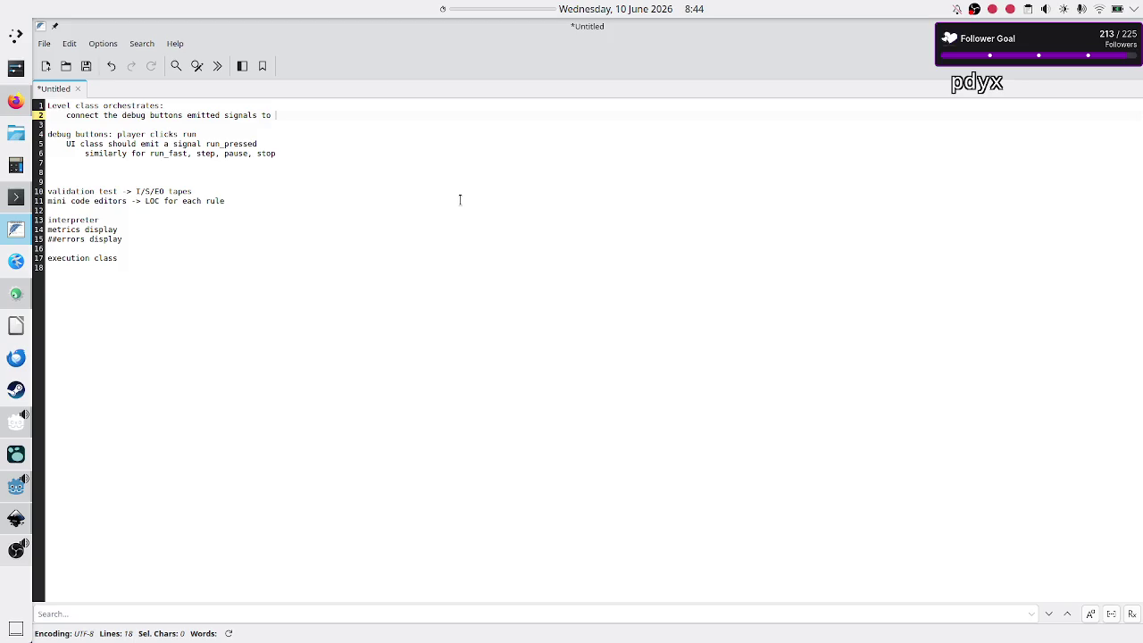
# Add 'sandbox: you don't have validation tests' under execution class??? and trim line 11's ending.
pyautogui.press('Down')
pyautogui.press('Down')
pyautogui.press('Down')
pyautogui.press('Down')
pyautogui.press('Up')
pyautogui.press('Return')
pyautogui.write('sandb')
pyautogui.write('you don')
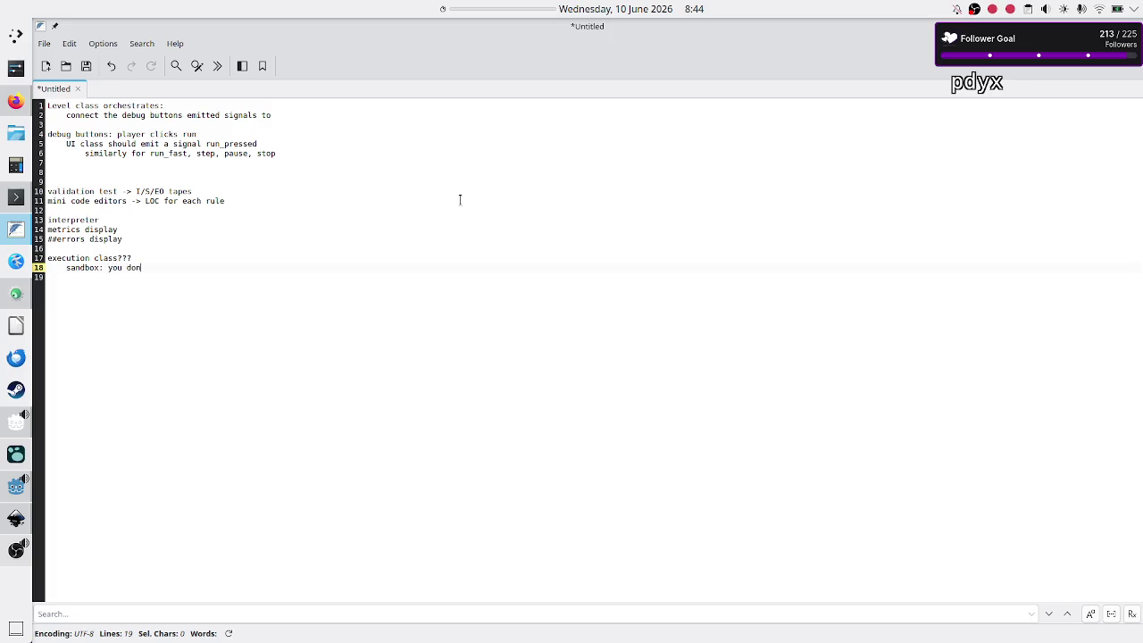
pyautogui.write("'t have validation")
pyautogui.write(' ta')
pyautogui.write('ts')
pyautogui.click(460, 200)
pyautogui.press('BackSpace')
# Restore line 11 to end 'LOC for each rule' and begin the sandbox line as 'sandbox: tape'.
pyautogui.hotkey('ctrl', 'BackSpace')
pyautogui.hotkey('ctrl', 'BackSpace')
pyautogui.hotkey('ctrl', 'BackSpace')
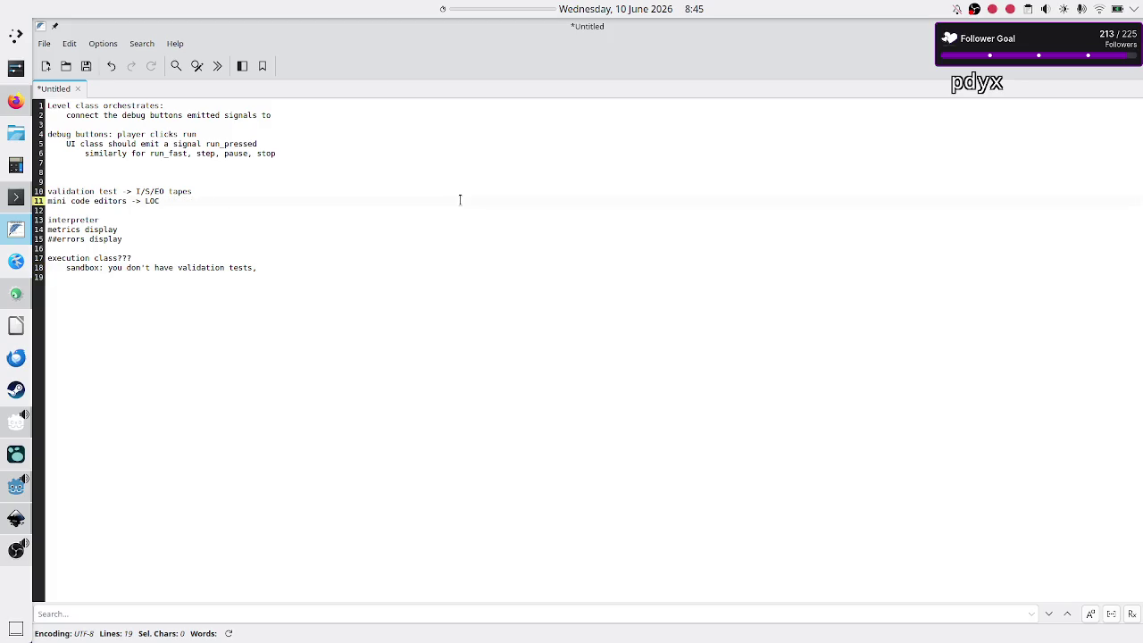
pyautogui.write('for each ')
pyautogui.write('rule')
pyautogui.press('Down')
pyautogui.press('Down')
pyautogui.press('Down')
pyautogui.press('BackSpace')
pyautogui.press('BackSpace')
pyautogui.press('BackSpace')
pyautogui.press('BackSpace')
pyautogui.press('BackSpace')
pyautogui.press('BackSpace')
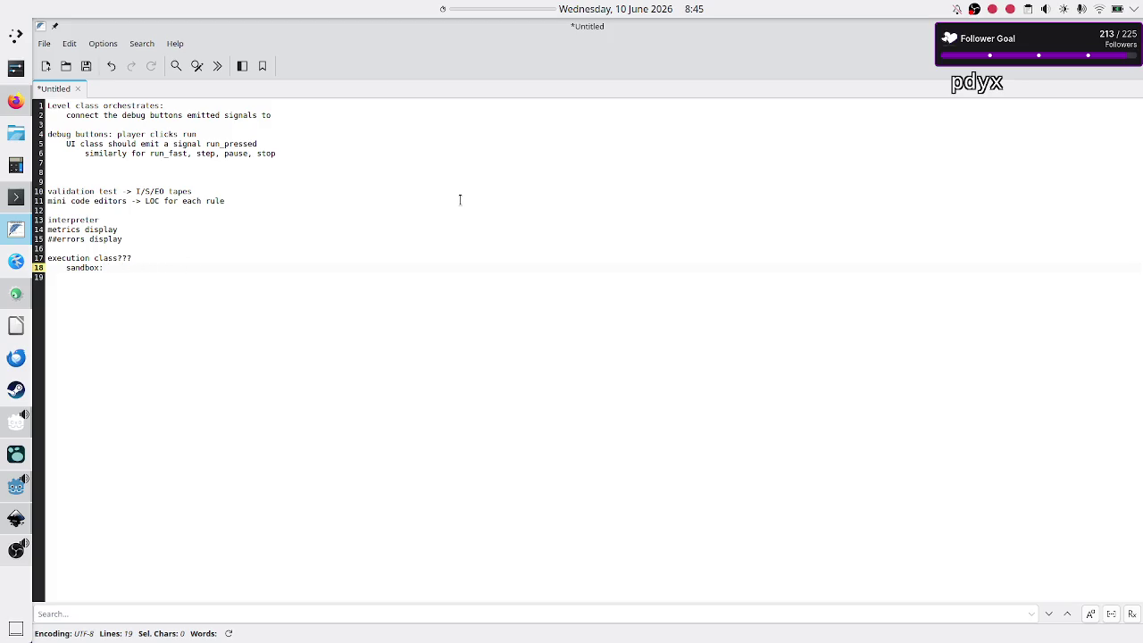
pyautogui.write('tape')
pyautogui.click(460, 199)
# Finish the sandbox line as 'sandbox: tape -> 1 validation test???'.
pyautogui.press('BackSpace')
pyautogui.press('BackSpace')
pyautogui.hotkey('ctrl', 'z')
pyautogui.press('Down')
pyautogui.press('Down')
pyautogui.press('Down')
pyautogui.press('Down')
pyautogui.press('BackSpace')
pyautogui.press('BackSpace')
pyautogui.write('validation tes')
pyautogui.write('t???')
pyautogui.press('Up')
pyautogui.press('Up')
pyautogui.press('Down')
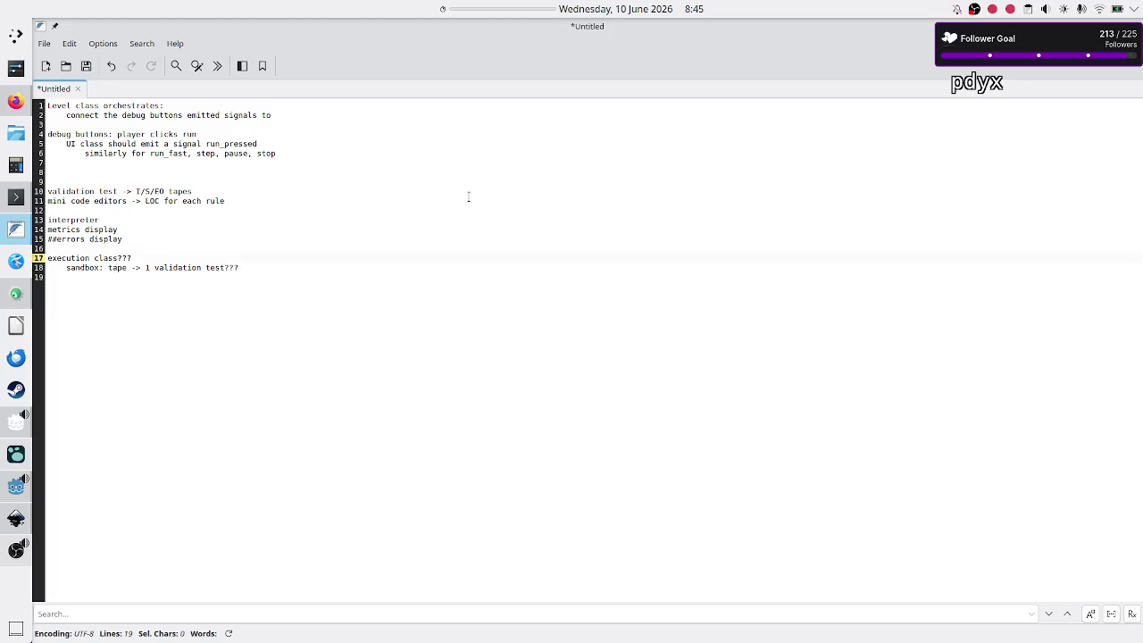
pyautogui.hotkey('shift', 'End')
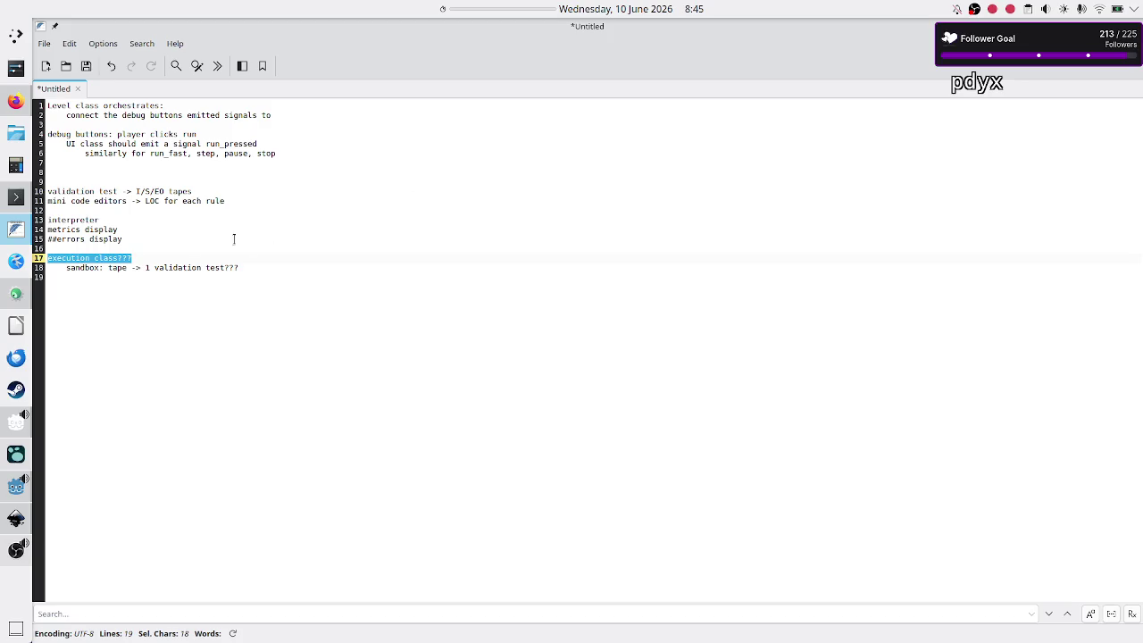
pyautogui.doubleClick(67, 105)
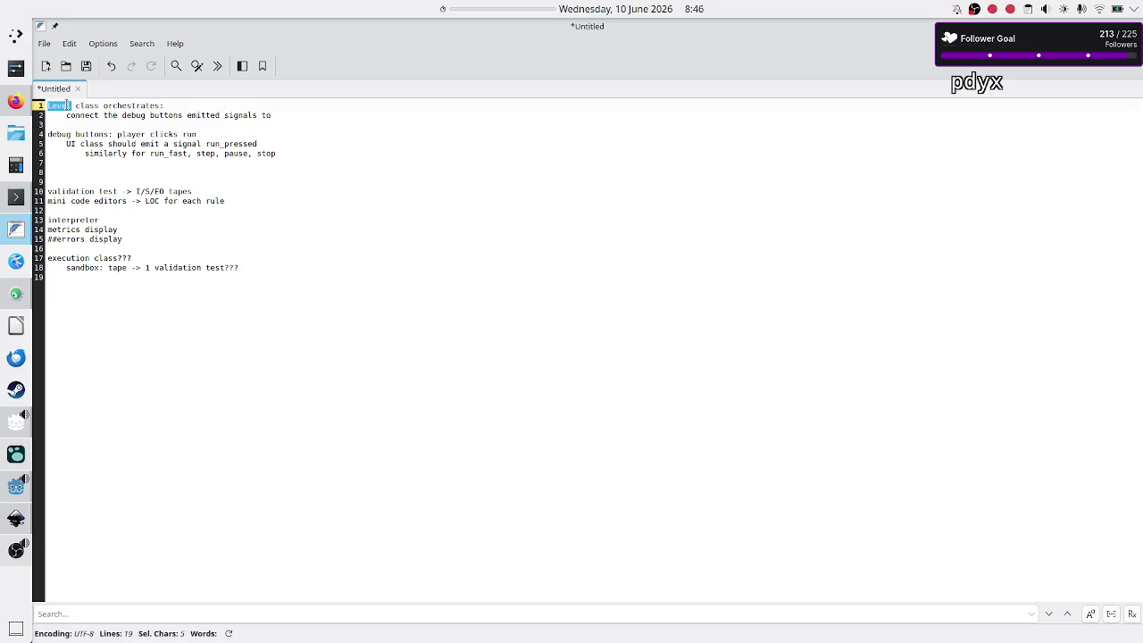
# Extend line 2 so it ends 'to level functions that call execution class'.
pyautogui.click(294, 115)
pyautogui.press('BackSpace')
pyautogui.write('evel f')
pyautogui.write('unctions t')
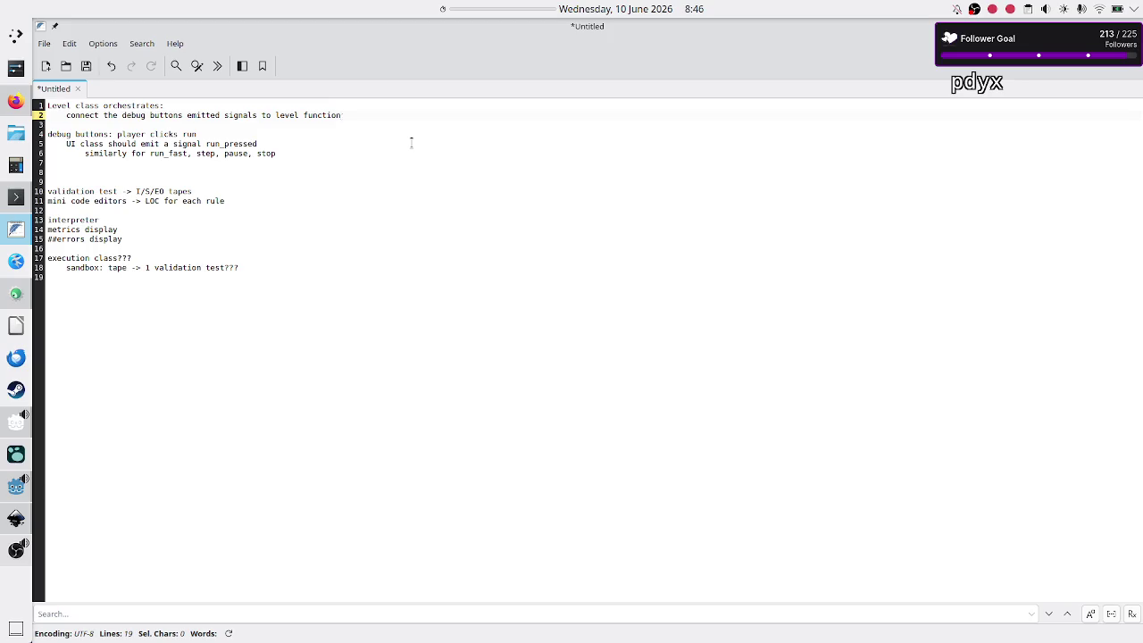
pyautogui.write('hat')
pyautogui.write(' tr')
pyautogui.write(' call execution class')
pyautogui.doubleClick(57, 107)
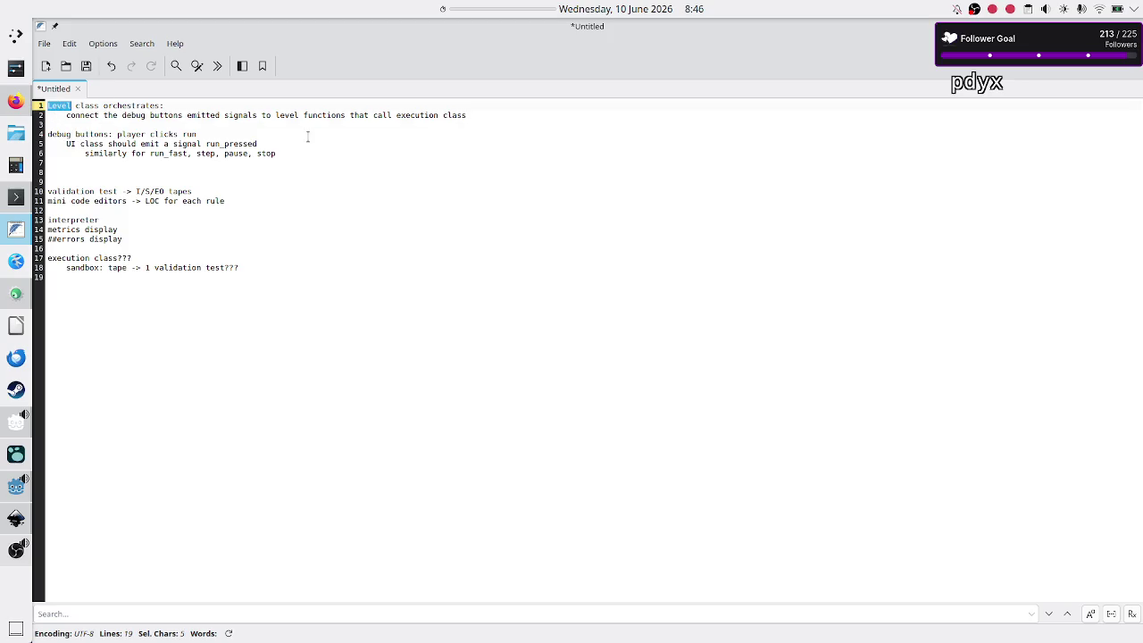
pyautogui.doubleClick(326, 114)
pyautogui.doubleClick(72, 257)
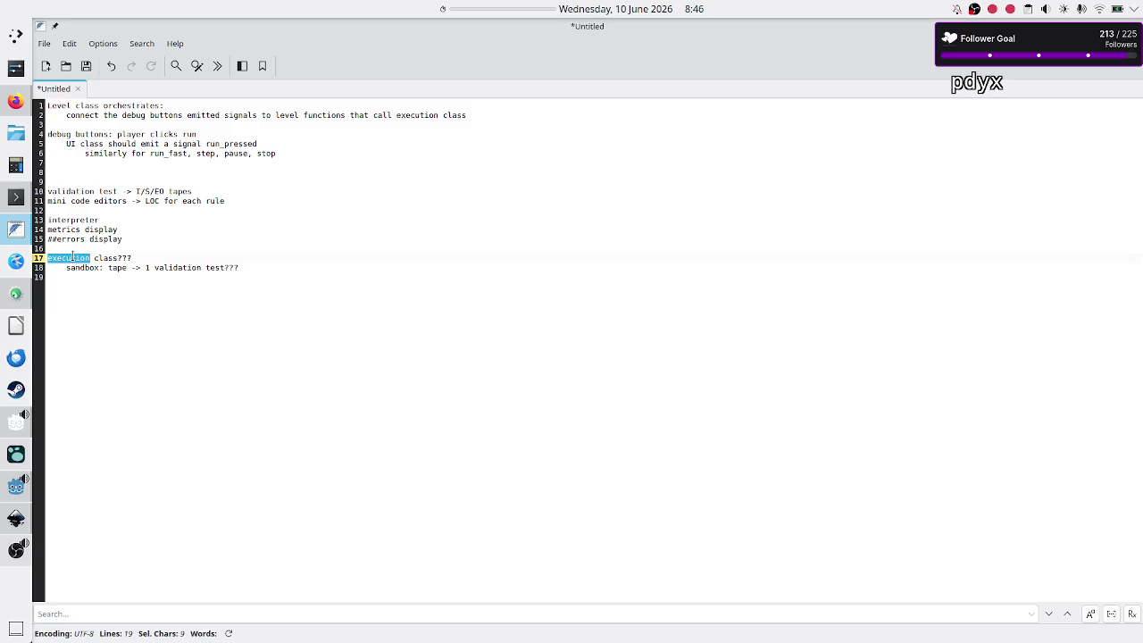
pyautogui.click(72, 257)
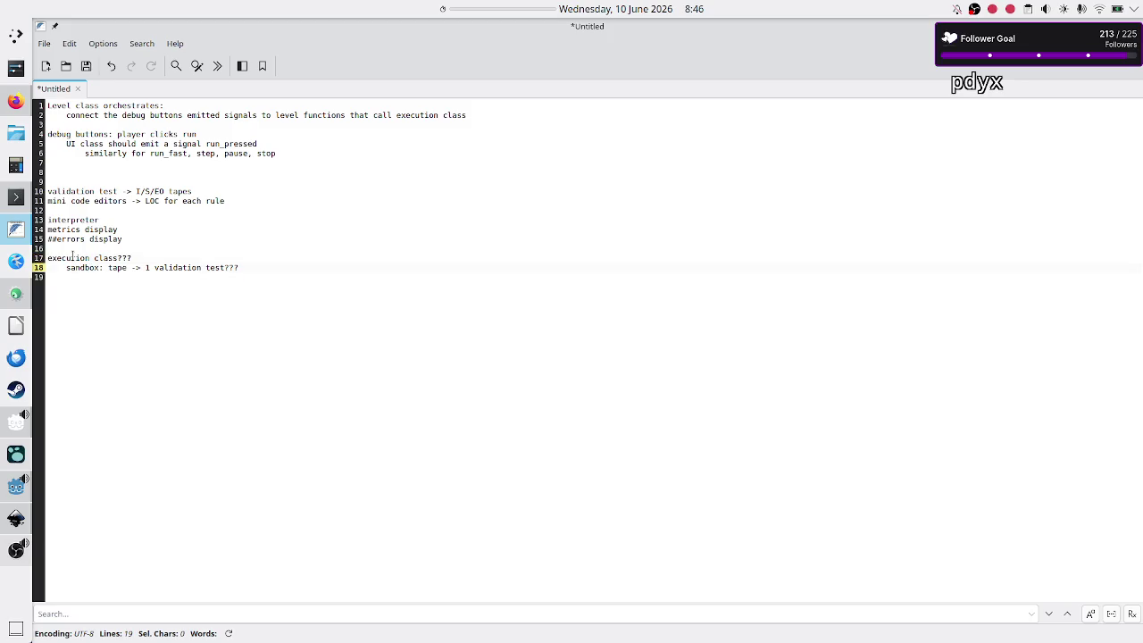
# Remove the ??? after execution class and delete the sandbox note line.
pyautogui.press('BackSpace')
pyautogui.press('BackSpace')
pyautogui.press('BackSpace')
pyautogui.press('Down')
pyautogui.press('Home')
pyautogui.hotkey('shift', 'Down')
pyautogui.press('Delete')
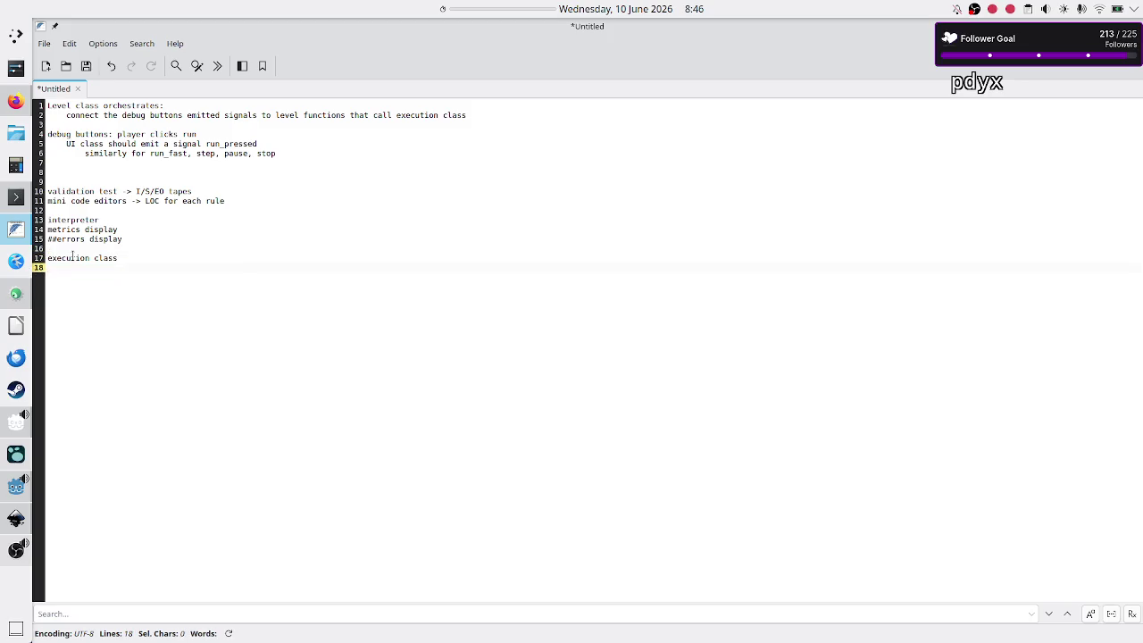
# Append '(maybe reusable in the sandbox)' to execution class and list run() beneath it.
pyautogui.press('Up')
pyautogui.write('may')
pyautogui.write('be reusable in th')
pyautogui.write('e sandb')
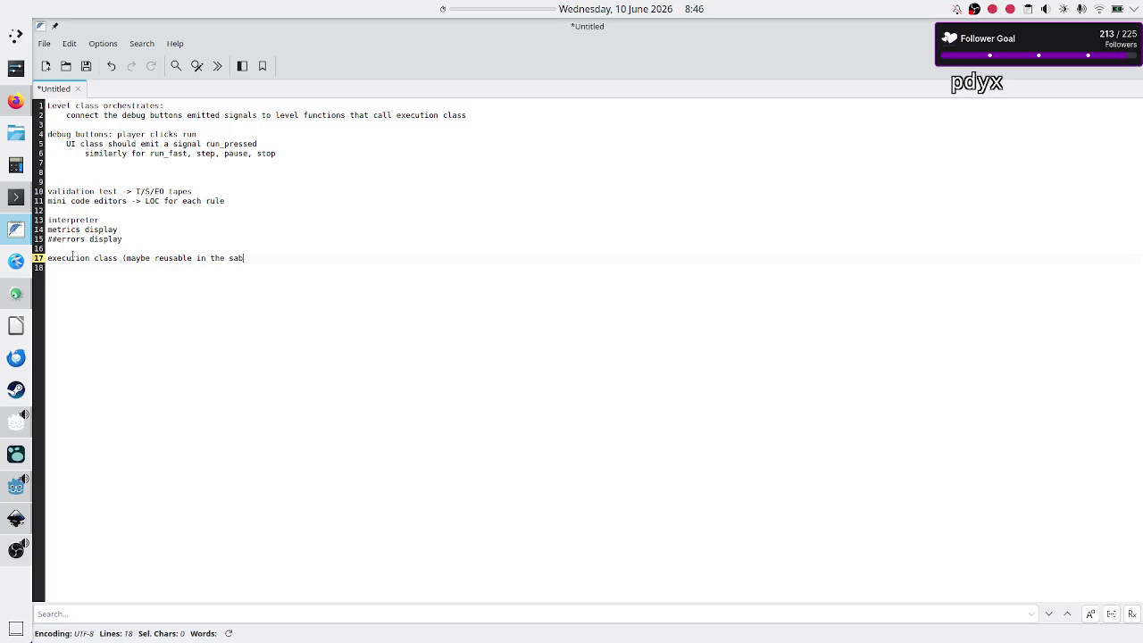
pyautogui.press('BackSpace')
pyautogui.press('BackSpace')
pyautogui.press('BackSpace')
pyautogui.write('nd')
pyautogui.write('box)')
pyautogui.press('Return')
pyautogui.write('start_ex')
pyautogui.press('BackSpace')
pyautogui.press('BackSpace')
pyautogui.press('BackSpace')
pyautogui.press('BackSpace')
pyautogui.press('BackSpace')
pyautogui.write('un()')
pyautogui.click(15, 482)
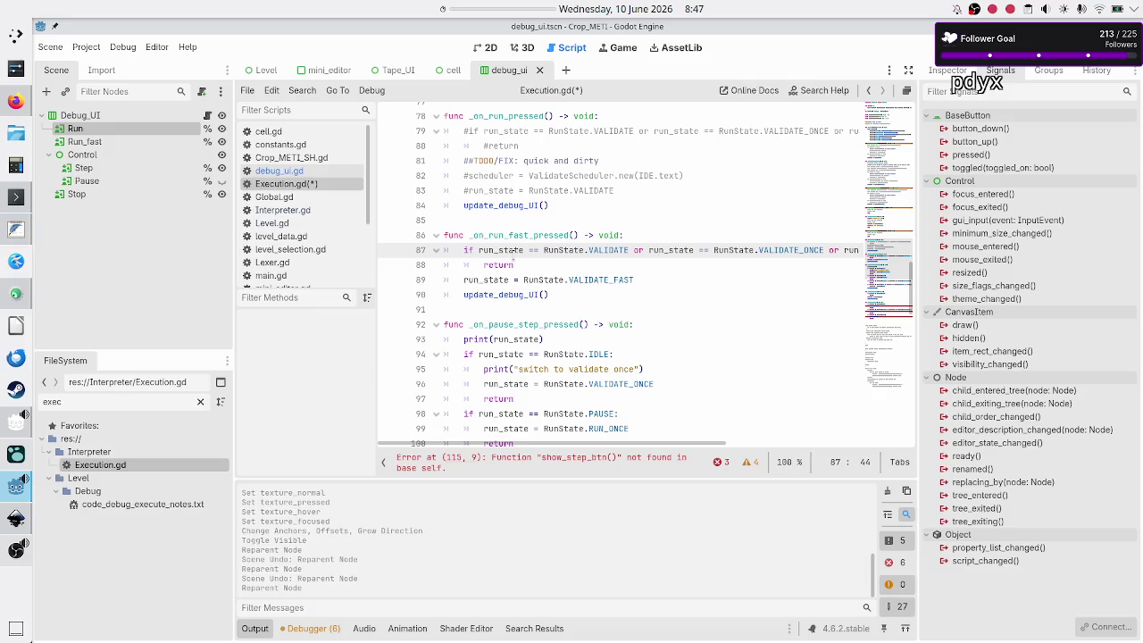
# Inspect Execution.gd's _on_run_pressed handler and run_state, which defaults to RunState.IDLE.
pyautogui.scroll(2, 515, 227)
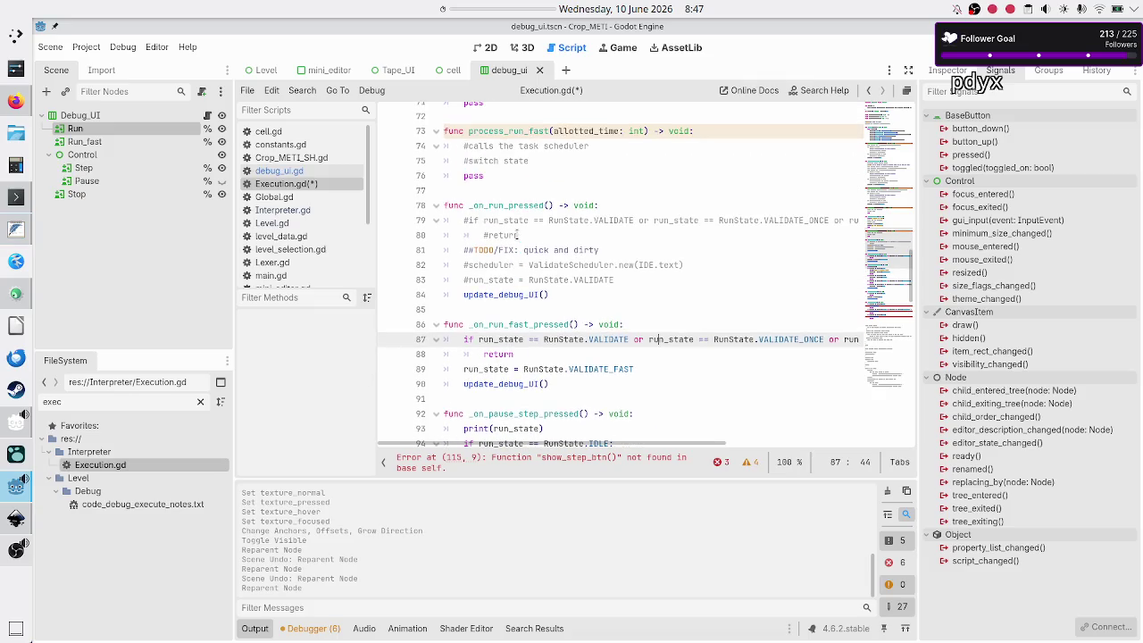
pyautogui.doubleClick(513, 204)
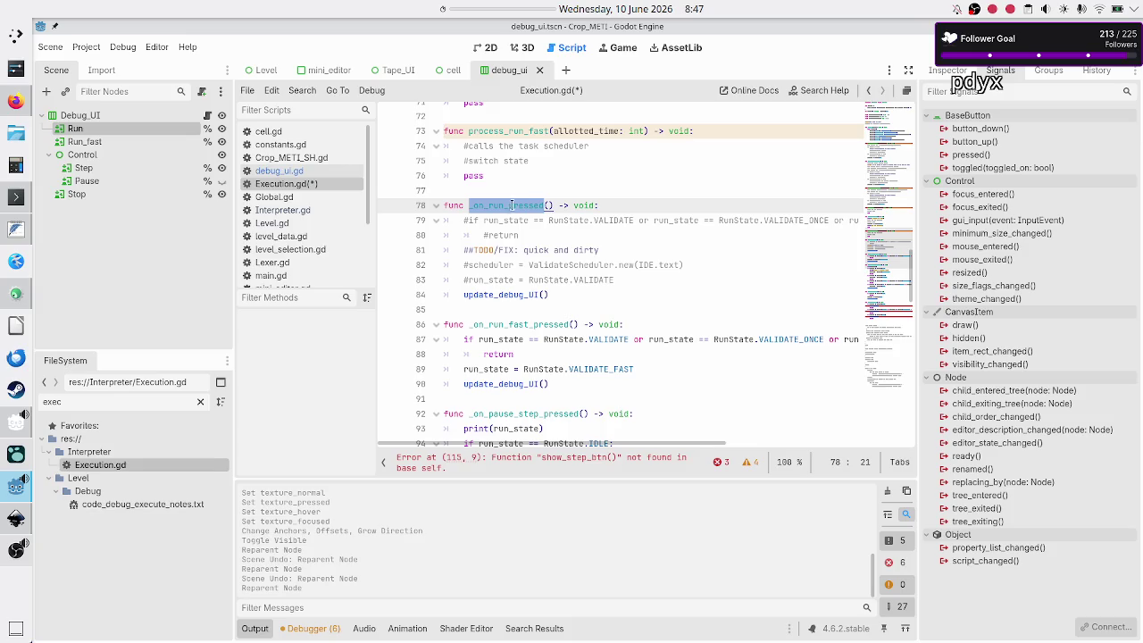
pyautogui.doubleClick(505, 221)
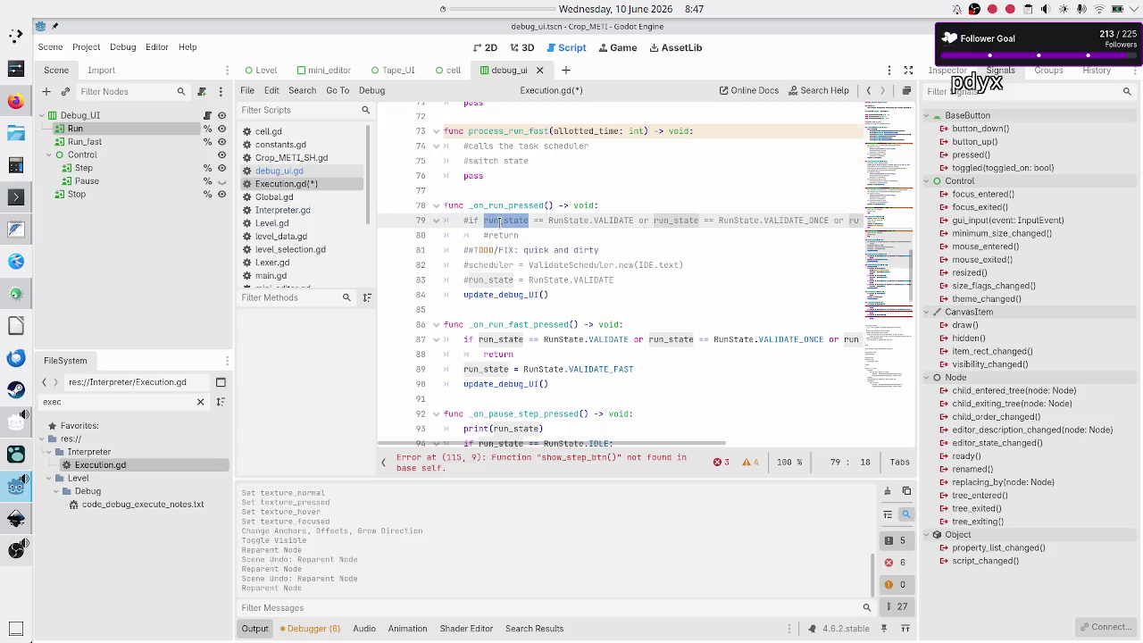
pyautogui.scroll(15, 499, 221)
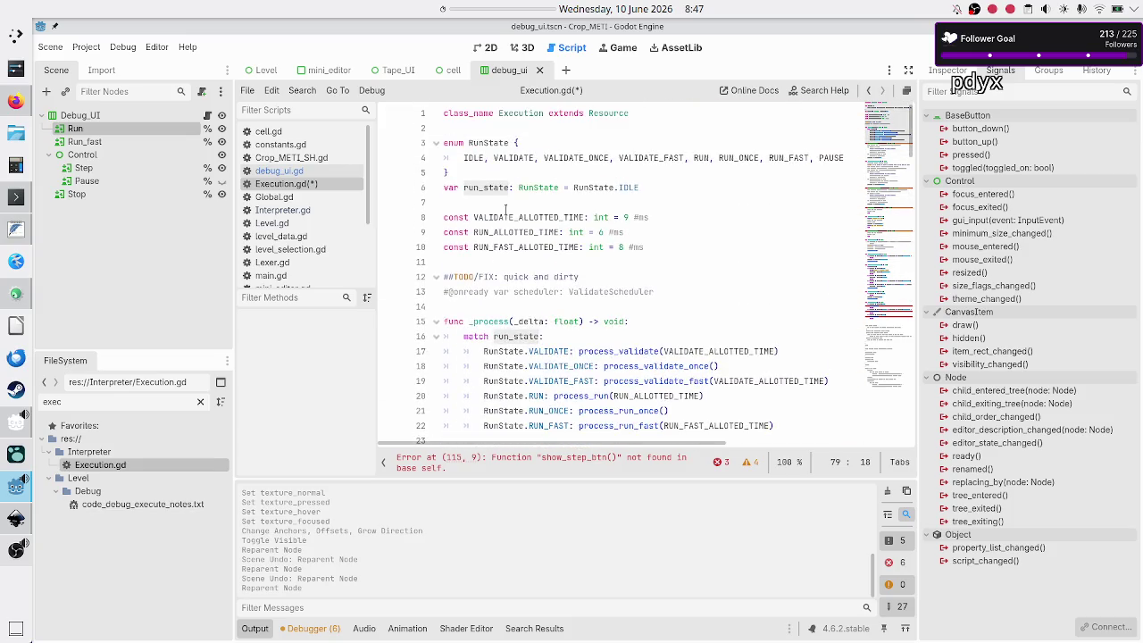
pyautogui.doubleClick(629, 186)
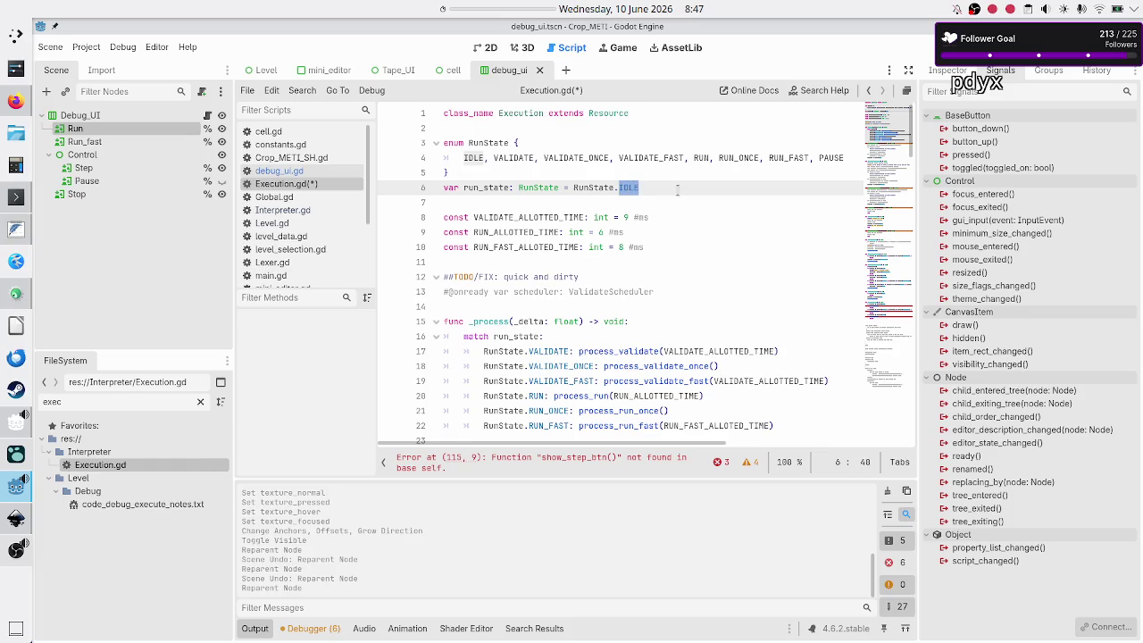
pyautogui.scroll(-14, 596, 239)
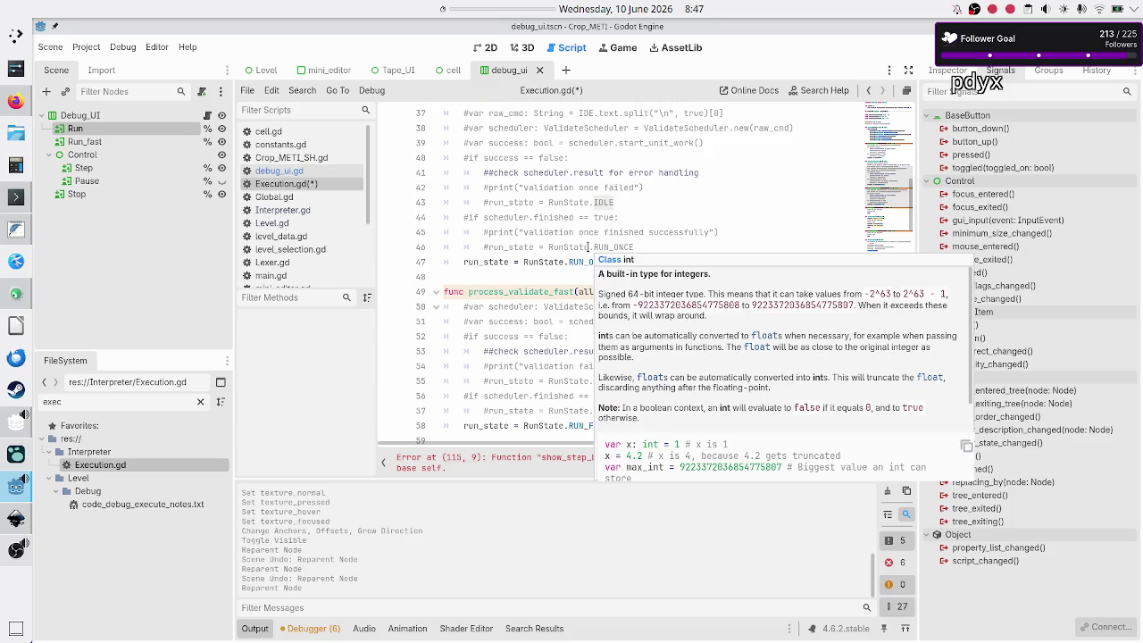
pyautogui.scroll(-2, 587, 246)
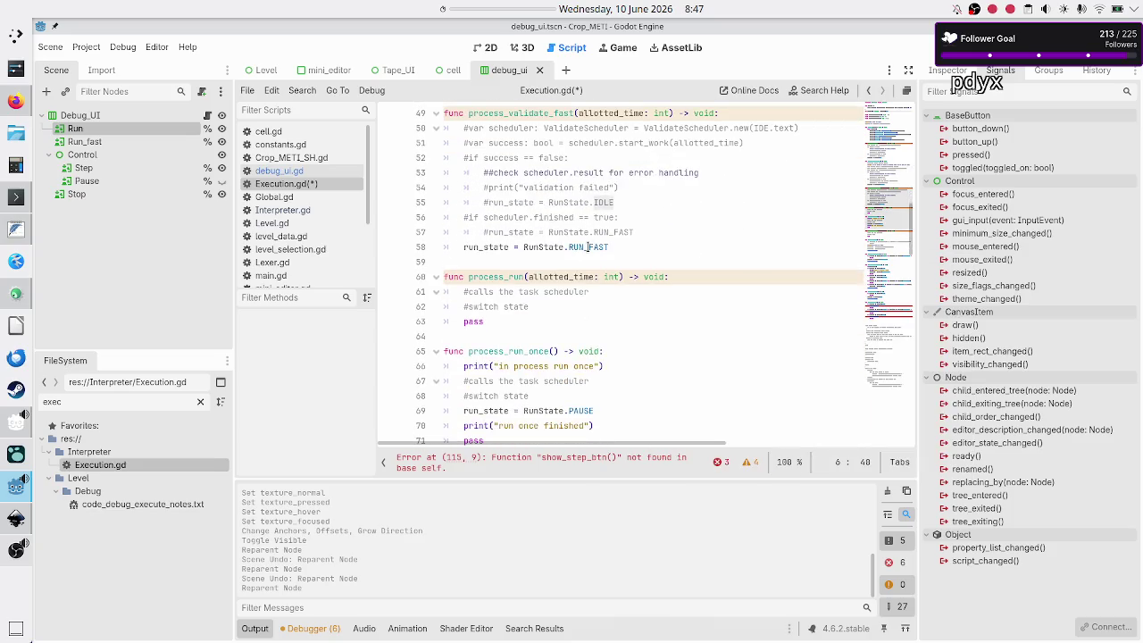